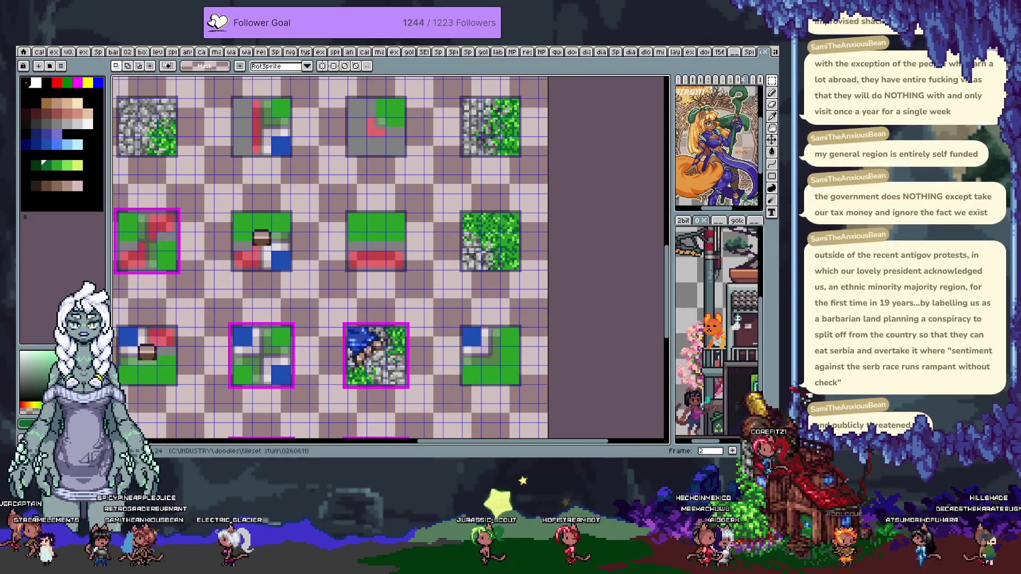
Sample the stone grey with the eyedropper and switch to a neighbouring grey for pencil retouching
{"action": "left_click_drag", "start_coordinate": [475, 125], "coordinate": [505, 163]}
{"action": "key", "text": "m"}
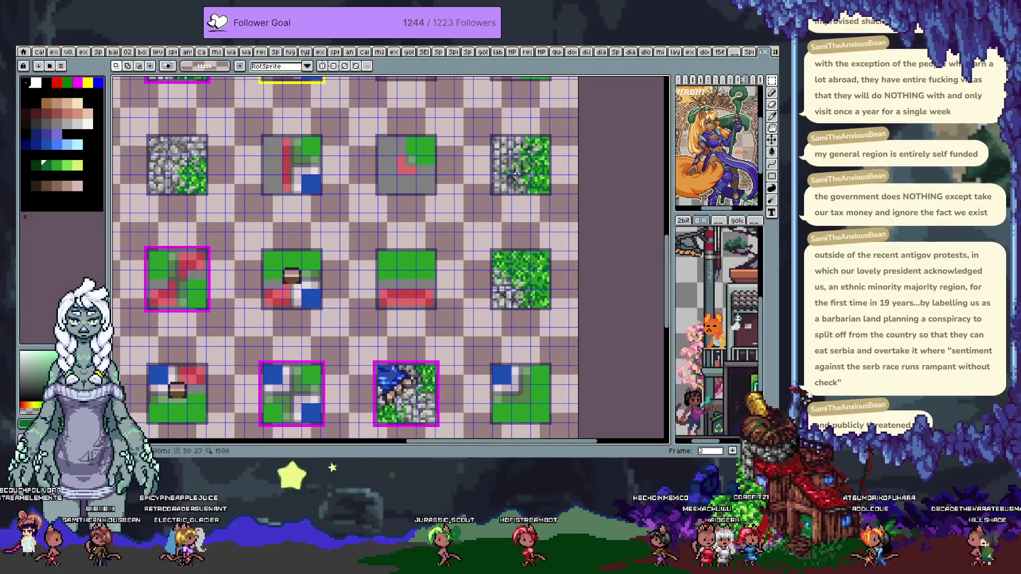
{"action": "scroll", "coordinate": [473, 259], "scroll_direction": "down", "scroll_amount": 2}
{"action": "scroll", "coordinate": [424, 345], "scroll_direction": "up", "scroll_amount": 3}
{"action": "scroll", "coordinate": [437, 325], "scroll_direction": "down", "scroll_amount": 4}
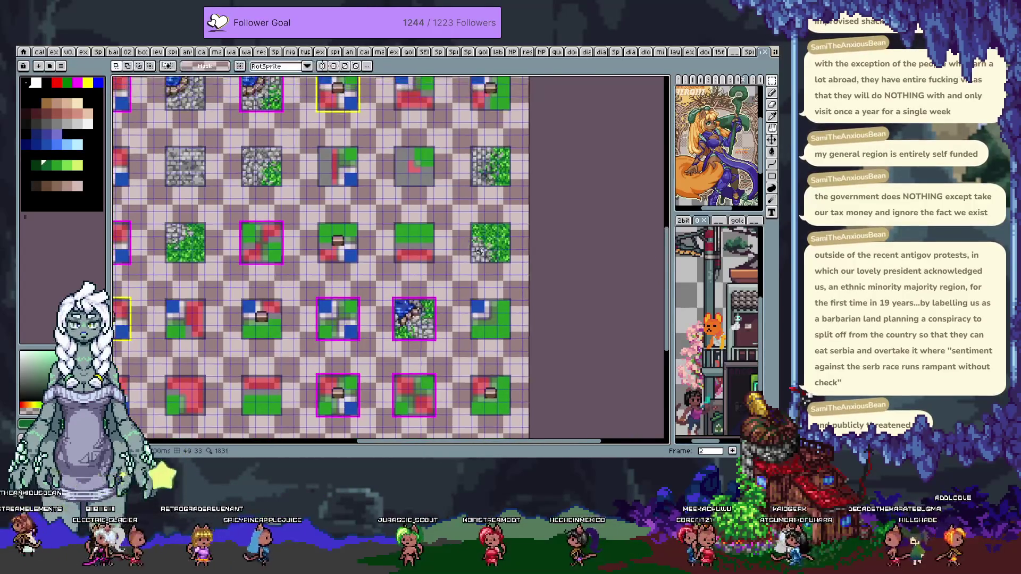
{"action": "scroll", "coordinate": [466, 258], "scroll_direction": "up", "scroll_amount": 4}
{"action": "key", "text": "i"}
{"action": "left_click", "coordinate": [459, 248]}
{"action": "key", "text": "b"}
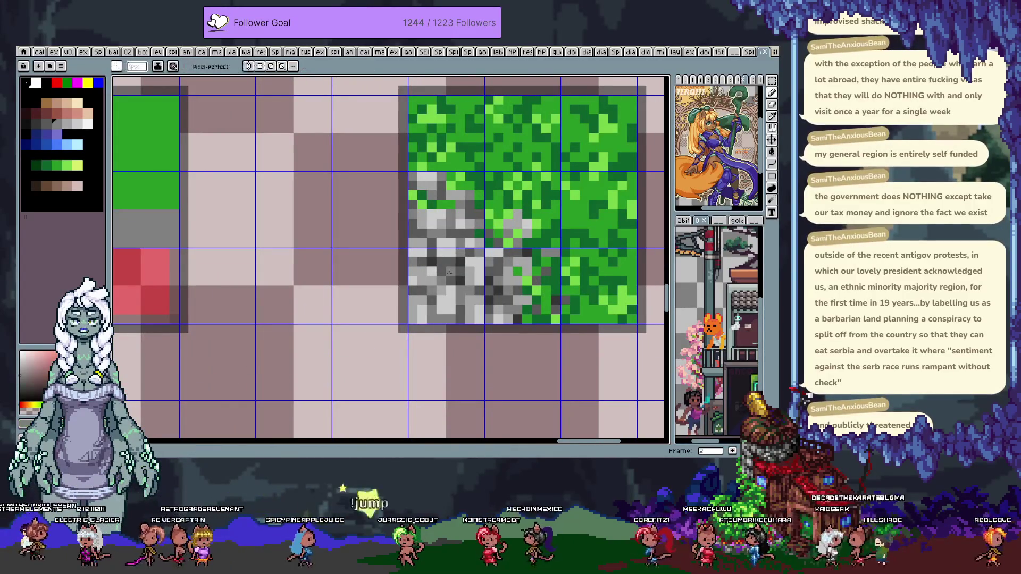
{"action": "scroll", "coordinate": [470, 275], "scroll_direction": "down", "scroll_amount": 3}
{"action": "scroll", "coordinate": [452, 260], "scroll_direction": "up", "scroll_amount": 4}
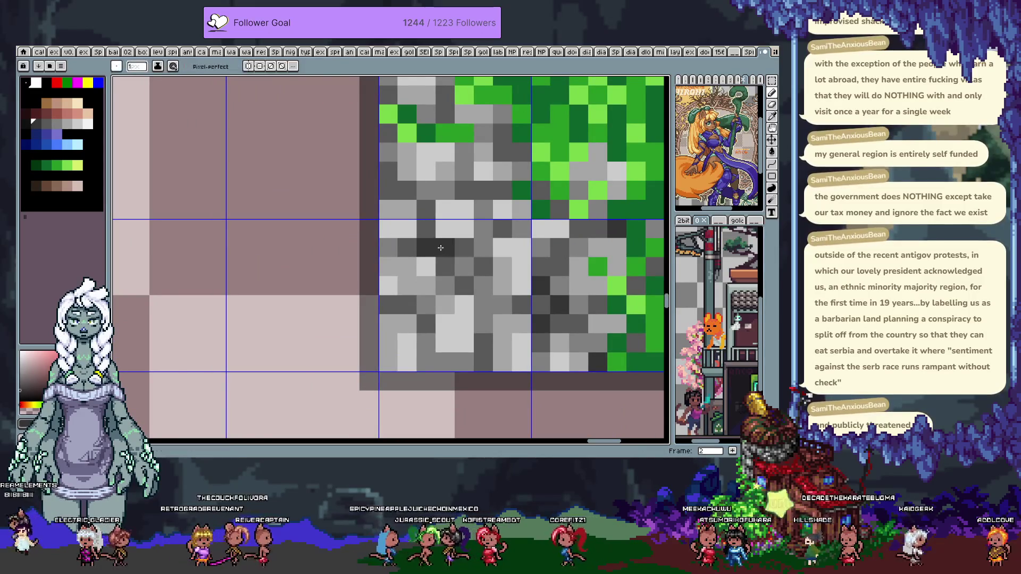
{"action": "left_click", "coordinate": [445, 254], "text": "alt"}
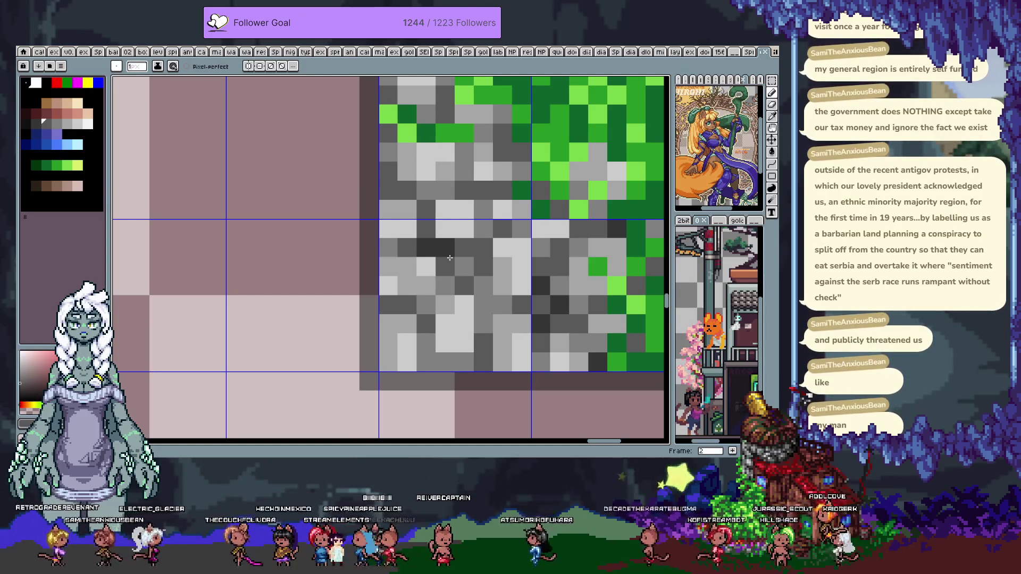
Select the whole grass-and-stone corner tile with the Rectangular Marquee
{"action": "scroll", "coordinate": [479, 256], "scroll_direction": "down", "scroll_amount": 3}
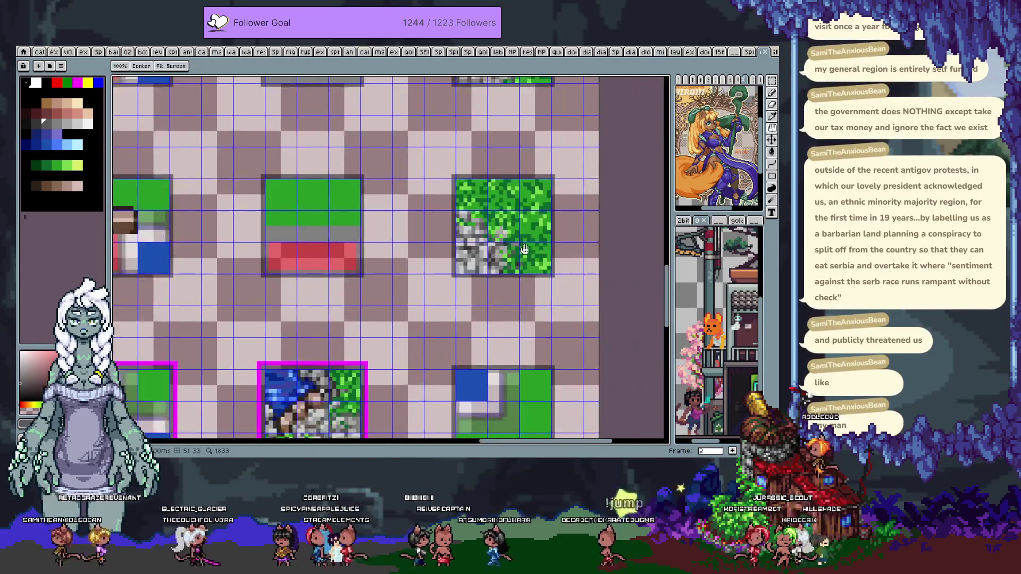
{"action": "scroll", "coordinate": [491, 256], "scroll_direction": "down", "scroll_amount": 3}
{"action": "scroll", "coordinate": [492, 256], "scroll_direction": "up", "scroll_amount": 5}
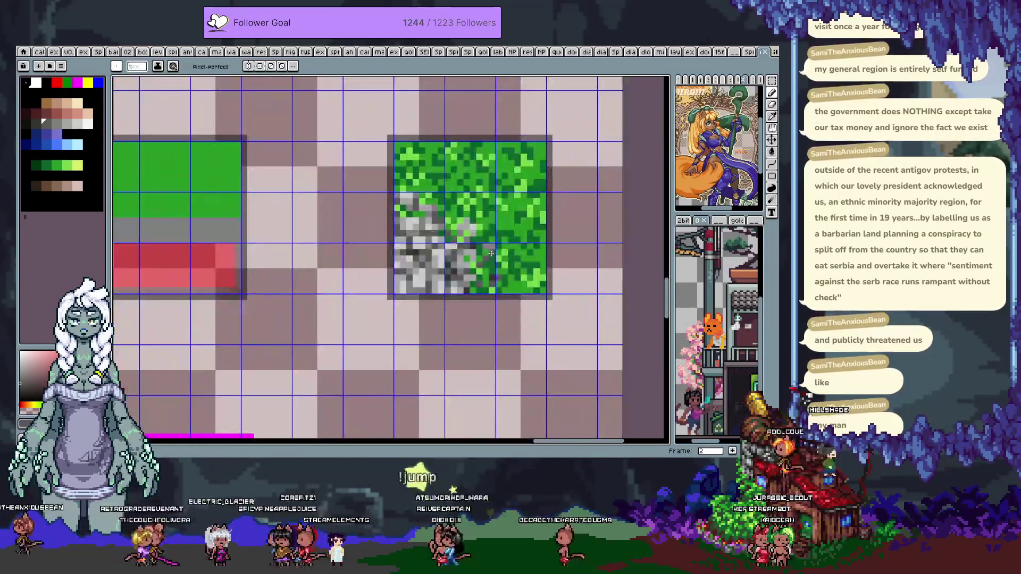
{"action": "key", "text": "m"}
{"action": "left_click_drag", "start_coordinate": [392, 140], "coordinate": [548, 294]}
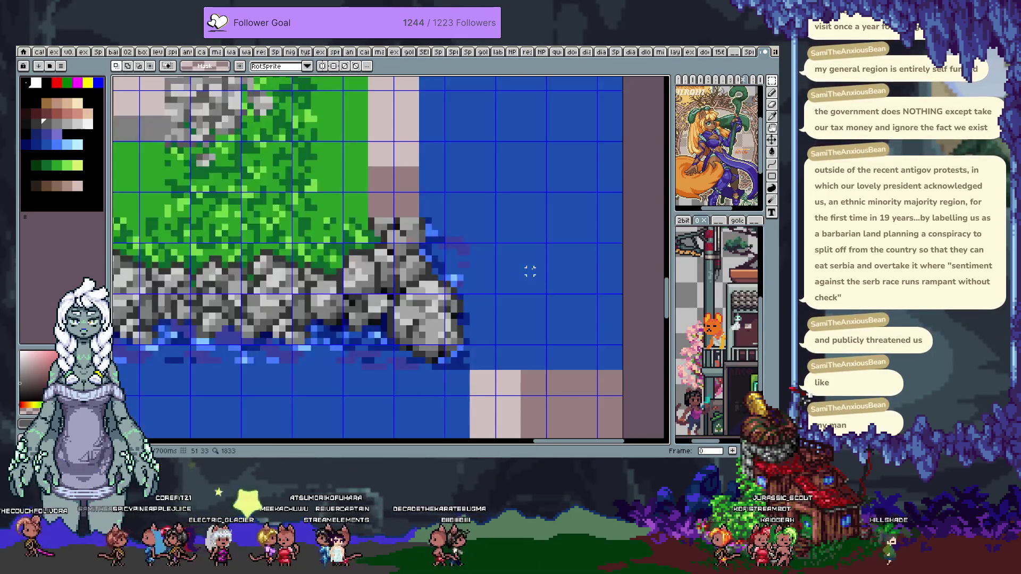
Zoom toward the island and paste the copied tile, then cancel the misplaced paste
{"action": "scroll", "coordinate": [523, 270], "scroll_direction": "down", "scroll_amount": 3}
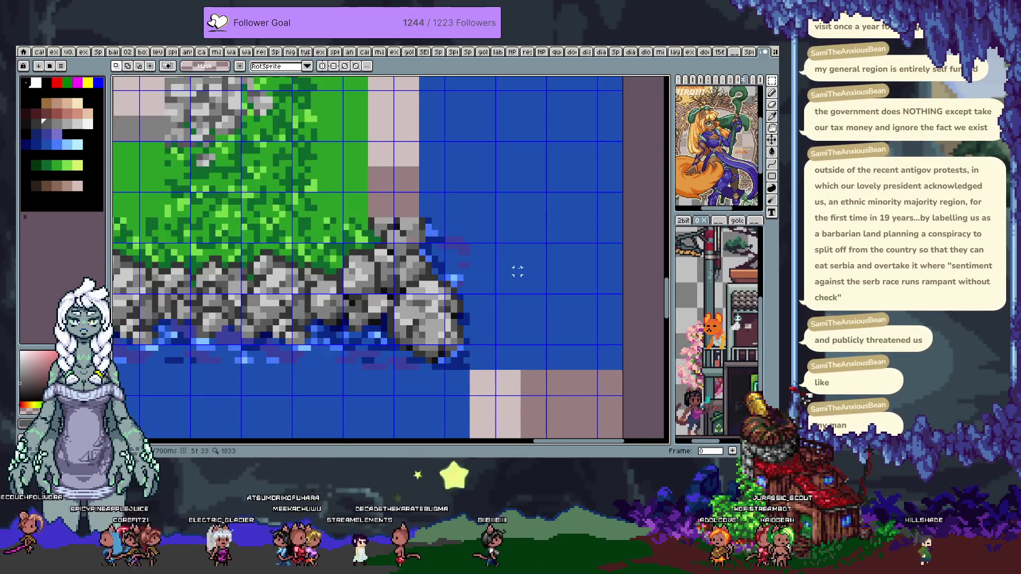
{"action": "scroll", "coordinate": [505, 298], "scroll_direction": "down", "scroll_amount": 2}
{"action": "key", "text": "m"}
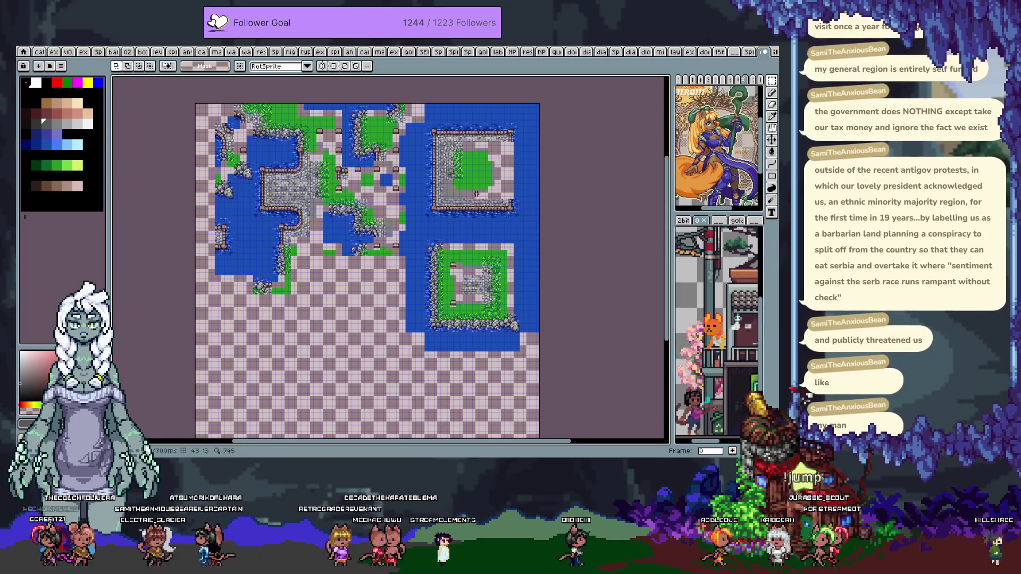
{"action": "scroll", "coordinate": [471, 248], "scroll_direction": "up", "scroll_amount": 1}
{"action": "scroll", "coordinate": [471, 248], "scroll_direction": "up", "scroll_amount": 2}
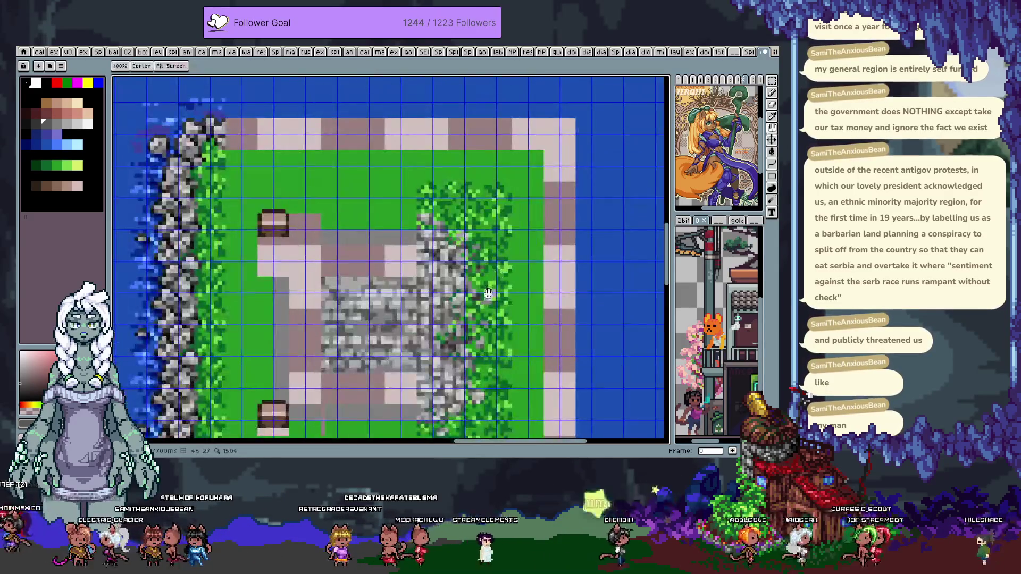
{"action": "scroll", "coordinate": [471, 248], "scroll_direction": "up", "scroll_amount": 1}
{"action": "scroll", "coordinate": [471, 248], "scroll_direction": "up", "scroll_amount": 1}
{"action": "key", "text": "ctrl+v"}
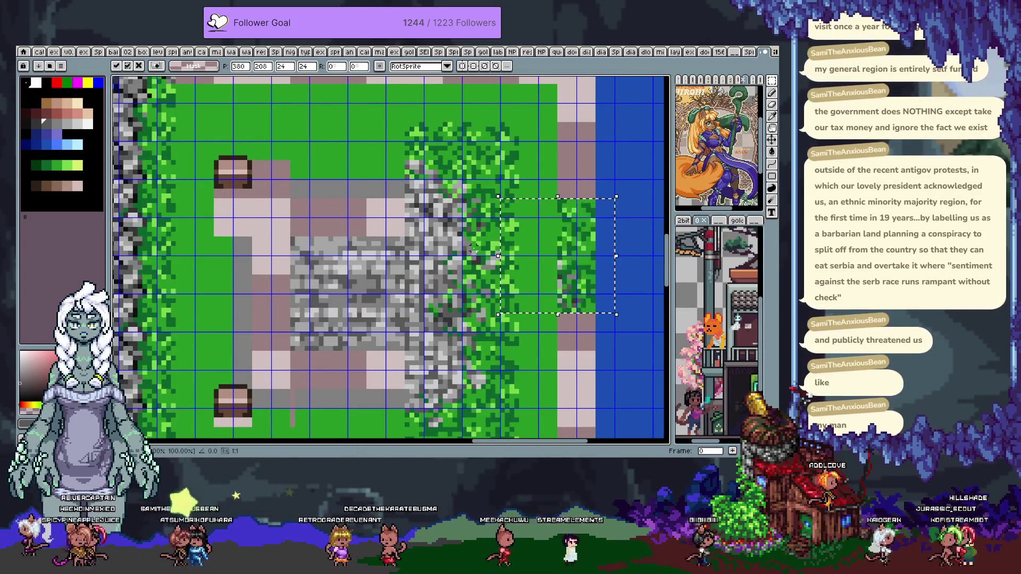
{"action": "key", "text": "Escape"}
Paste the tile again, drag it onto the island's grass edge and commit it
{"action": "key", "text": "b"}
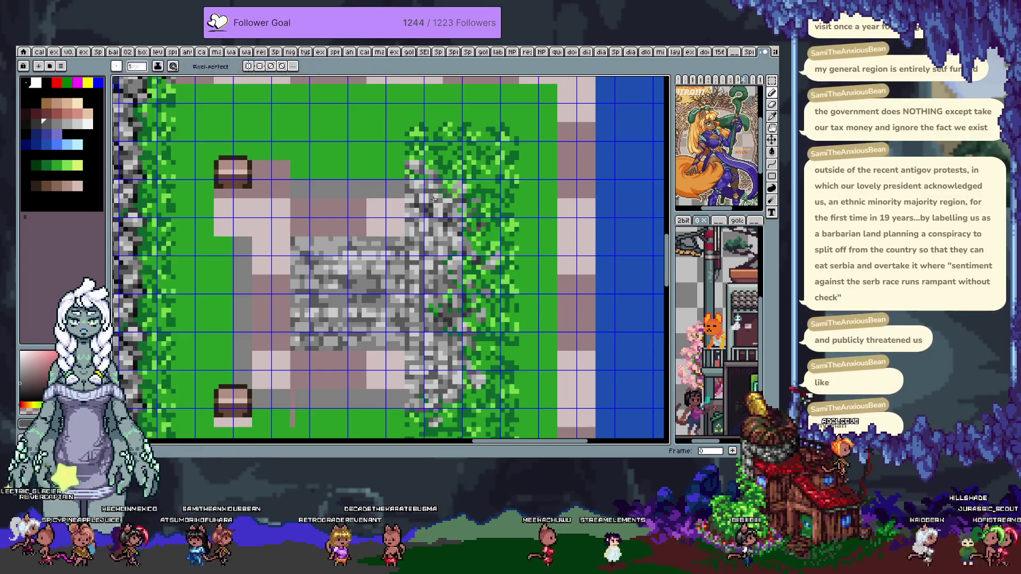
{"action": "scroll", "coordinate": [428, 201], "scroll_direction": "up", "scroll_amount": 1}
{"action": "scroll", "coordinate": [441, 207], "scroll_direction": "up", "scroll_amount": 1}
{"action": "scroll", "coordinate": [455, 213], "scroll_direction": "up", "scroll_amount": 1}
{"action": "key", "text": "ctrl+v"}
{"action": "left_click_drag", "start_coordinate": [622, 242], "coordinate": [395, 194]}
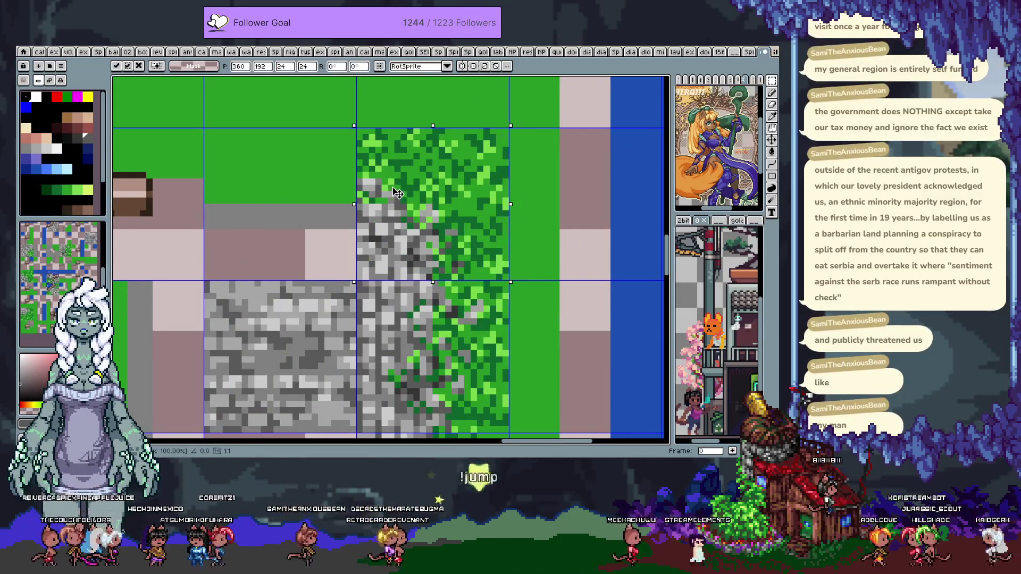
{"action": "key", "text": "Return"}
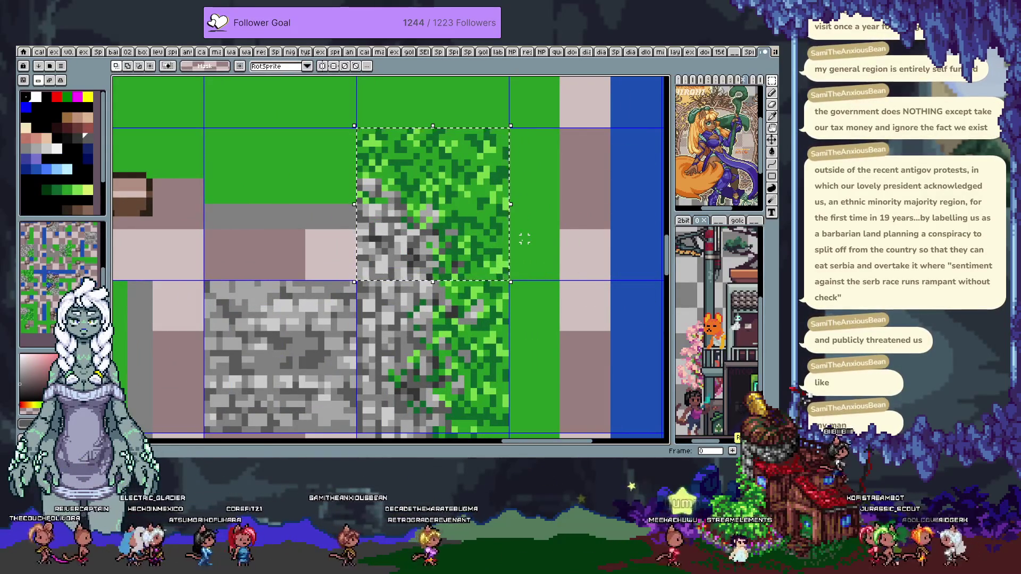
{"action": "scroll", "coordinate": [406, 226], "scroll_direction": "down", "scroll_amount": 3}
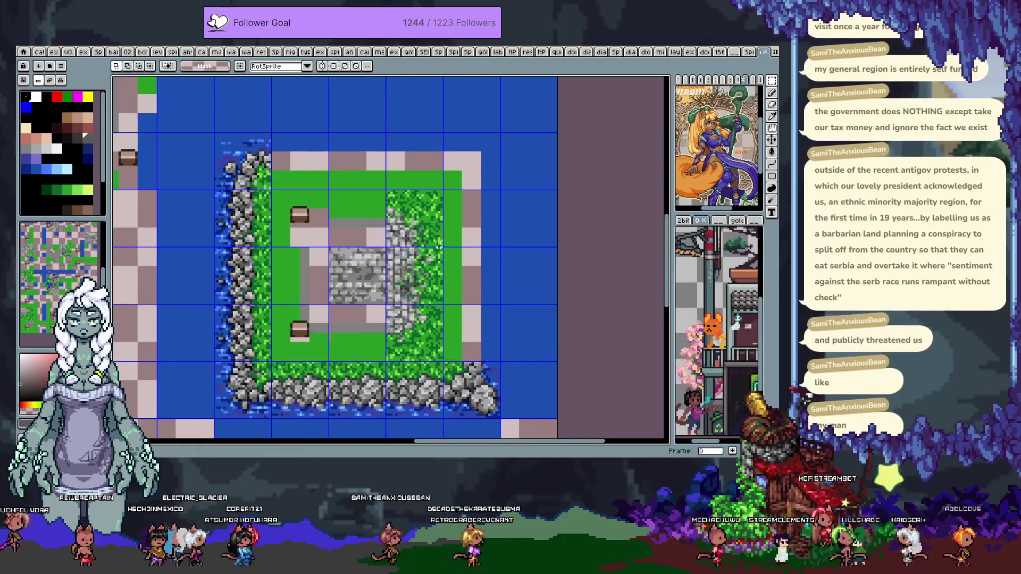
{"action": "scroll", "coordinate": [439, 247], "scroll_direction": "down", "scroll_amount": 2}
{"action": "scroll", "coordinate": [478, 248], "scroll_direction": "up", "scroll_amount": 1}
{"action": "scroll", "coordinate": [484, 248], "scroll_direction": "up", "scroll_amount": 1}
{"action": "scroll", "coordinate": [484, 248], "scroll_direction": "down", "scroll_amount": 2}
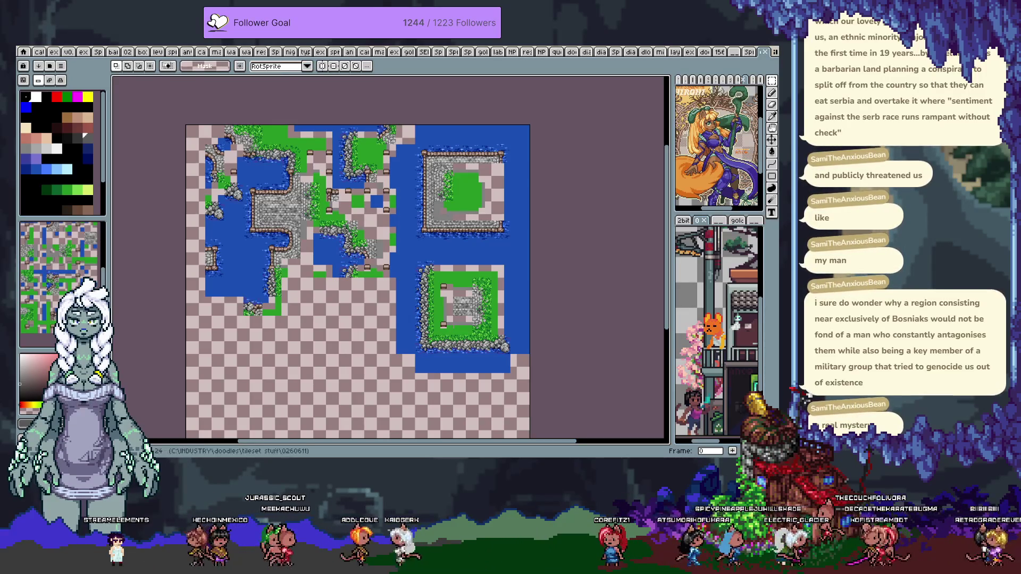
Step through frames to the loose grass, stone and water pieces and pan them into view
{"action": "scroll", "coordinate": [363, 284], "scroll_direction": "up", "scroll_amount": 1}
{"action": "scroll", "coordinate": [363, 283], "scroll_direction": "up", "scroll_amount": 1}
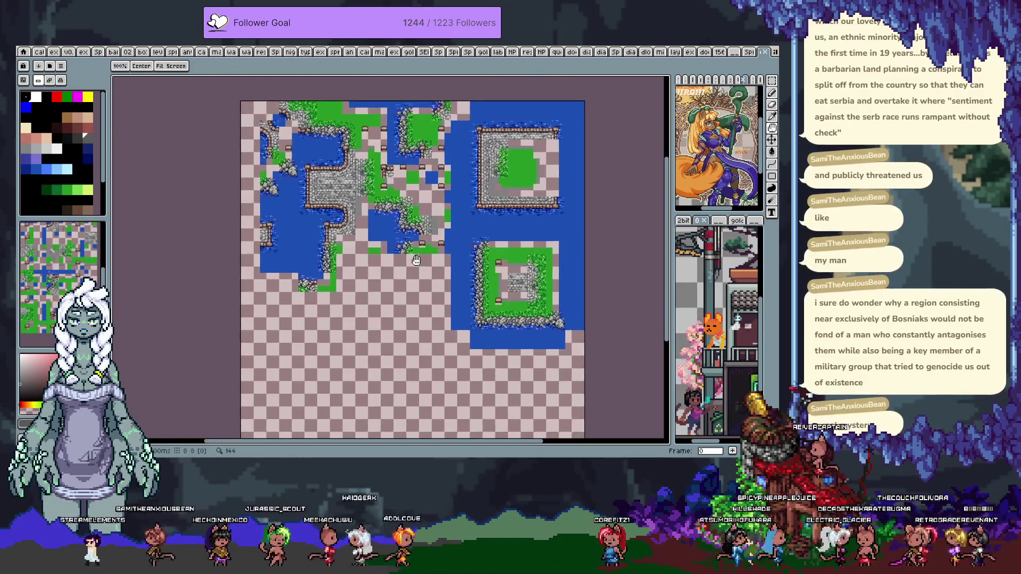
{"action": "scroll", "coordinate": [363, 283], "scroll_direction": "up", "scroll_amount": 2}
{"action": "key", "text": "Right"}
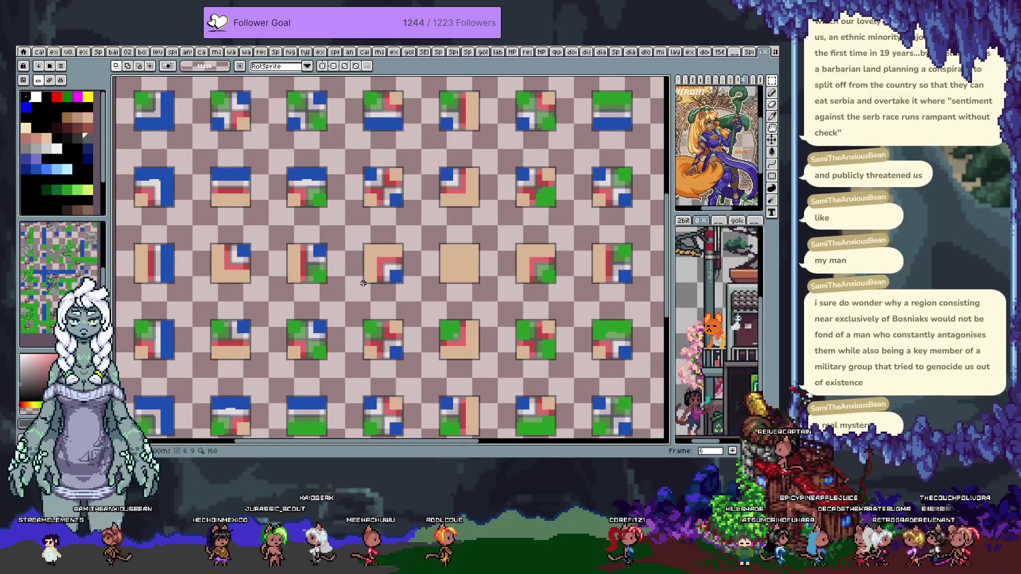
{"action": "key", "text": "Right"}
{"action": "key", "text": "Right"}
{"action": "key", "text": "Right"}
{"action": "key", "text": "Left"}
{"action": "key", "text": "space"}
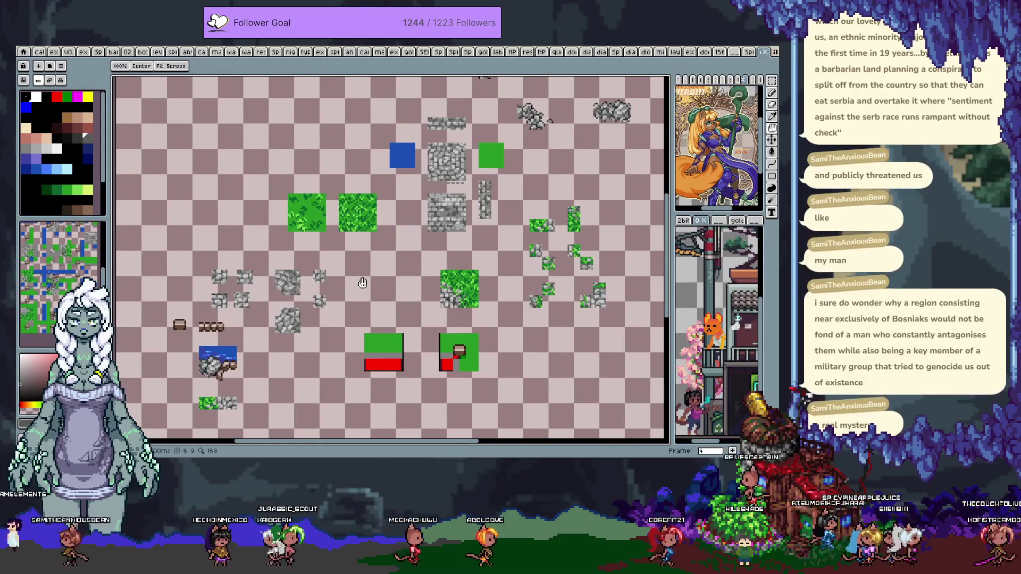
{"action": "left_click_drag", "start_coordinate": [376, 278], "coordinate": [316, 290]}
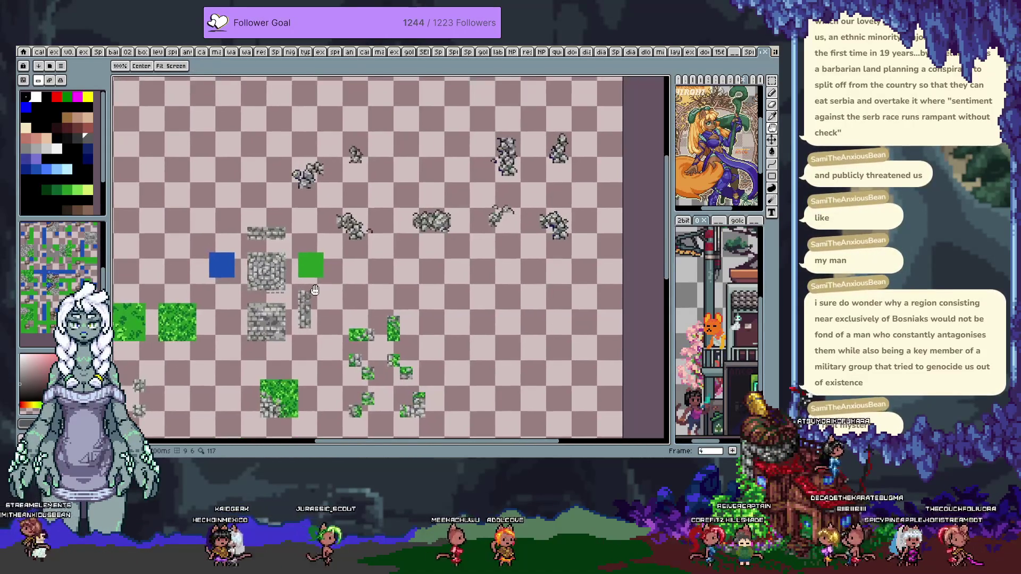
{"action": "key", "text": "Right"}
{"action": "key", "text": "Left"}
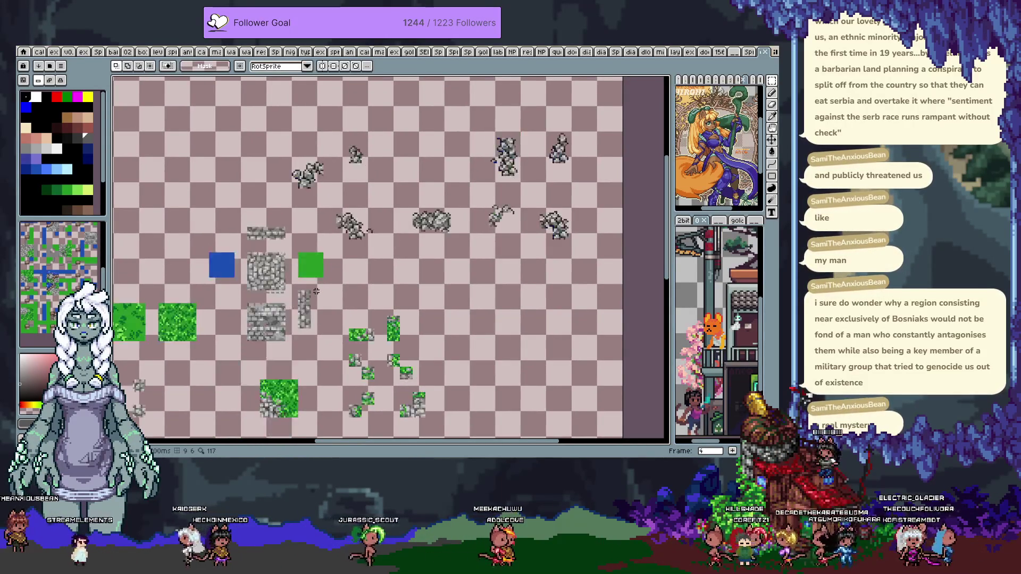
{"action": "key", "text": "Left"}
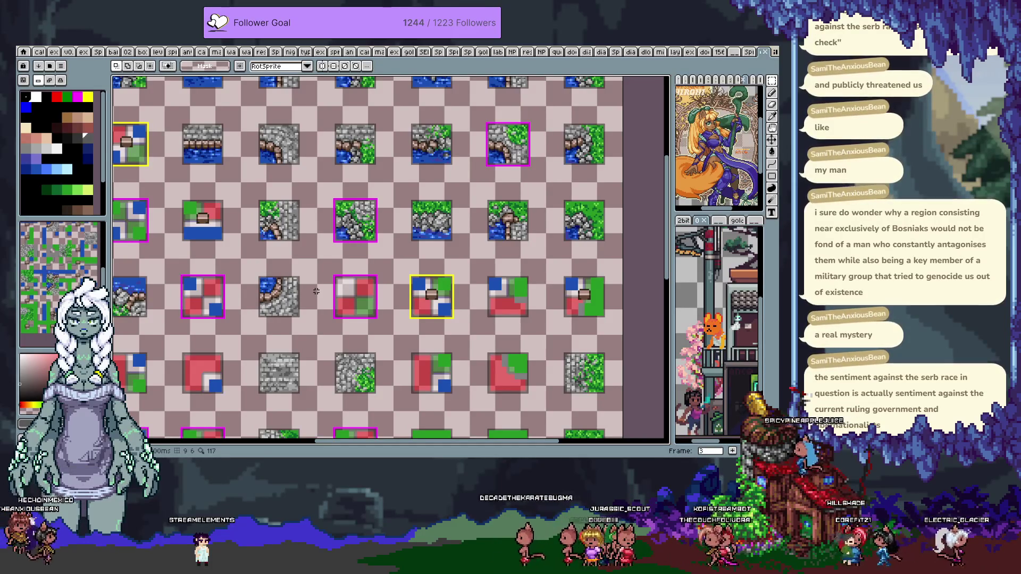
Flip between frames 2 and 3 and shift the view of the tiles slightly
{"action": "key", "text": "Right"}
{"action": "key", "text": "Left"}
{"action": "key", "text": "Left"}
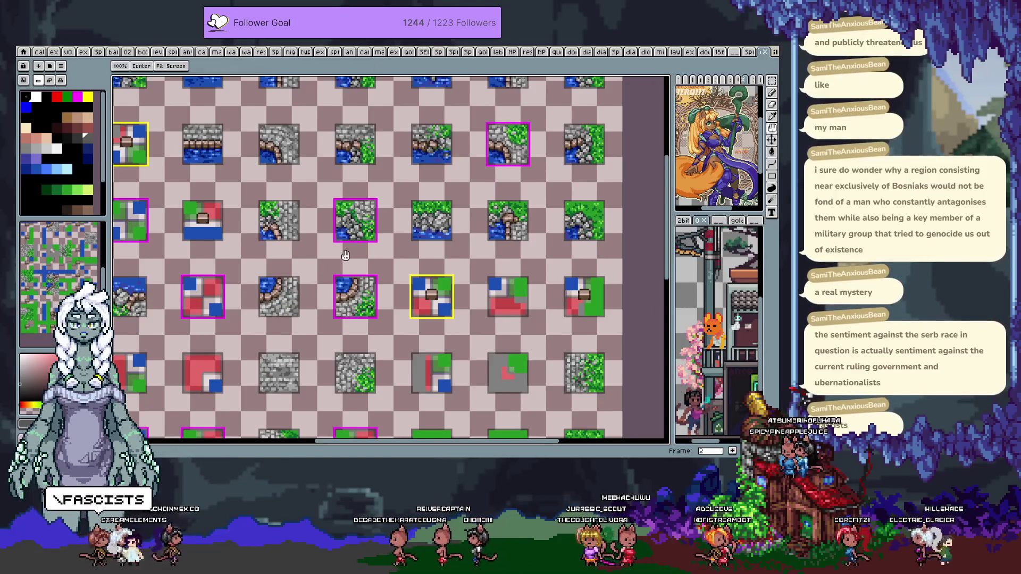
{"action": "left_click_drag", "start_coordinate": [381, 283], "coordinate": [376, 274]}
{"action": "key", "text": "space"}
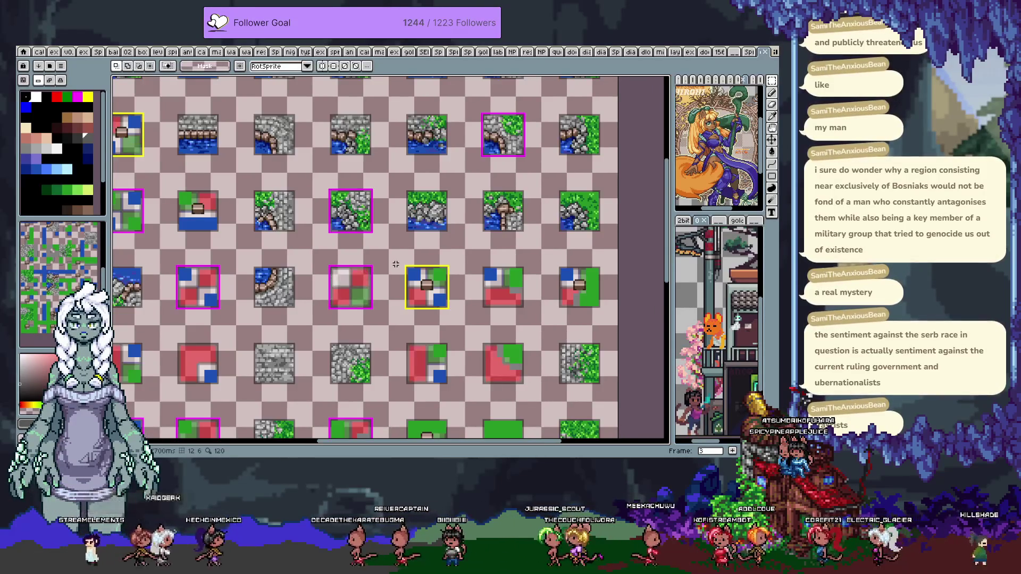
{"action": "key", "text": "Right"}
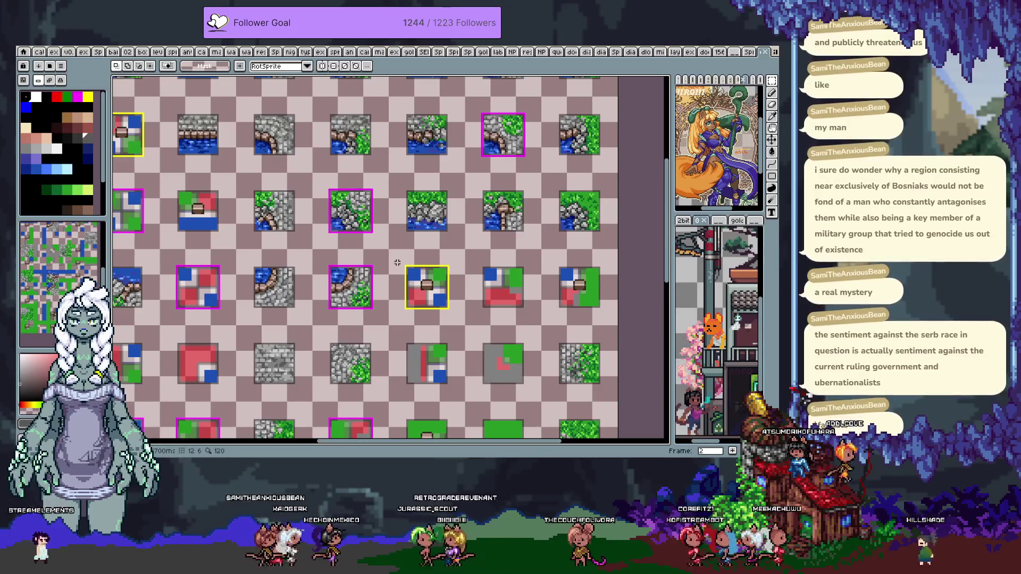
Select the middle water-and-stone corner tile, try a paste, cancel it and return to frame 2
{"action": "left_click_drag", "start_coordinate": [318, 256], "coordinate": [387, 322]}
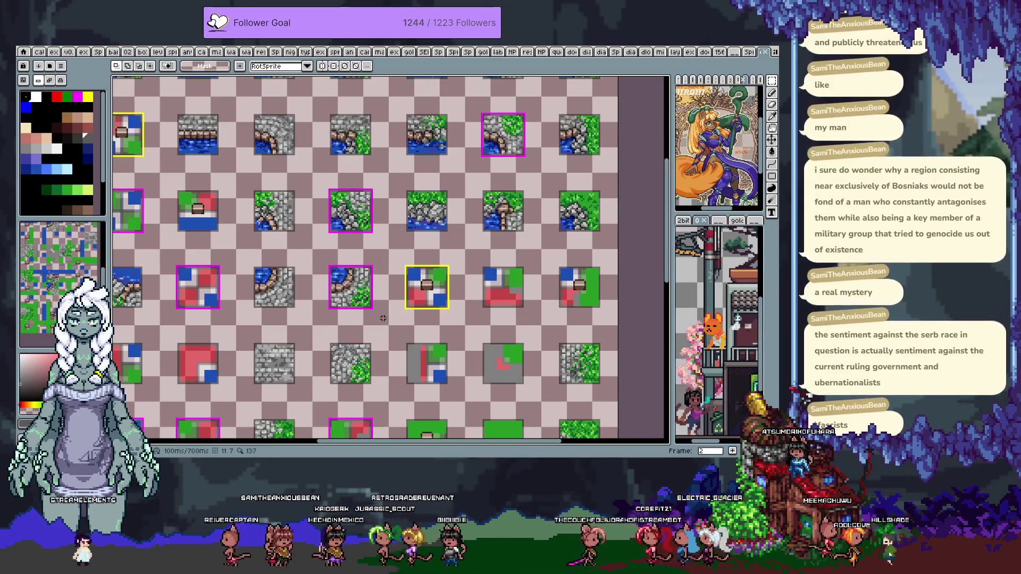
{"action": "key", "text": "ctrl+v"}
{"action": "key", "text": "Escape"}
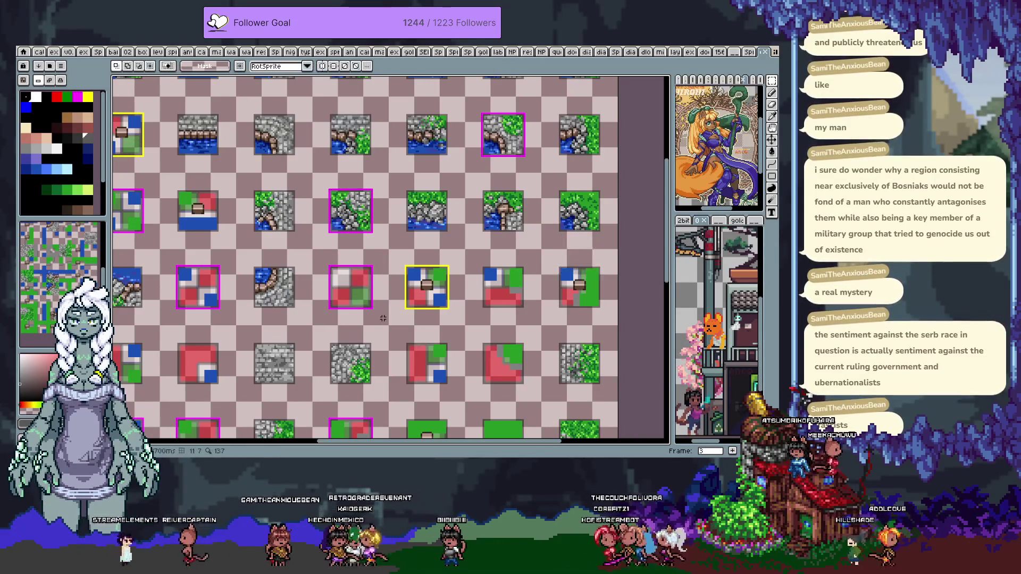
{"action": "key", "text": "b"}
{"action": "key", "text": "Left"}
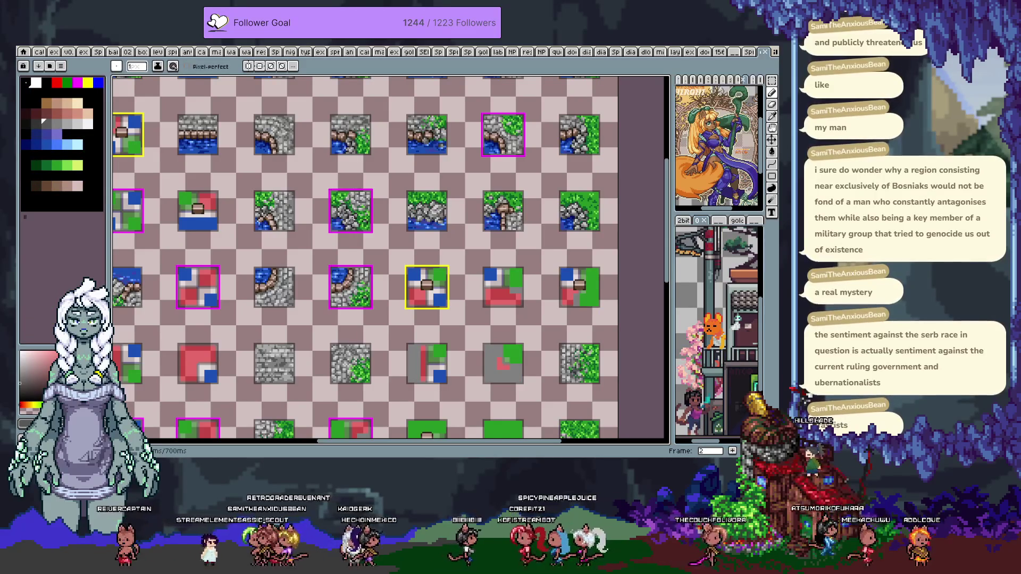
Select the middle water-and-stone tile, then deselect it and pan across the tile sheet
{"action": "key", "text": "m"}
{"action": "left_click_drag", "start_coordinate": [315, 259], "coordinate": [381, 322]}
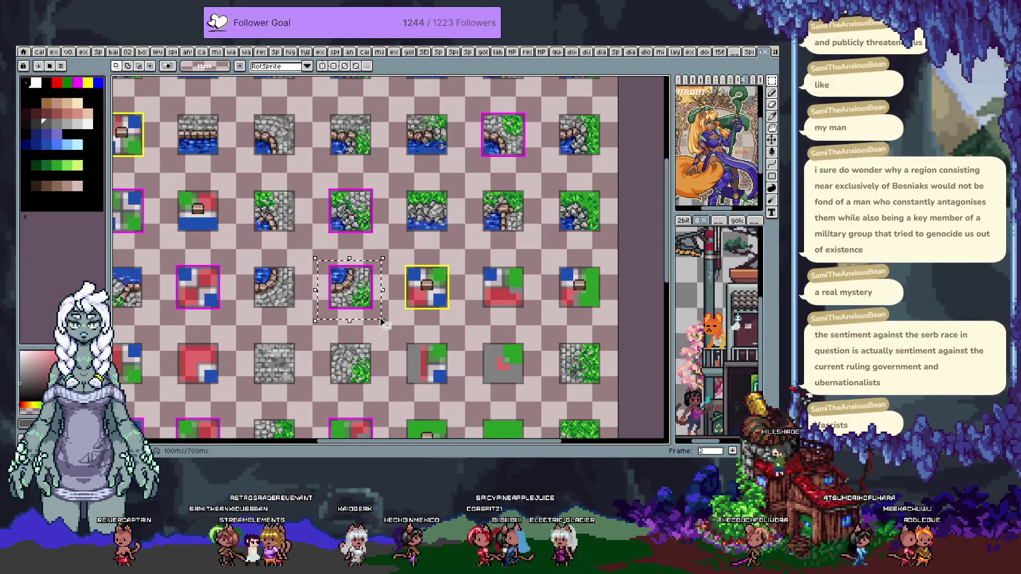
{"action": "key", "text": "Right"}
{"action": "left_click", "coordinate": [381, 321]}
{"action": "key", "text": "ctrl+d"}
{"action": "scroll", "coordinate": [374, 303], "scroll_direction": "up", "scroll_amount": 1}
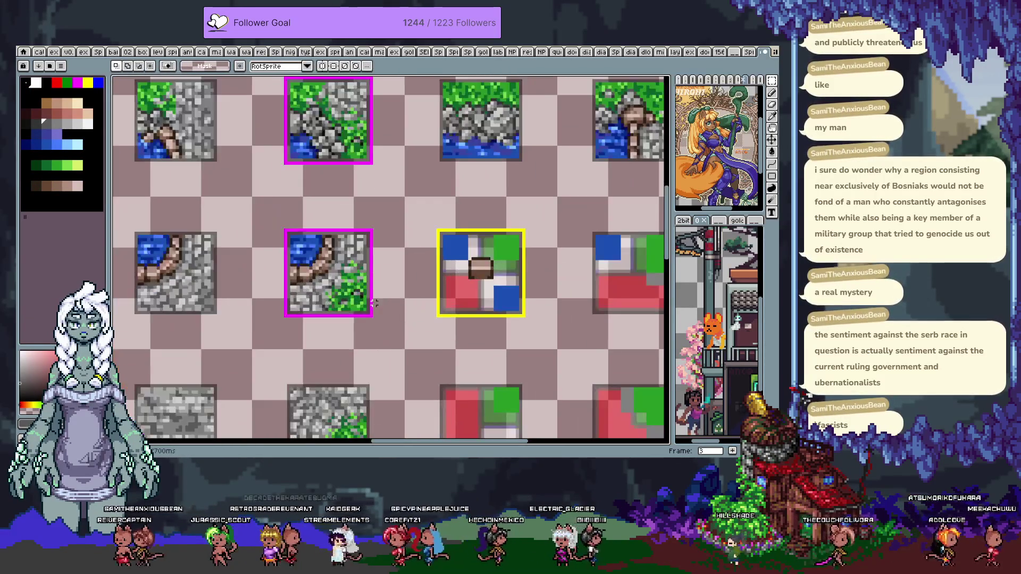
{"action": "scroll", "coordinate": [367, 306], "scroll_direction": "down", "scroll_amount": 1}
{"action": "key", "text": "h"}
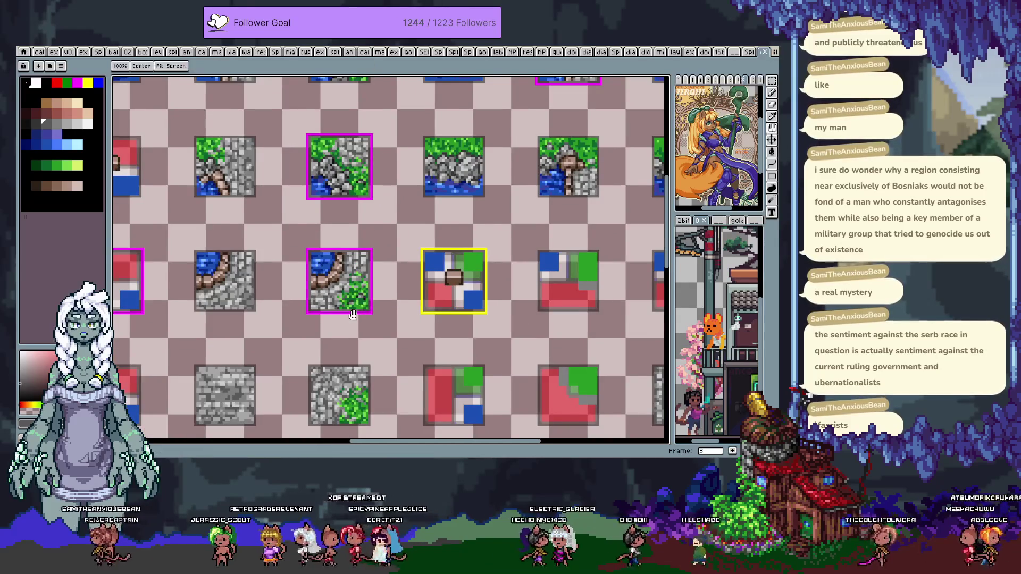
{"action": "left_click_drag", "start_coordinate": [351, 308], "coordinate": [389, 332]}
{"action": "key", "text": "m"}
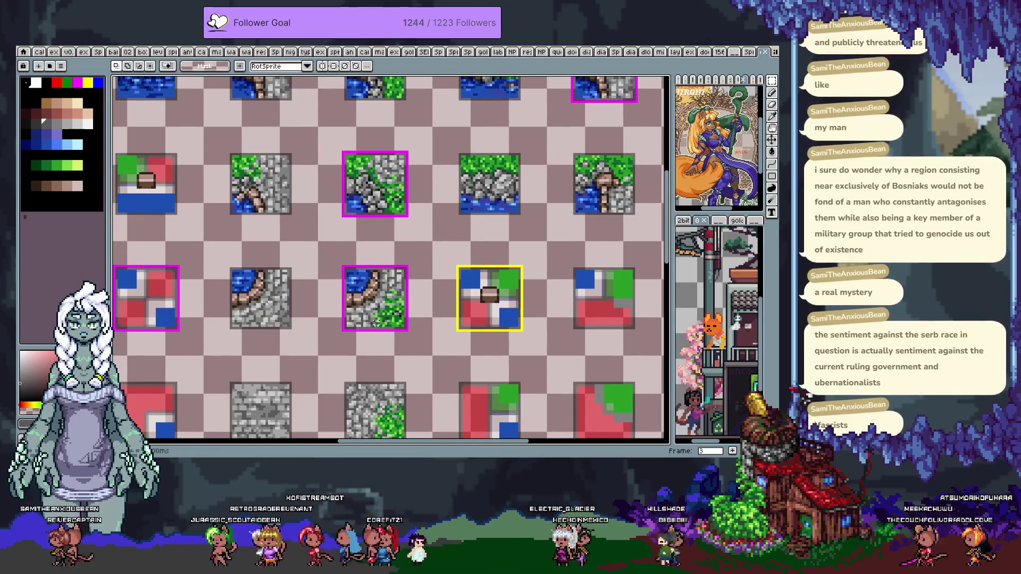
Pan and zoom around the tile sheet to look over more tiles
{"action": "scroll", "coordinate": [376, 325], "scroll_direction": "down", "scroll_amount": 1}
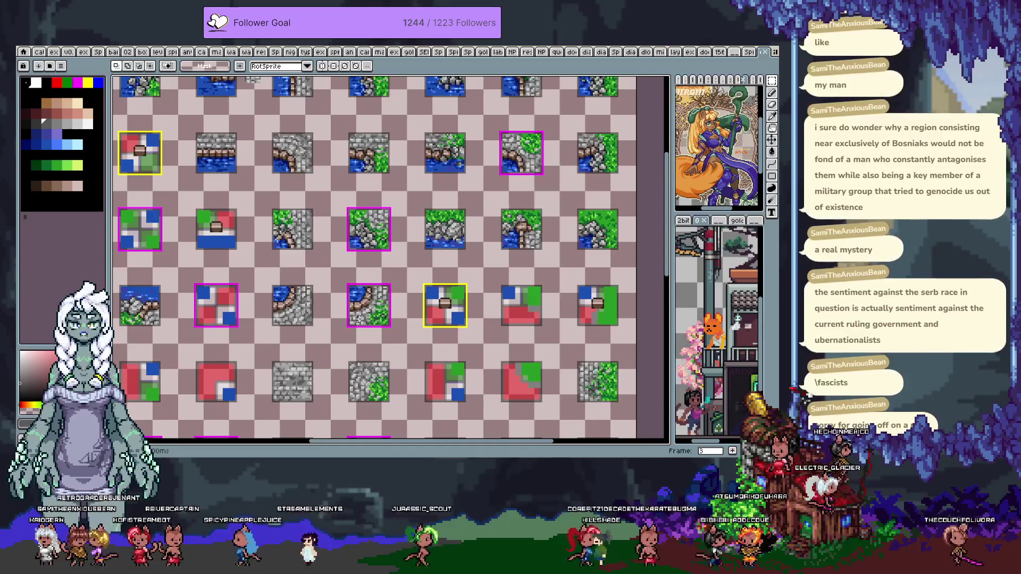
{"action": "left_click_drag", "start_coordinate": [546, 235], "coordinate": [472, 224]}
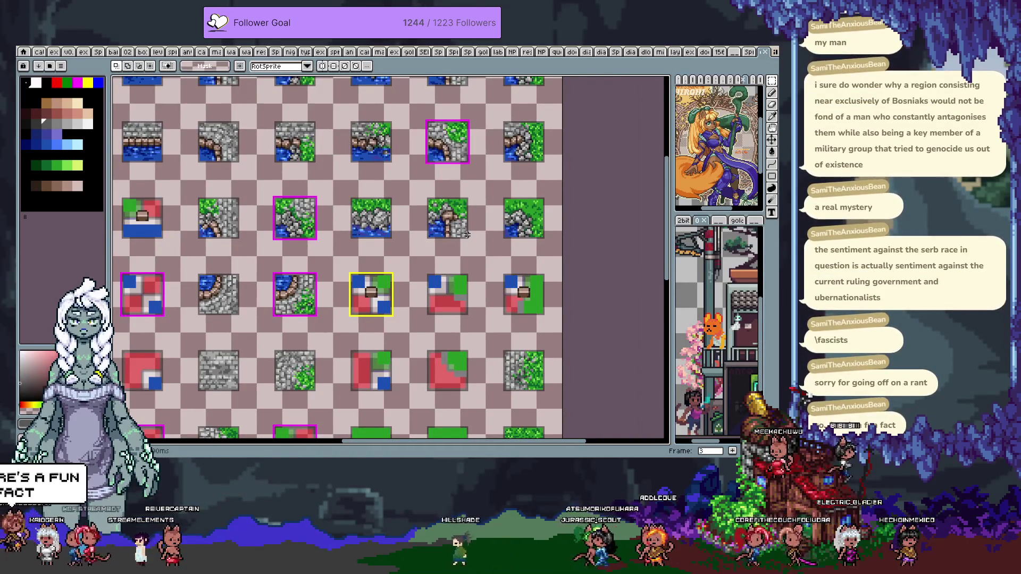
{"action": "scroll", "coordinate": [479, 218], "scroll_direction": "up", "scroll_amount": 3}
{"action": "scroll", "coordinate": [484, 216], "scroll_direction": "up", "scroll_amount": 1}
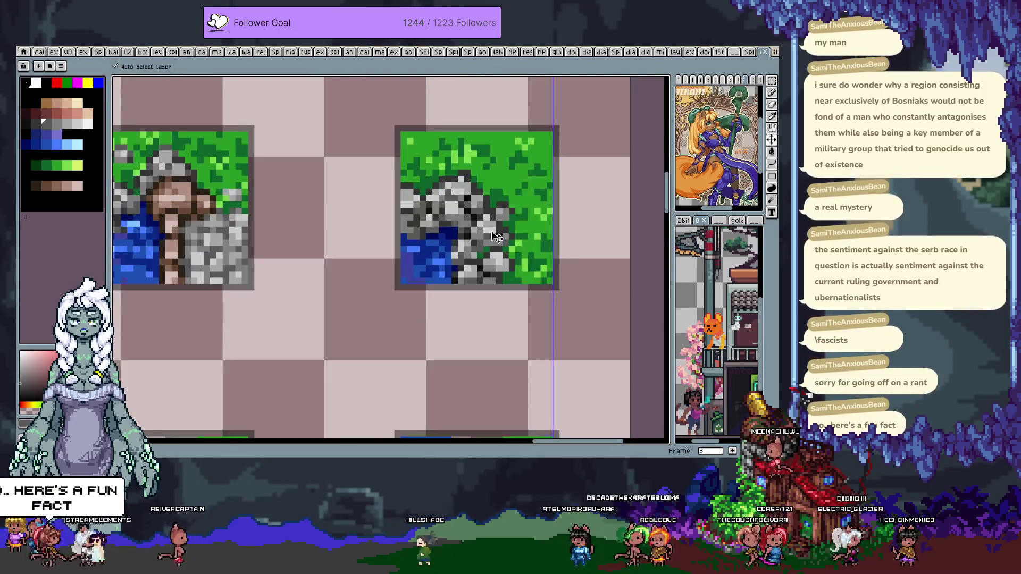
{"action": "scroll", "coordinate": [489, 212], "scroll_direction": "up", "scroll_amount": 2}
{"action": "scroll", "coordinate": [493, 210], "scroll_direction": "up", "scroll_amount": 1}
{"action": "left_click", "coordinate": [492, 211], "text": "alt"}
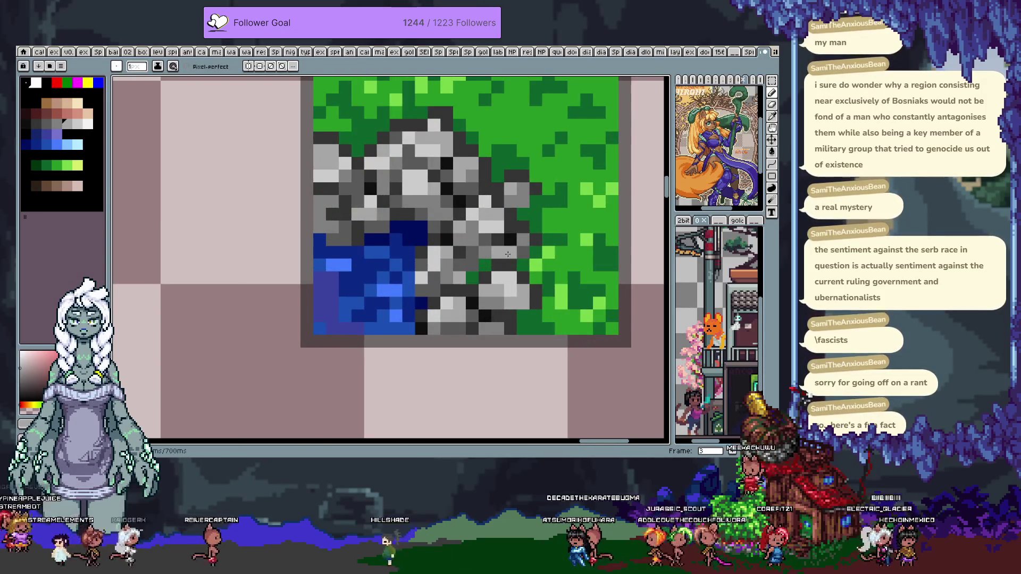
{"action": "scroll", "coordinate": [507, 255], "scroll_direction": "down", "scroll_amount": 3}
{"action": "scroll", "coordinate": [503, 276], "scroll_direction": "down", "scroll_amount": 2}
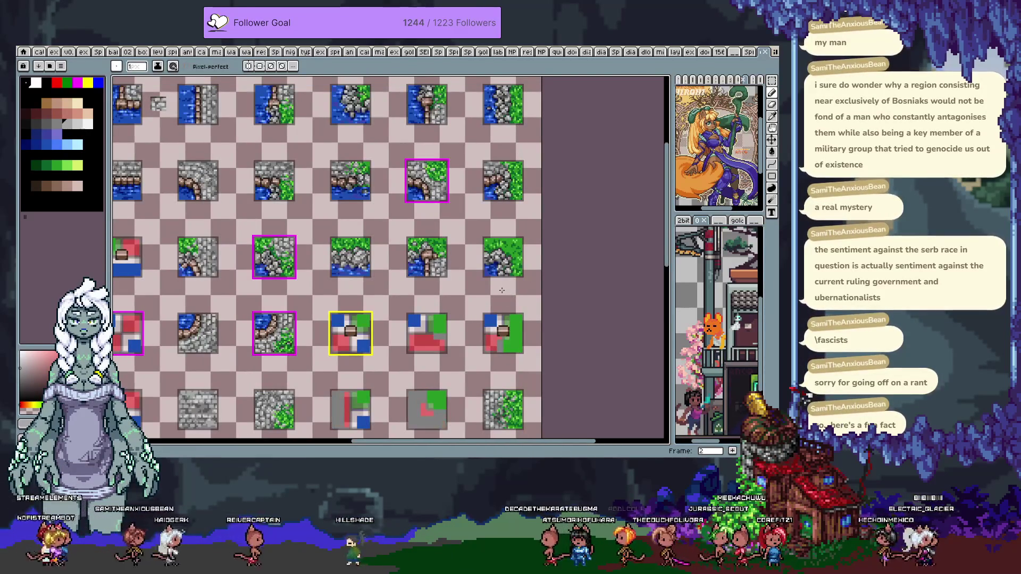
{"action": "scroll", "coordinate": [532, 261], "scroll_direction": "up", "scroll_amount": 3}
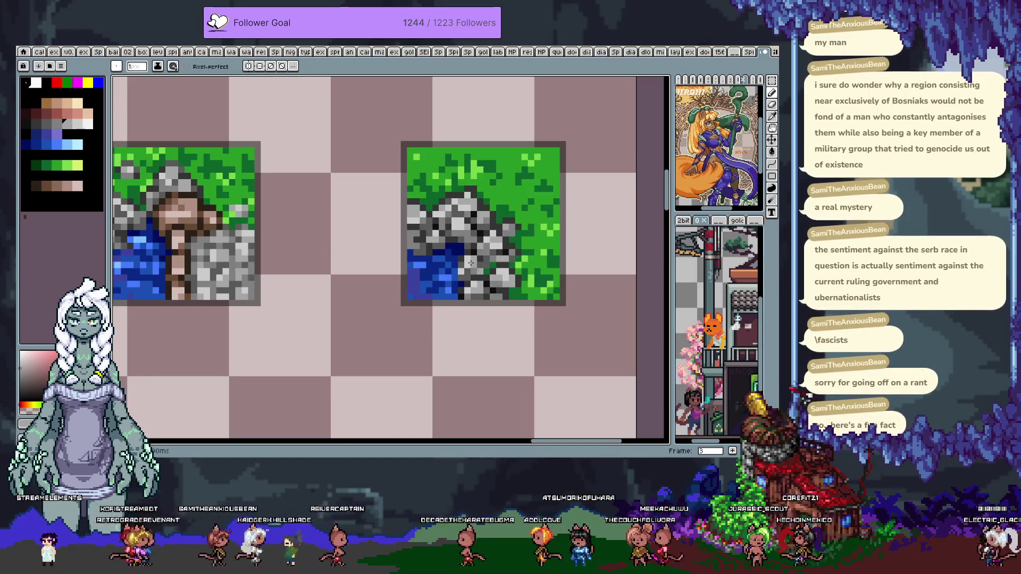
Step to frame 6 and then to frame 1 with the sample map
{"action": "key", "text": "Right"}
{"action": "key", "text": "Right"}
{"action": "key", "text": "Right"}
{"action": "scroll", "coordinate": [404, 276], "scroll_direction": "down", "scroll_amount": 3}
{"action": "scroll", "coordinate": [394, 284], "scroll_direction": "up", "scroll_amount": 2}
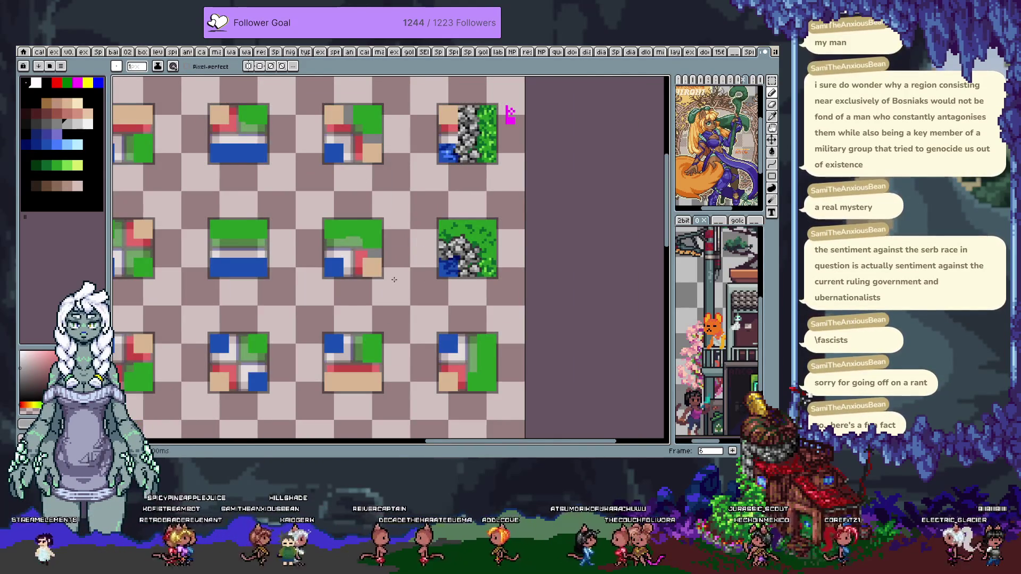
{"action": "key", "text": "Right"}
{"action": "scroll", "coordinate": [372, 282], "scroll_direction": "down", "scroll_amount": 2}
{"action": "scroll", "coordinate": [332, 288], "scroll_direction": "down", "scroll_amount": 1}
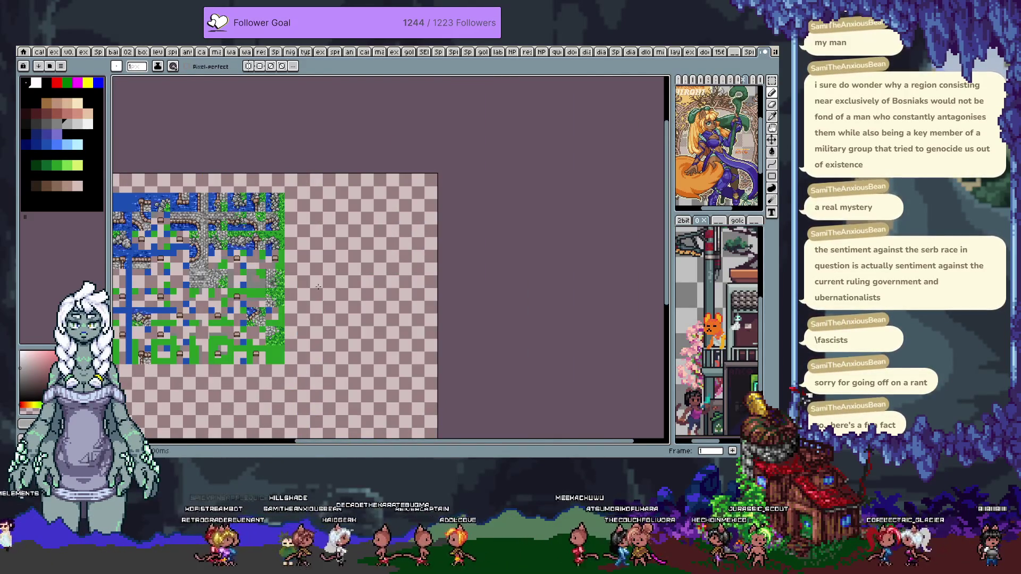
Zoom into the map's stone tiles and pick a dark grey from one
{"action": "scroll", "coordinate": [286, 253], "scroll_direction": "up", "scroll_amount": 2}
{"action": "scroll", "coordinate": [262, 237], "scroll_direction": "down", "scroll_amount": 1}
{"action": "scroll", "coordinate": [269, 234], "scroll_direction": "up", "scroll_amount": 3}
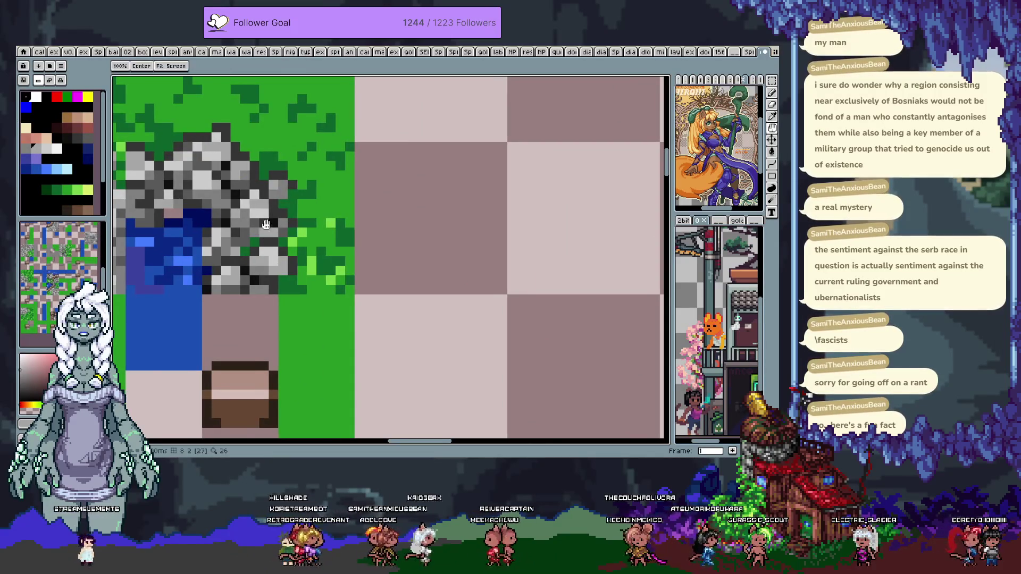
{"action": "left_click_drag", "start_coordinate": [266, 232], "coordinate": [326, 242]}
{"action": "left_click", "coordinate": [327, 230], "text": "alt"}
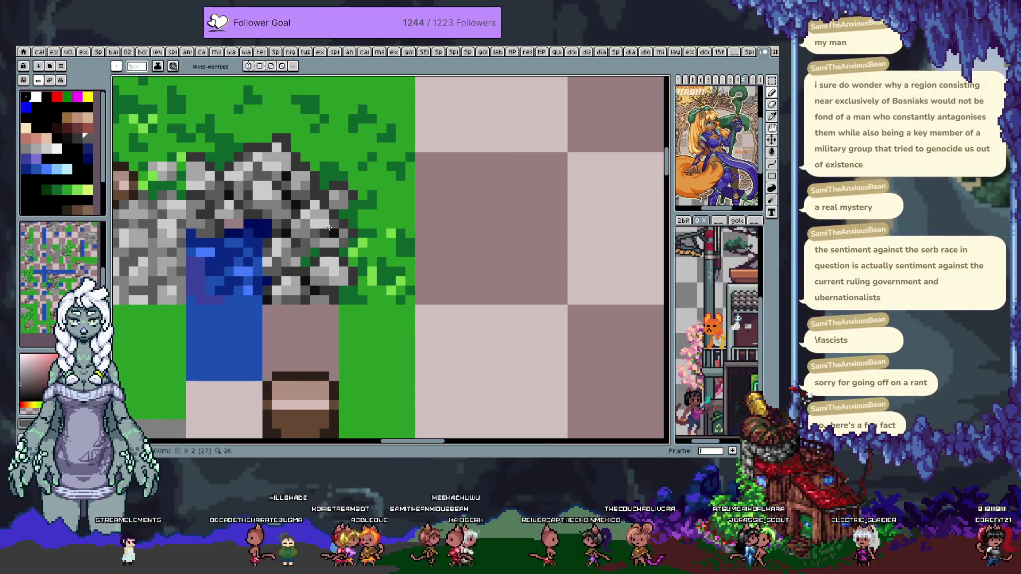
{"action": "key", "text": "alt"}
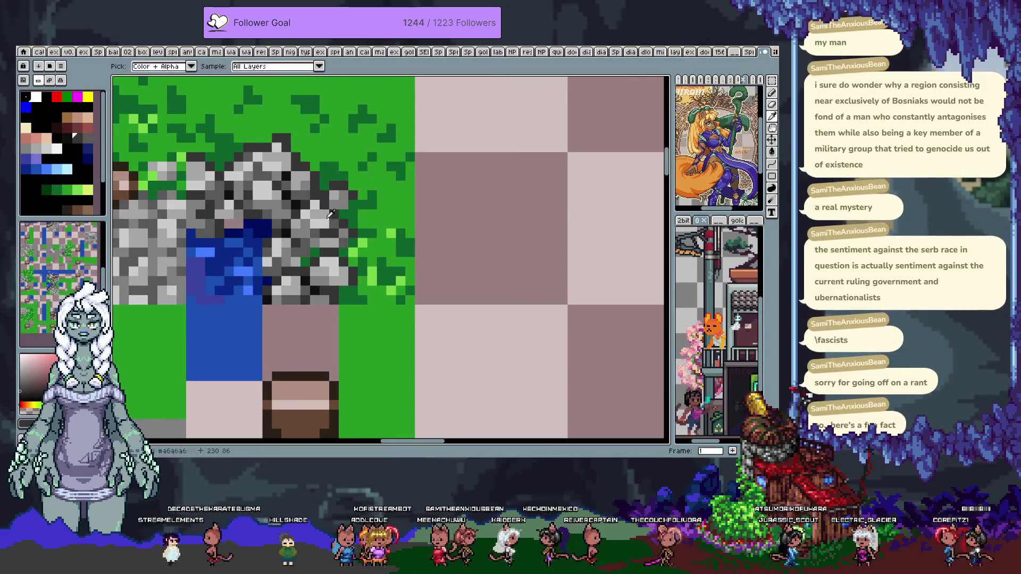
Alt-click another stone tile to sample its grey as the drawing colour
{"action": "scroll", "coordinate": [312, 227], "scroll_direction": "down", "scroll_amount": 3}
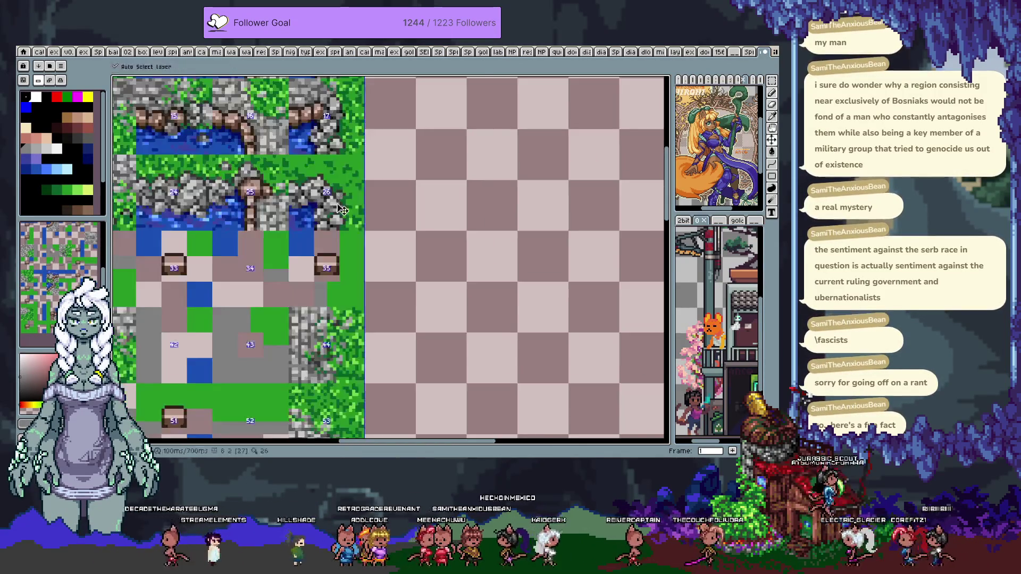
{"action": "scroll", "coordinate": [379, 229], "scroll_direction": "down", "scroll_amount": 1}
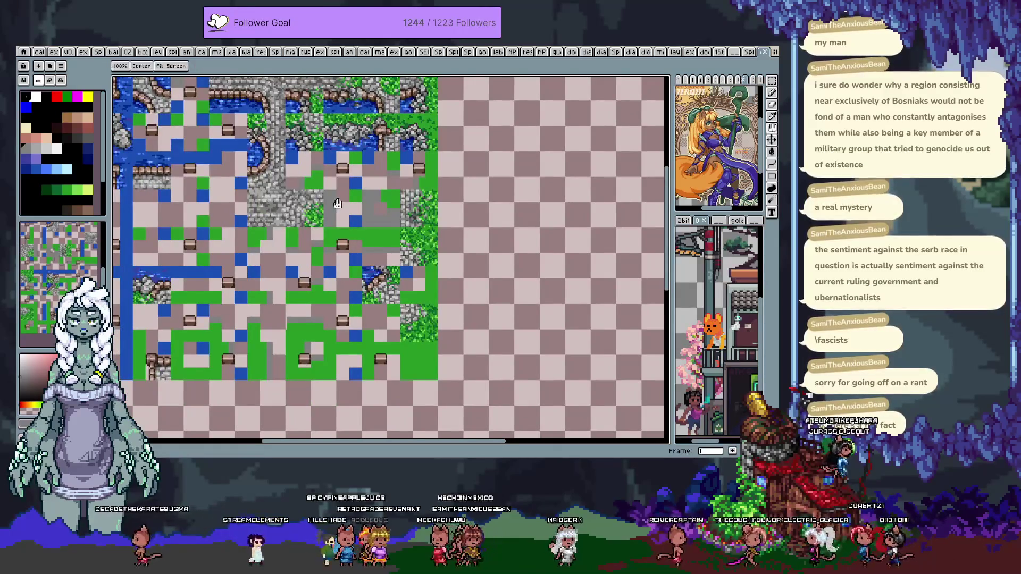
{"action": "scroll", "coordinate": [379, 229], "scroll_direction": "down", "scroll_amount": 1}
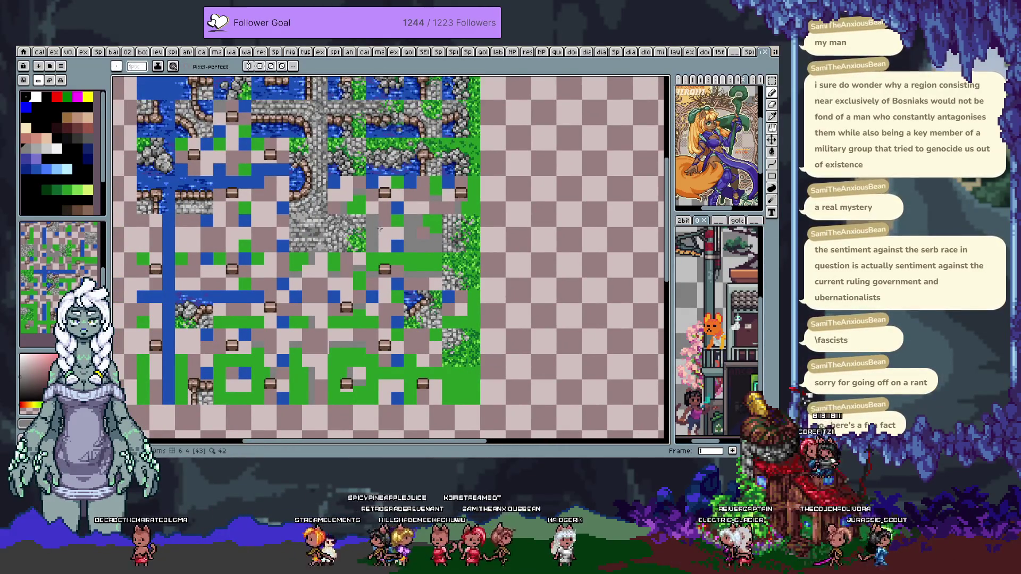
{"action": "scroll", "coordinate": [379, 228], "scroll_direction": "up", "scroll_amount": 1}
{"action": "scroll", "coordinate": [319, 224], "scroll_direction": "up", "scroll_amount": 2}
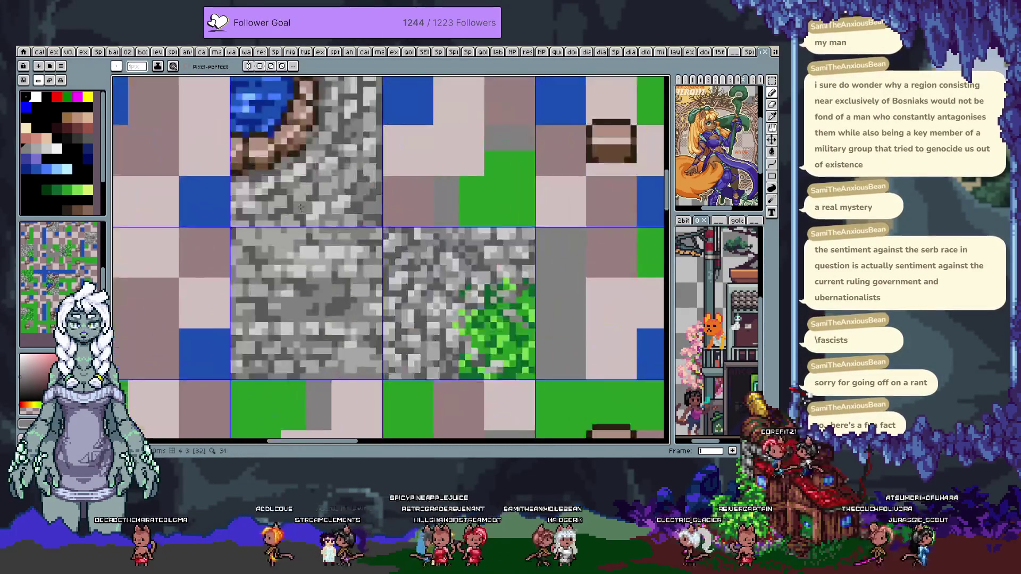
{"action": "scroll", "coordinate": [290, 221], "scroll_direction": "up", "scroll_amount": 1}
{"action": "key", "text": "alt"}
{"action": "left_click", "coordinate": [322, 279], "text": "alt"}
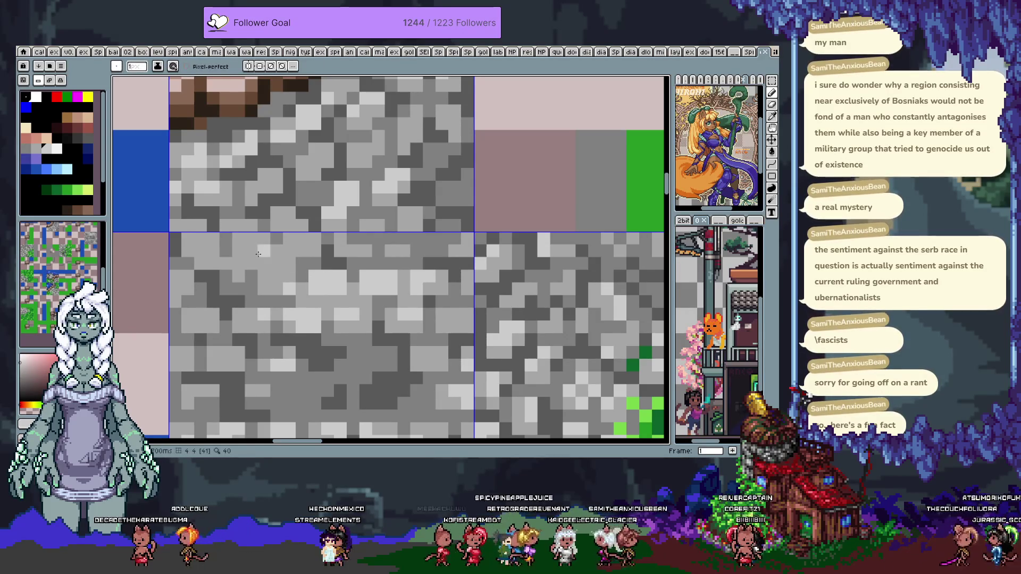
Zoom back out and reposition the view over the sample tilemap
{"action": "scroll", "coordinate": [286, 251], "scroll_direction": "down", "scroll_amount": 4}
{"action": "scroll", "coordinate": [336, 270], "scroll_direction": "up", "scroll_amount": 2}
{"action": "scroll", "coordinate": [337, 270], "scroll_direction": "down", "scroll_amount": 3}
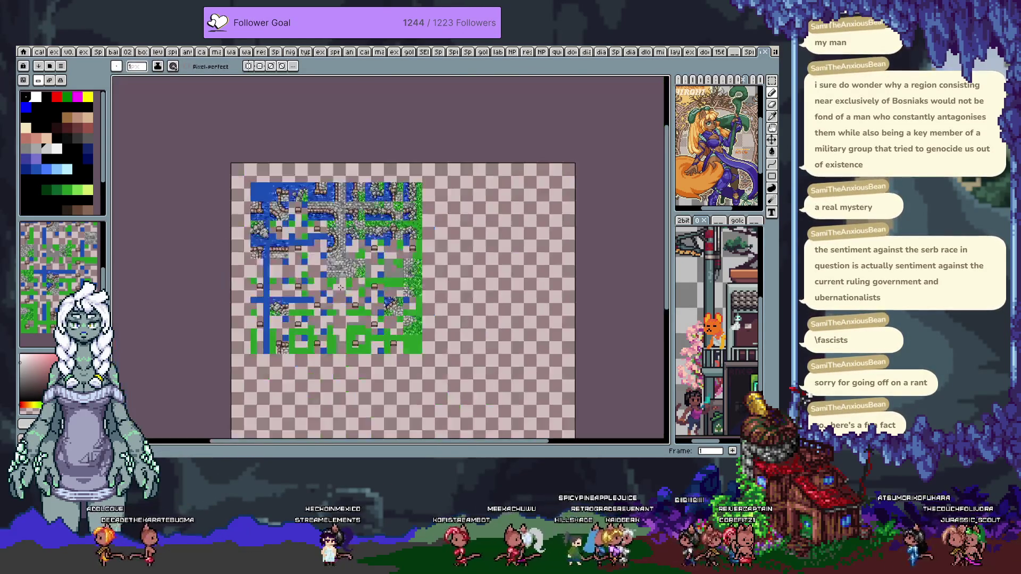
{"action": "scroll", "coordinate": [330, 292], "scroll_direction": "up", "scroll_amount": 2}
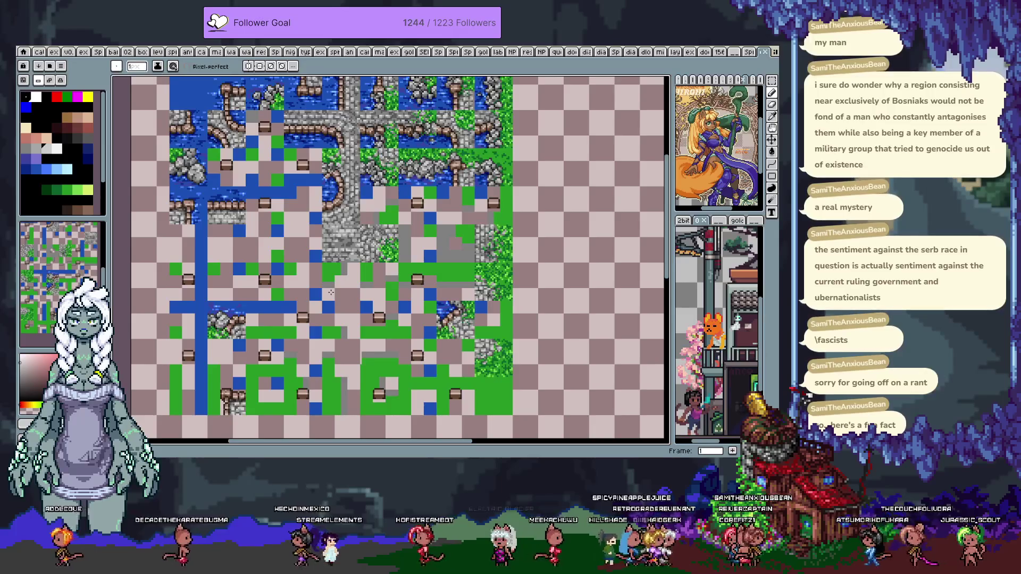
{"action": "mouse_move", "coordinate": [330, 292]}
{"action": "left_mouse_down"}
{"action": "mouse_move", "coordinate": [330, 341]}
{"action": "mouse_move", "coordinate": [317, 282]}
{"action": "left_mouse_up"}
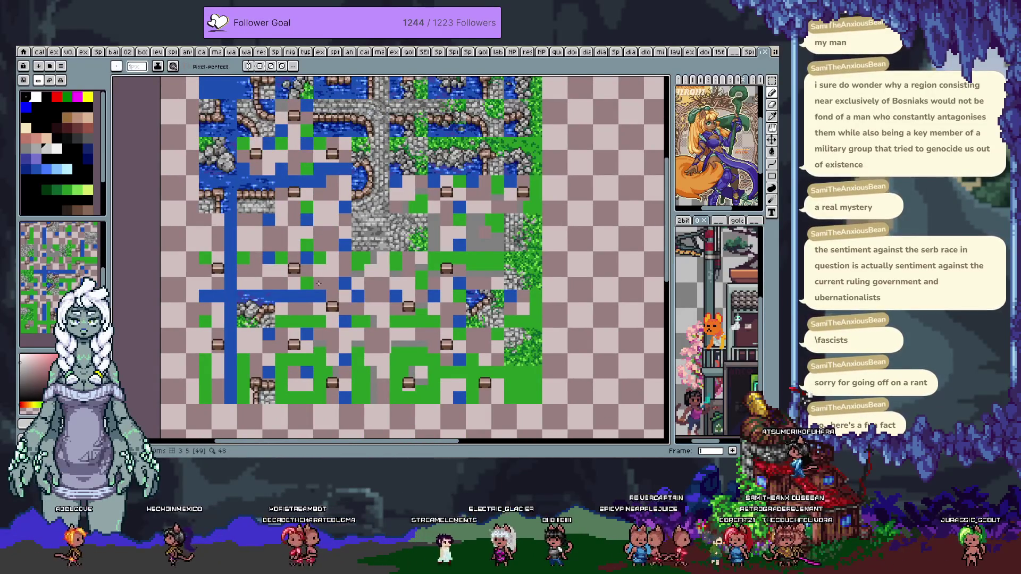
{"action": "left_click_drag", "start_coordinate": [312, 225], "coordinate": [320, 261]}
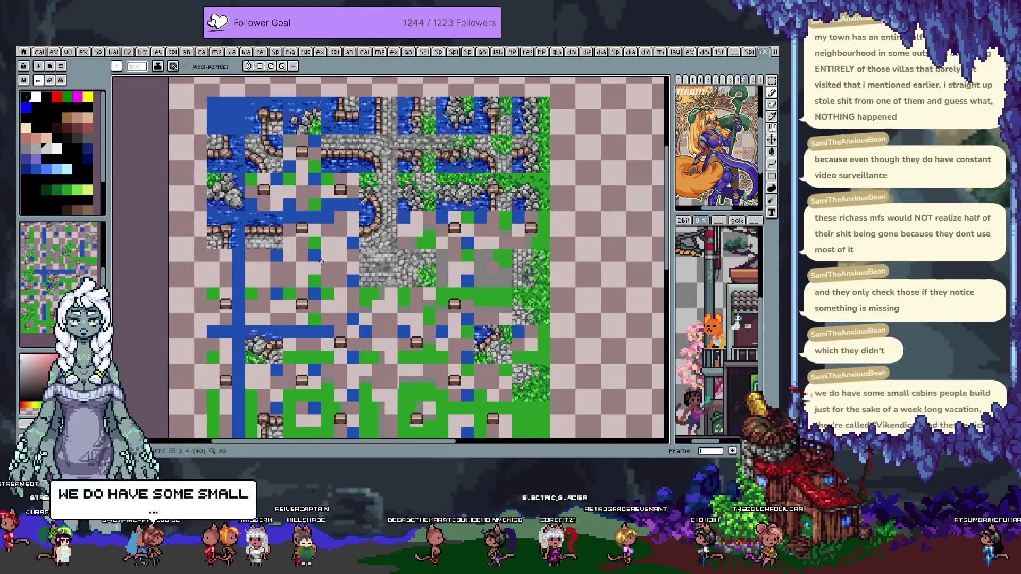
Step from frame 1 through frames 6 and 5 back to frame 4
{"action": "key", "text": "Right"}
{"action": "key", "text": "Right"}
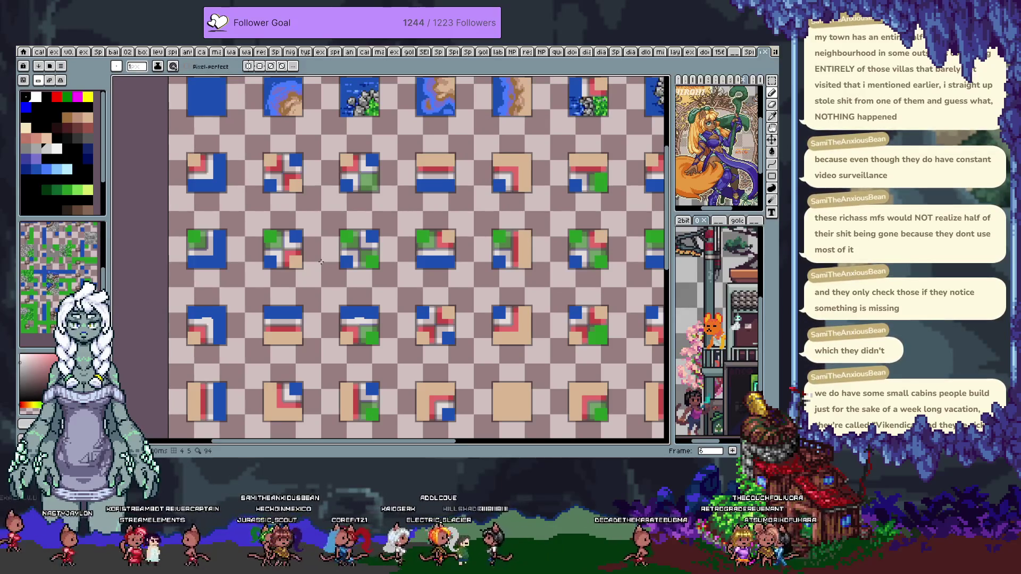
{"action": "key", "text": "Left"}
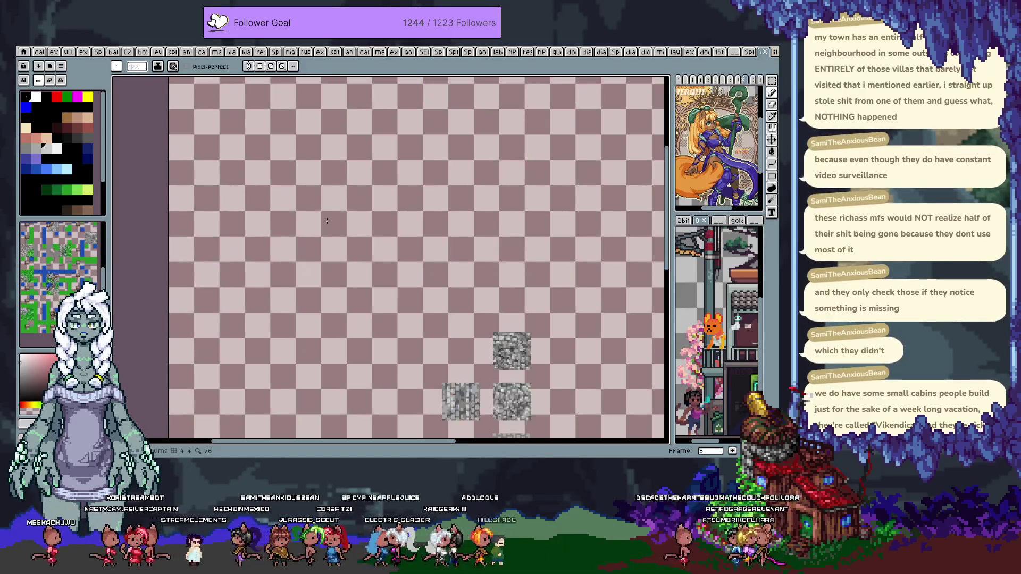
{"action": "key", "text": "Left"}
{"action": "key", "text": "Left"}
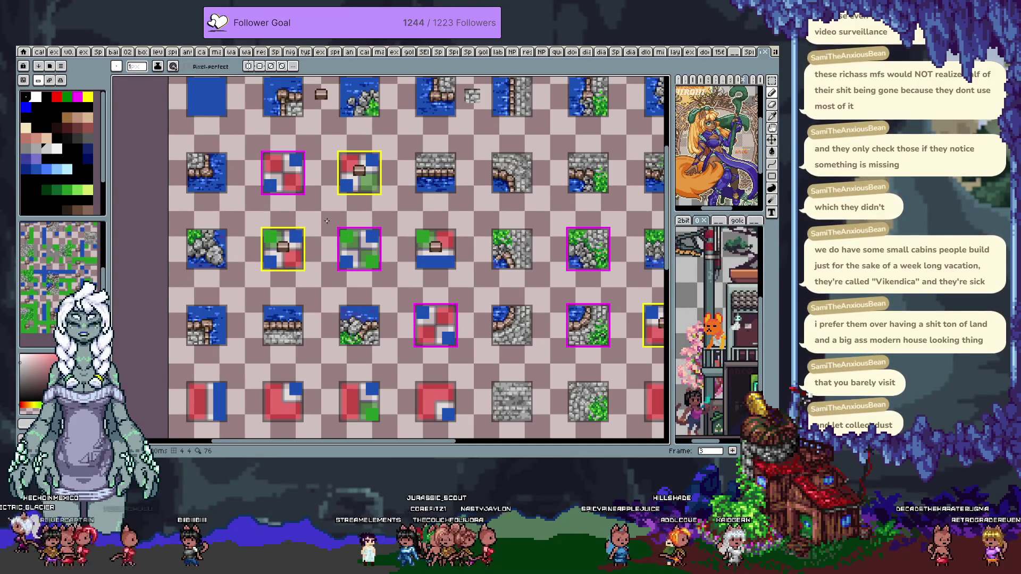
Pan the tile sheet past the DIVIDED DIAGONALS label to centre the tiles
{"action": "left_click_drag", "start_coordinate": [504, 169], "coordinate": [440, 214]}
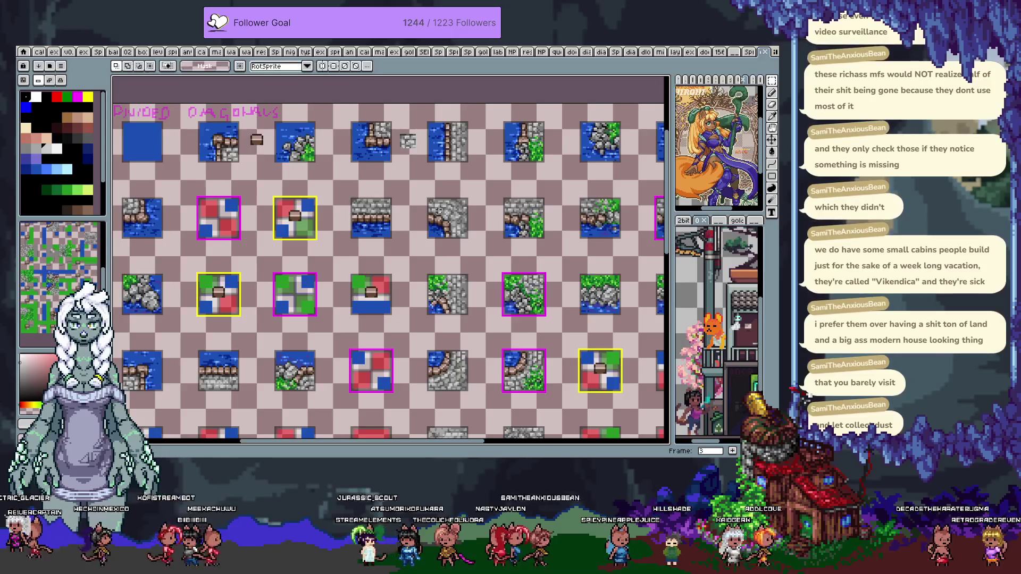
{"action": "left_click_drag", "start_coordinate": [439, 211], "coordinate": [408, 164]}
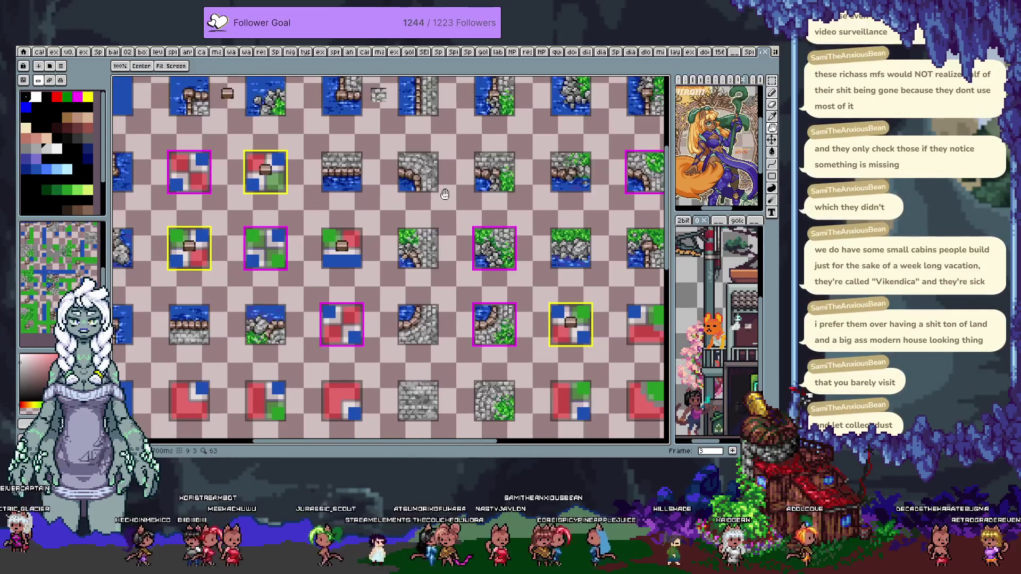
{"action": "left_click_drag", "start_coordinate": [446, 196], "coordinate": [434, 230]}
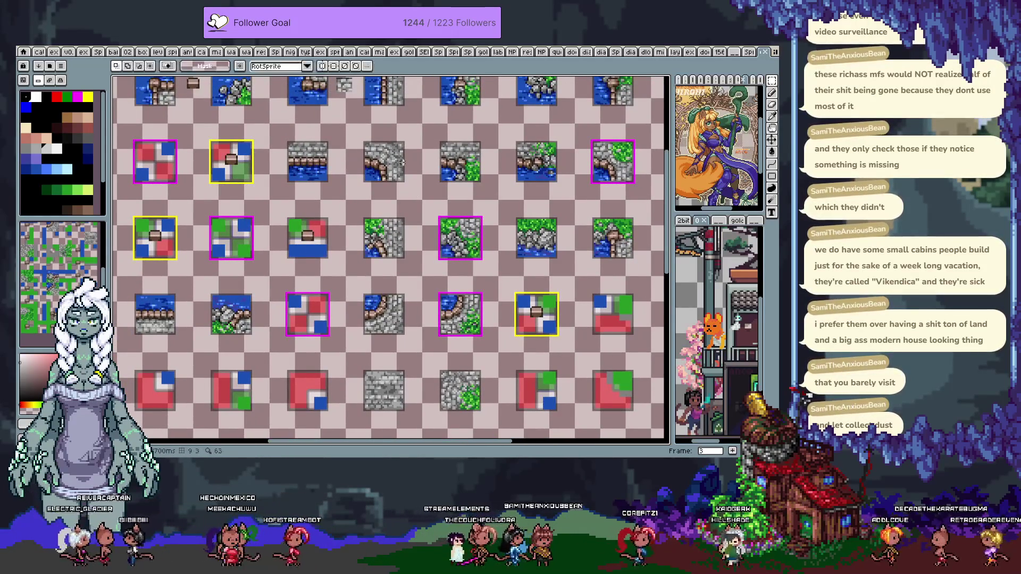
{"action": "left_click_drag", "start_coordinate": [382, 156], "coordinate": [434, 134]}
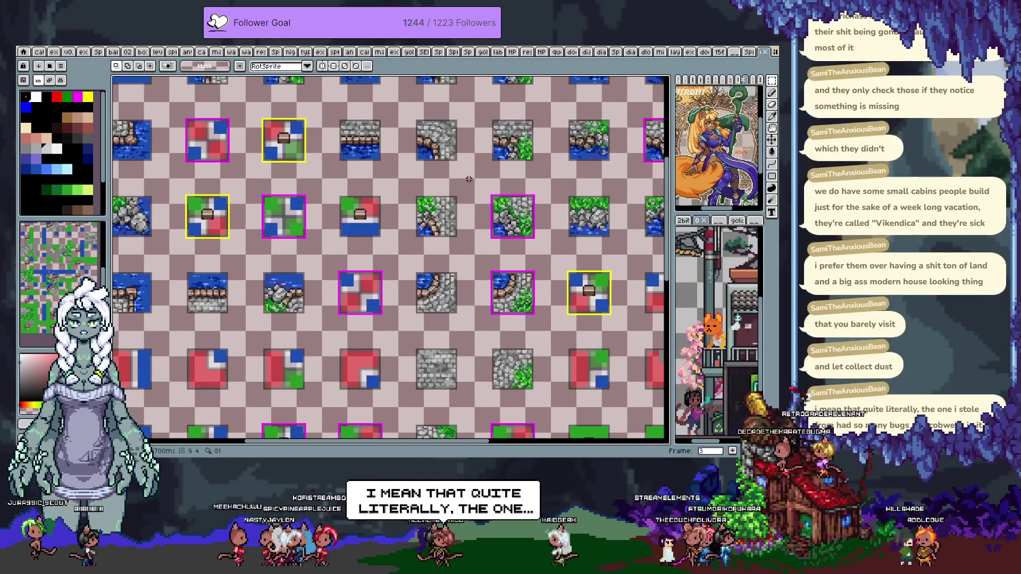
{"action": "left_click_drag", "start_coordinate": [417, 236], "coordinate": [474, 191]}
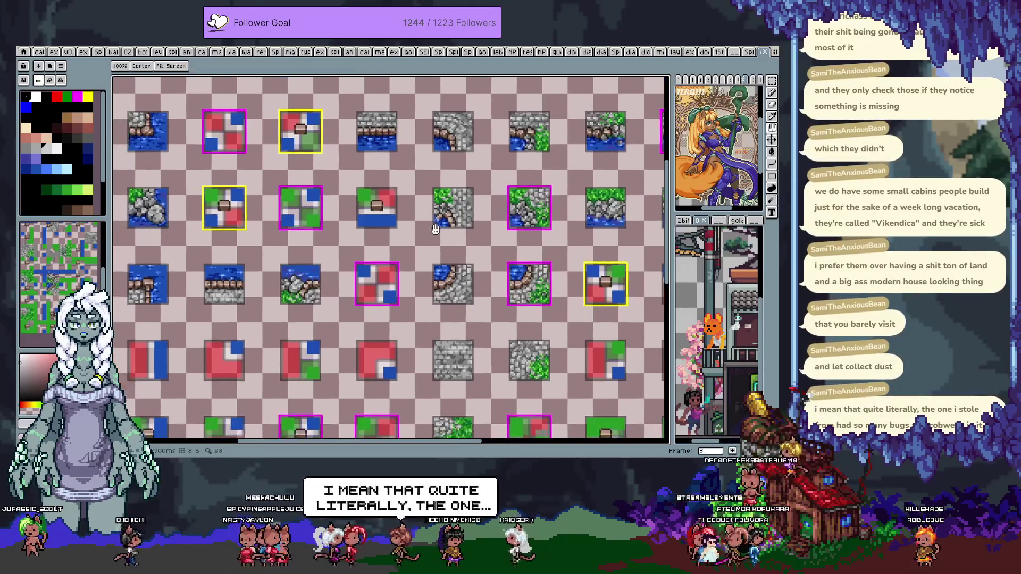
{"action": "key", "text": "space"}
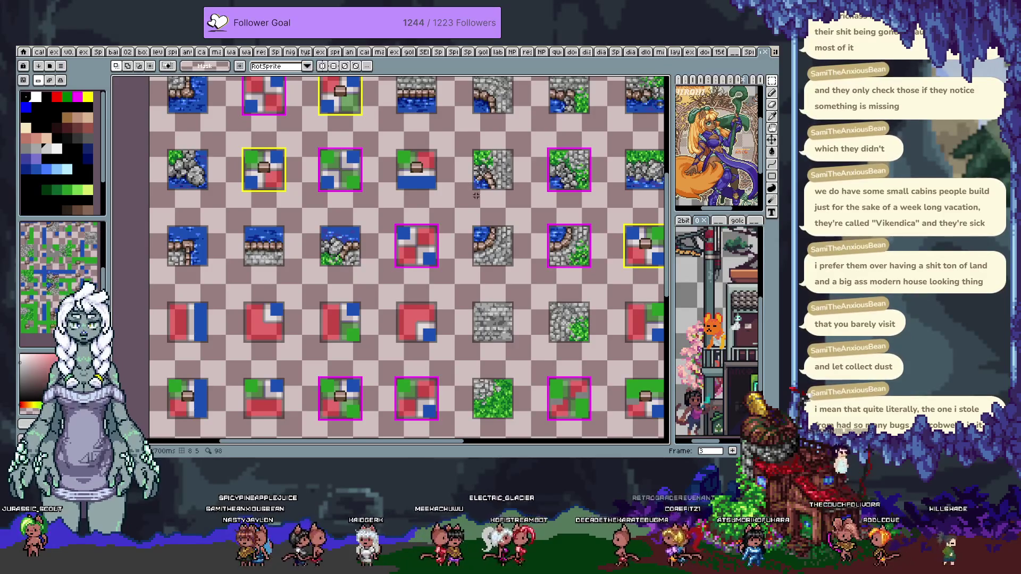
Switch to the tile artwork layer and select the stone tile with the water corner
{"action": "scroll", "coordinate": [460, 228], "scroll_direction": "down", "scroll_amount": 1}
{"action": "left_click", "coordinate": [501, 223]}
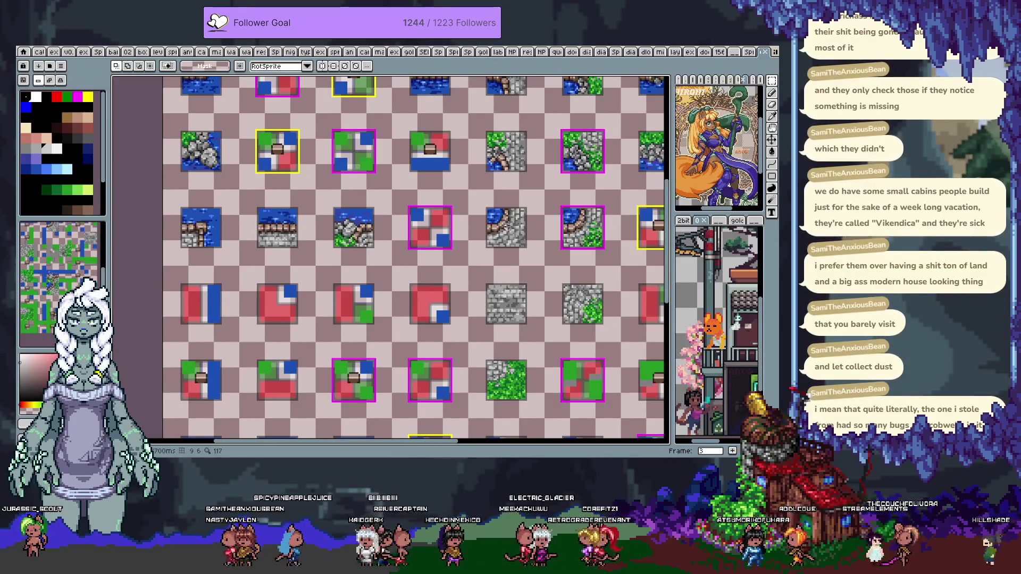
{"action": "left_click", "coordinate": [511, 231], "text": "ctrl"}
{"action": "left_click", "coordinate": [508, 228]}
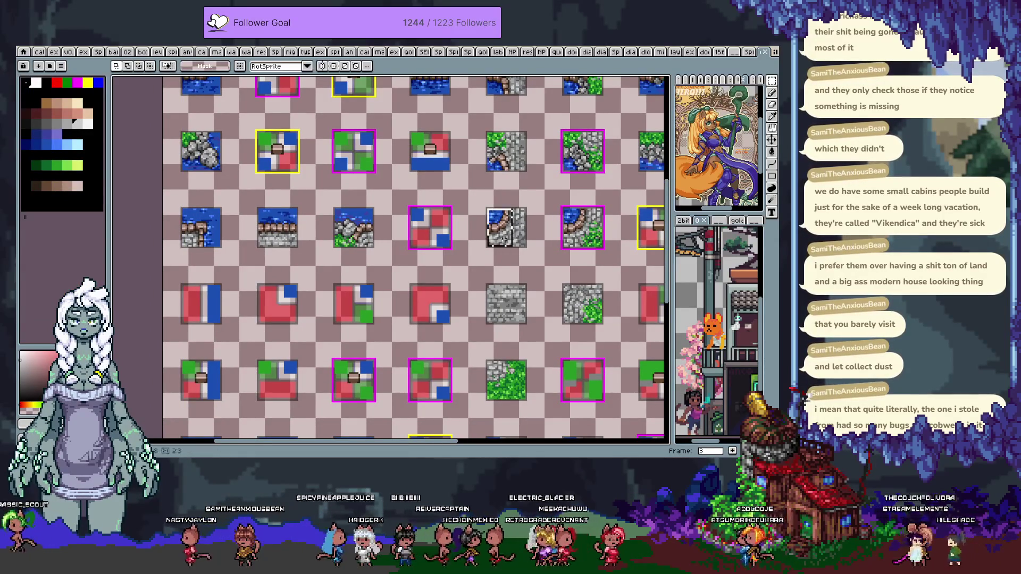
{"action": "key", "text": "i"}
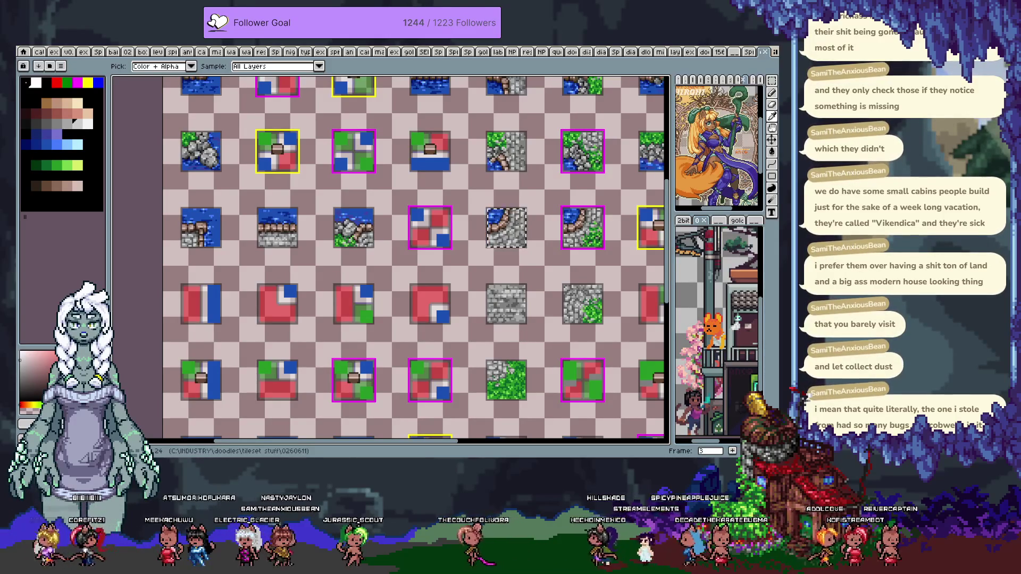
{"action": "key", "text": "m"}
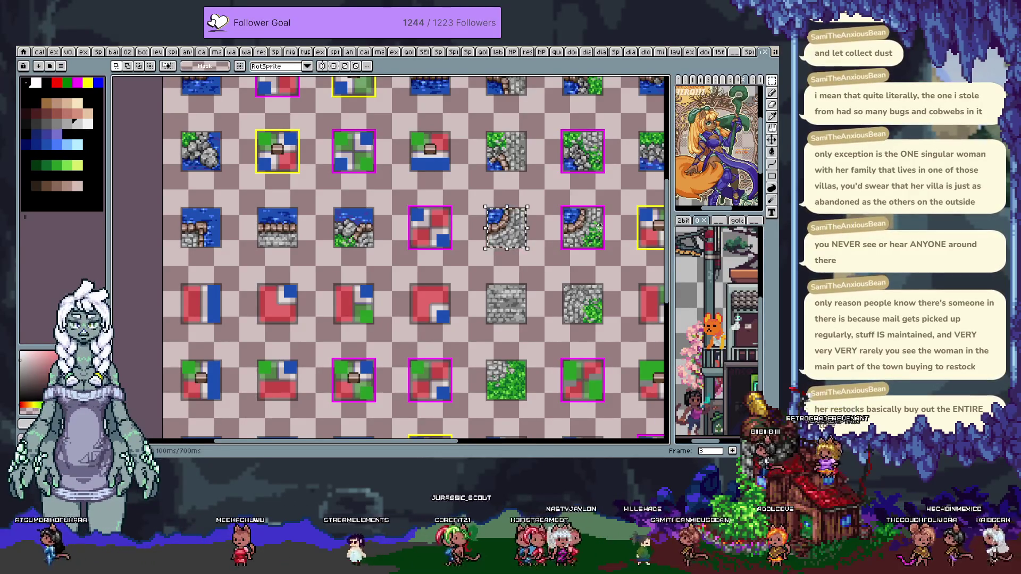
{"action": "scroll", "coordinate": [451, 251], "scroll_direction": "up", "scroll_amount": 2}
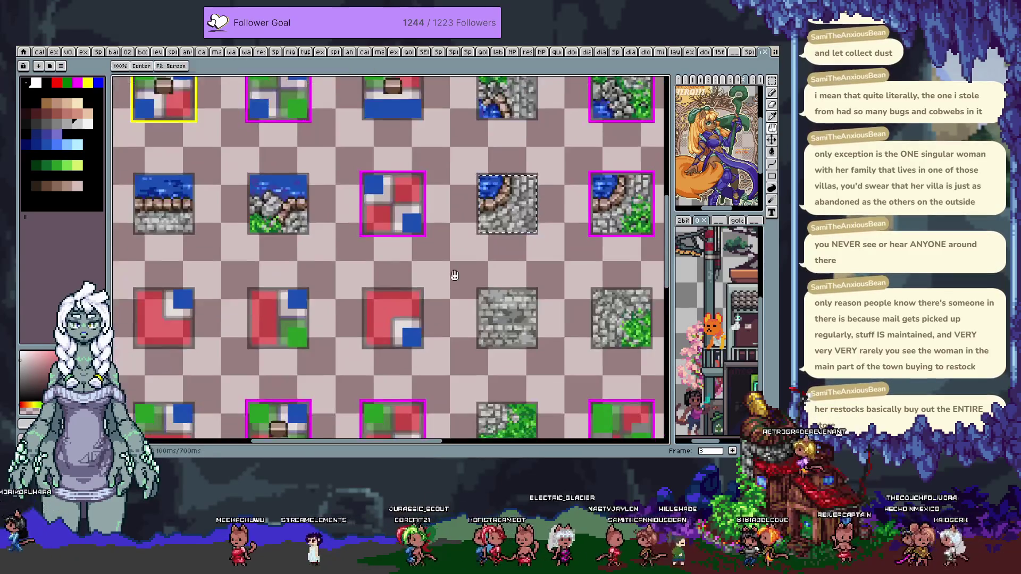
Nudge the stone-and-water tile onto the red placeholder slot, rotate it 180° and drop it
{"action": "key", "text": "shift+Down"}
{"action": "key", "text": "shift+Down"}
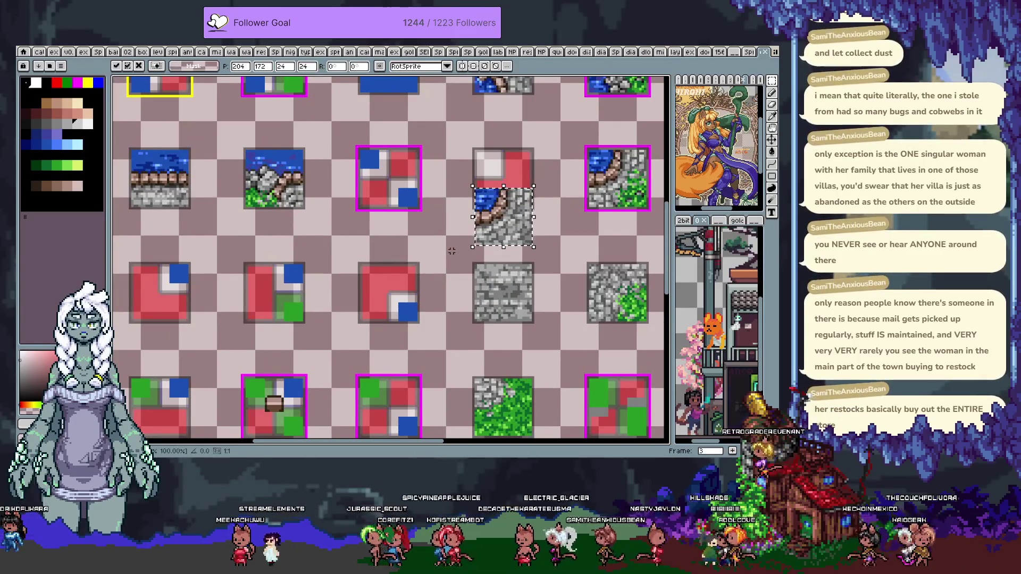
{"action": "key", "text": "ctrl+z"}
{"action": "key", "text": "shift+Down"}
{"action": "key", "text": "shift+Down"}
{"action": "key", "text": "shift+Down"}
{"action": "key", "text": "shift+Left"}
{"action": "key", "text": "shift+Left"}
{"action": "key", "text": "shift+Left"}
{"action": "key", "text": "shift+Left"}
{"action": "key", "text": "shift+Left"}
{"action": "key", "text": "shift+Left"}
{"action": "key", "text": "shift+Down"}
{"action": "key", "text": "shift+Down"}
{"action": "key", "text": "shift+Down"}
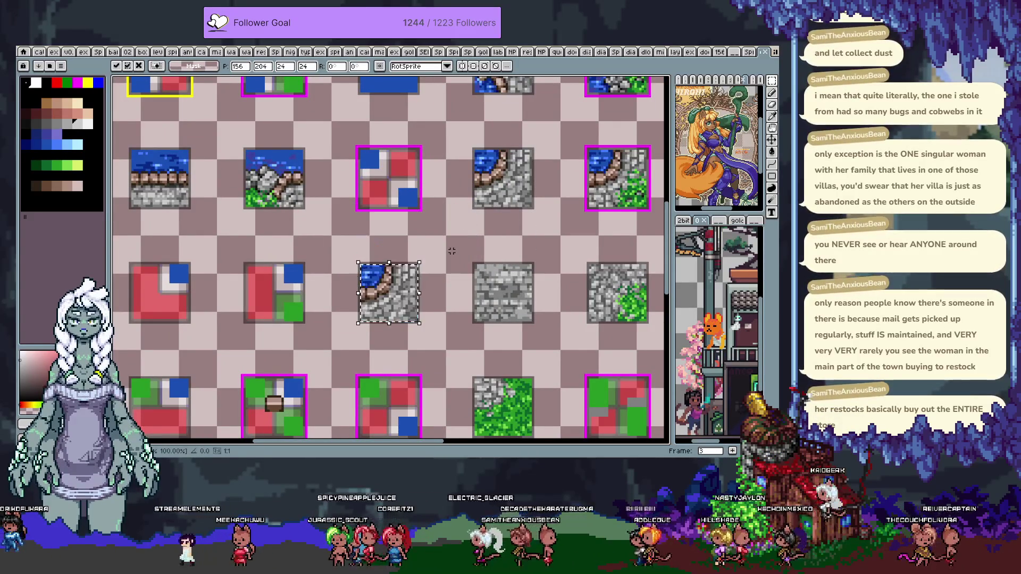
{"action": "left_click_drag", "start_coordinate": [422, 255], "coordinate": [351, 248]}
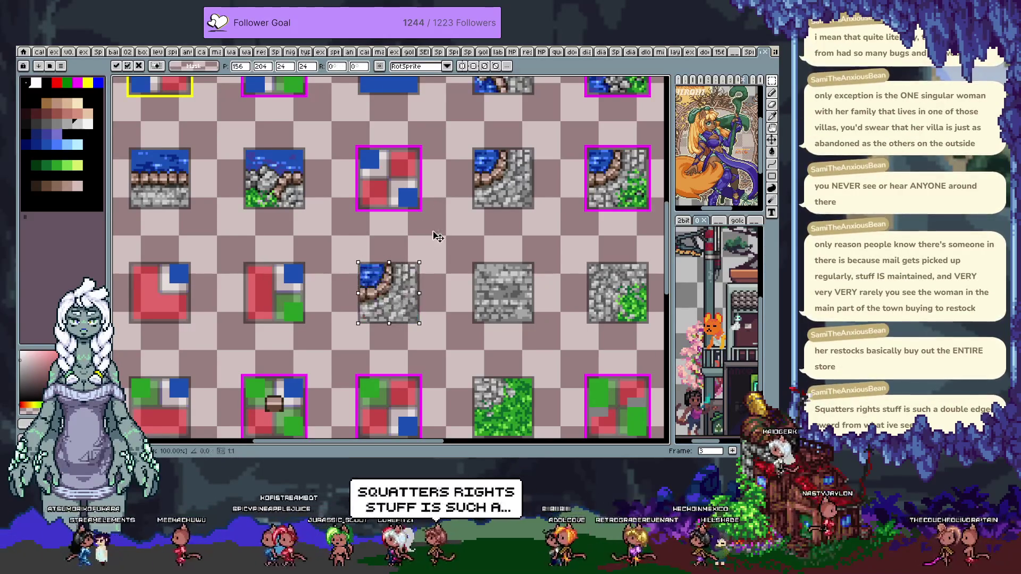
{"action": "left_click_drag", "start_coordinate": [344, 260], "coordinate": [363, 324]}
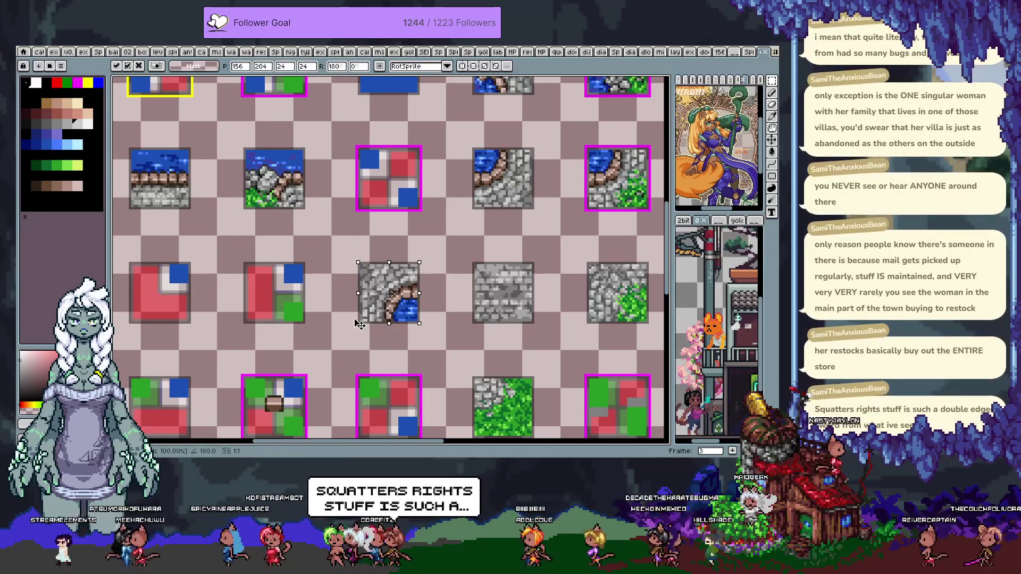
{"action": "key", "text": "ctrl+d"}
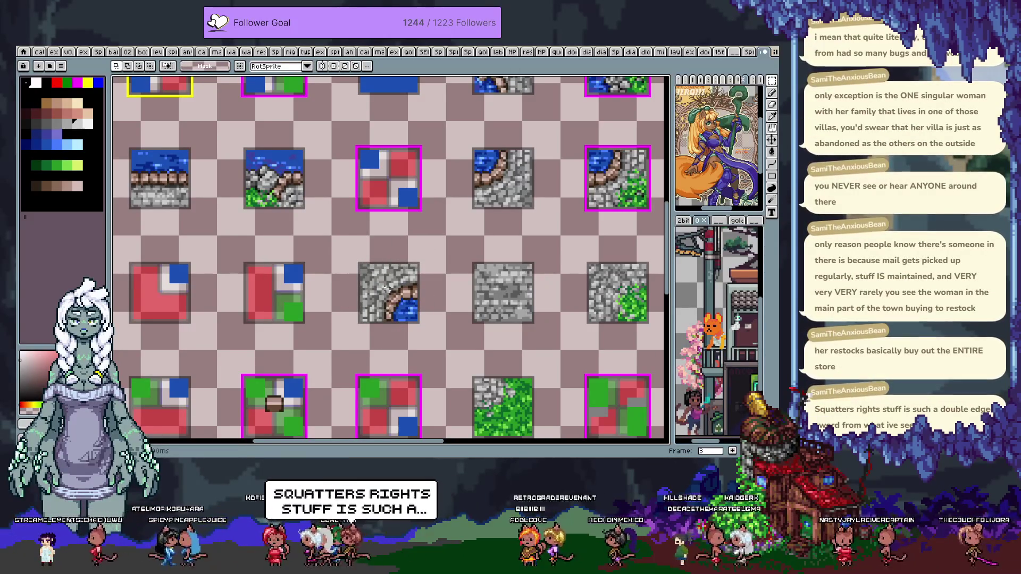
{"action": "scroll", "coordinate": [386, 288], "scroll_direction": "up", "scroll_amount": 1}
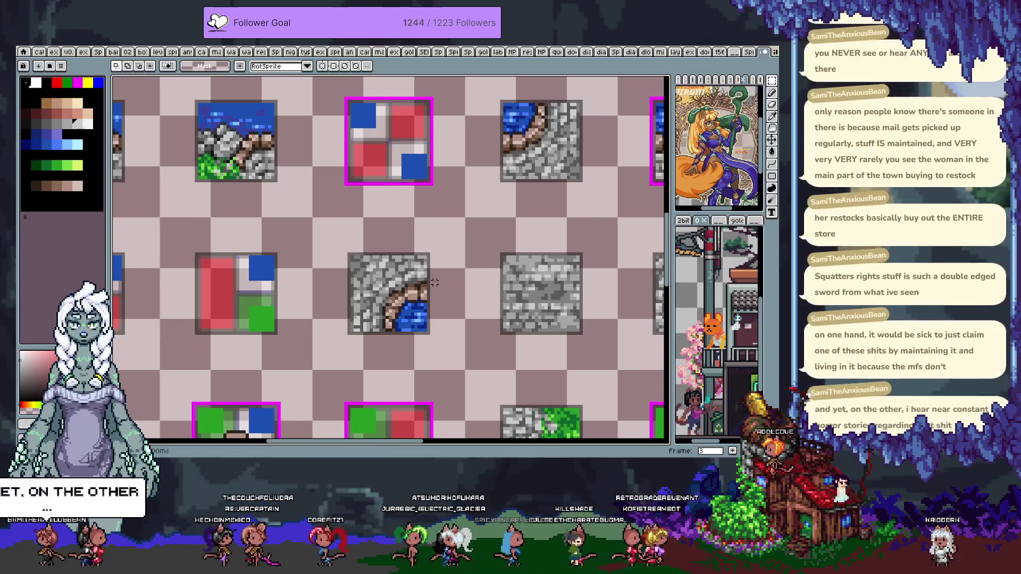
{"action": "scroll", "coordinate": [468, 308], "scroll_direction": "up", "scroll_amount": 4}
Zoom into the stone tiles and sample their grey, returning to the Pencil
{"action": "key", "text": "b"}
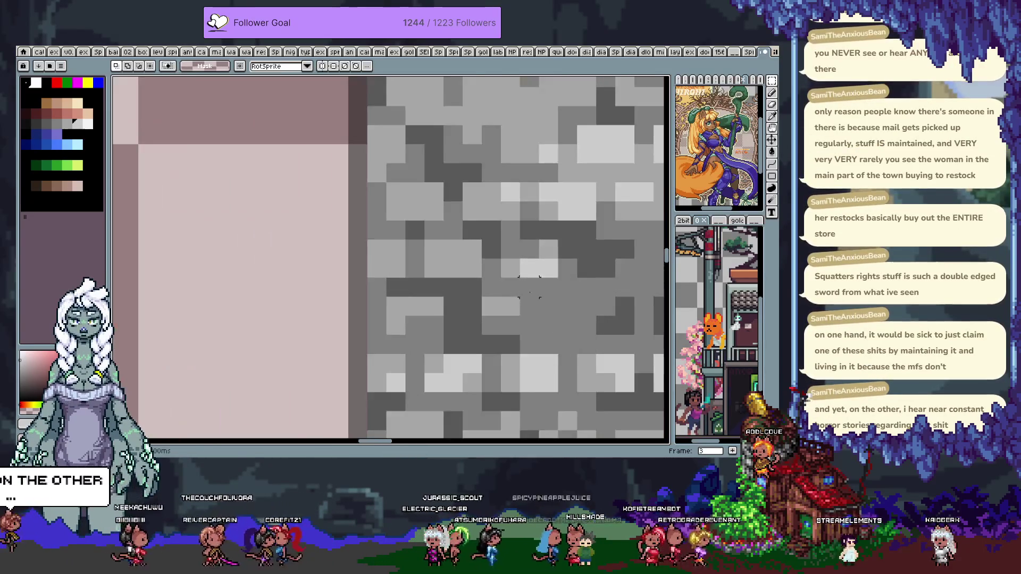
{"action": "scroll", "coordinate": [469, 309], "scroll_direction": "down", "scroll_amount": 3}
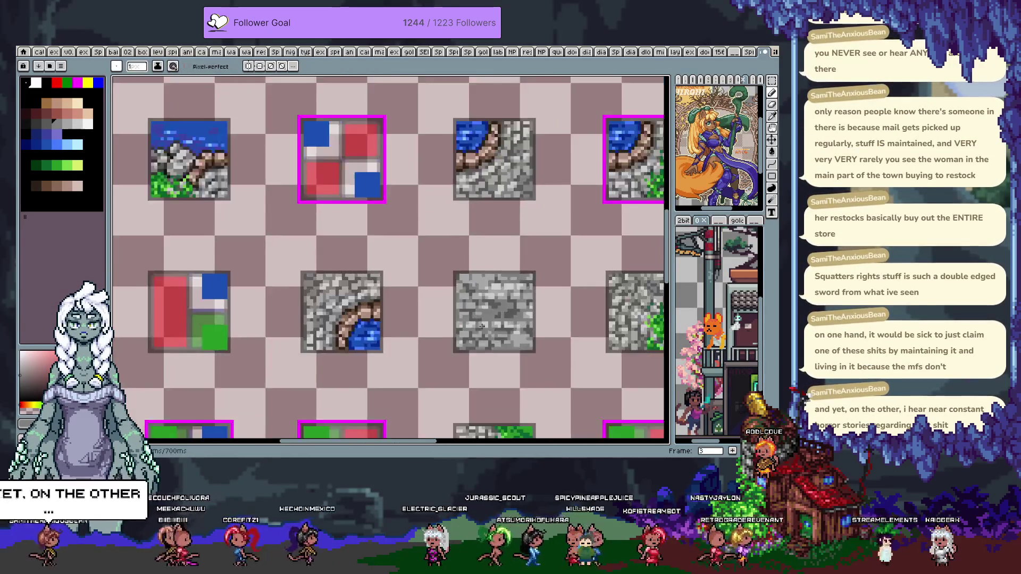
{"action": "scroll", "coordinate": [472, 306], "scroll_direction": "down", "scroll_amount": 1}
{"action": "scroll", "coordinate": [473, 303], "scroll_direction": "up", "scroll_amount": 2}
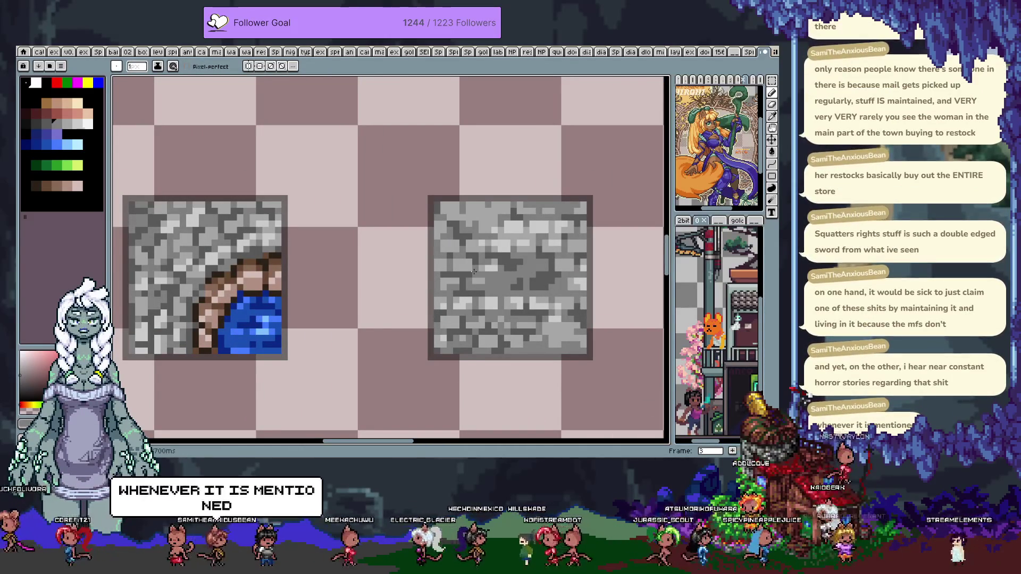
{"action": "key", "text": "i"}
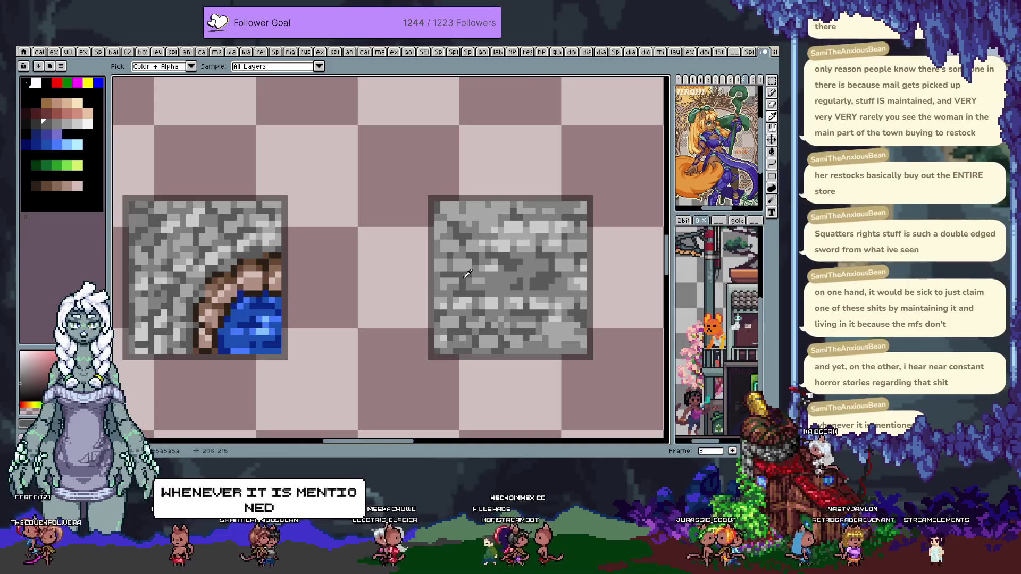
{"action": "key", "text": "b"}
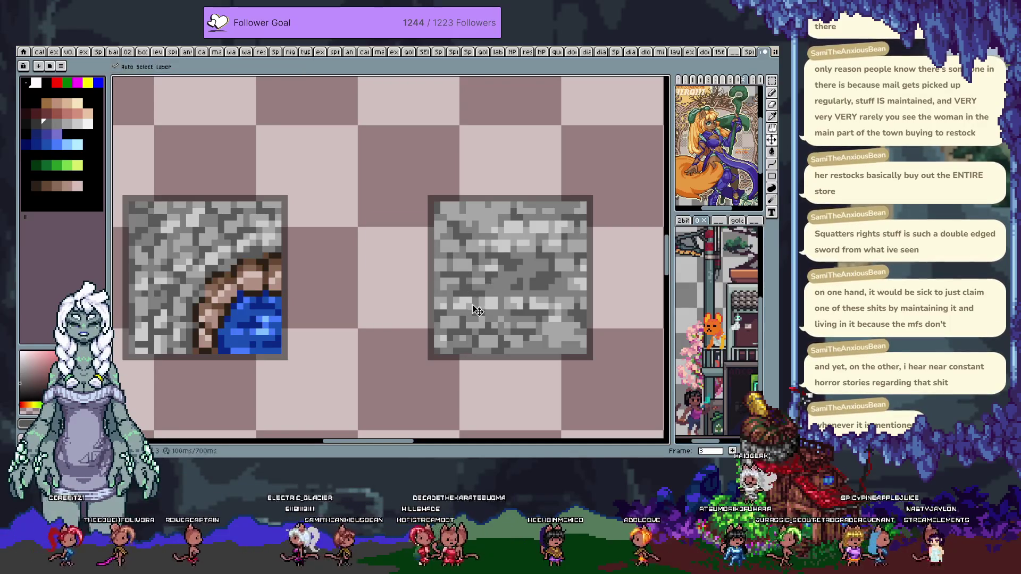
Step through the frames back to frame 1's sample island map
{"action": "key", "text": "Right"}
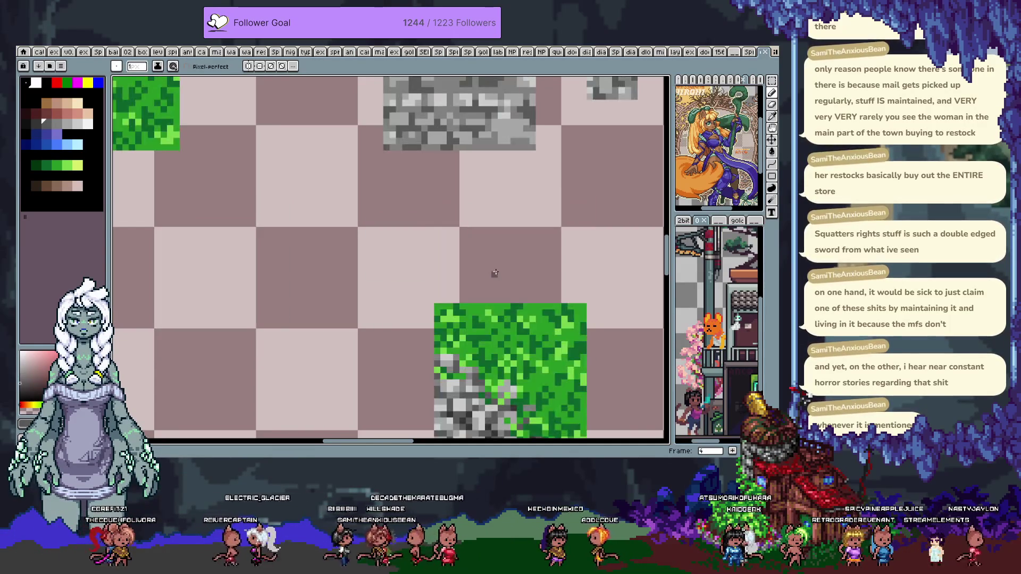
{"action": "scroll", "coordinate": [489, 271], "scroll_direction": "down", "scroll_amount": 1}
{"action": "scroll", "coordinate": [505, 266], "scroll_direction": "down", "scroll_amount": 1}
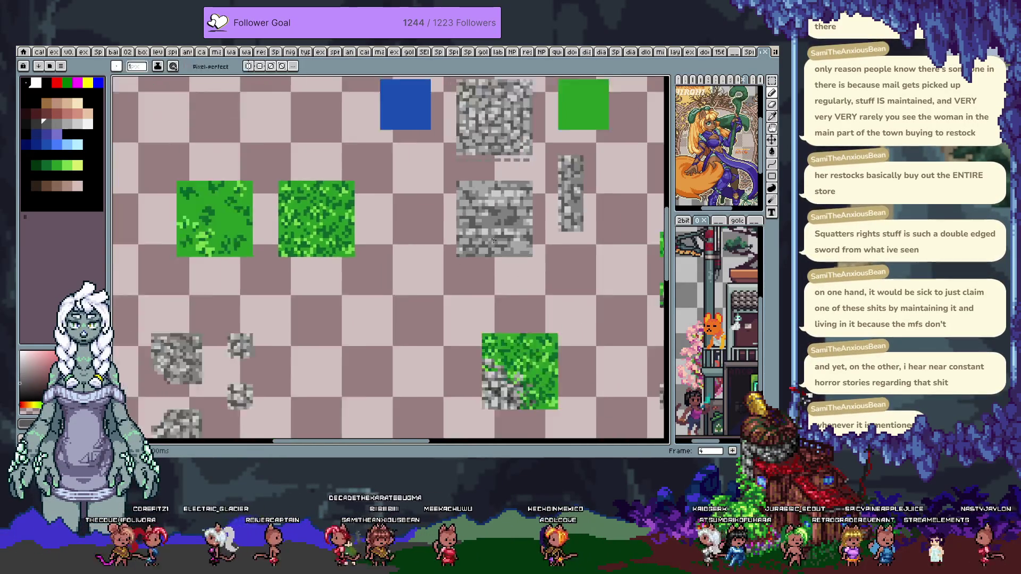
{"action": "scroll", "coordinate": [526, 255], "scroll_direction": "down", "scroll_amount": 1}
{"action": "key", "text": "Left"}
{"action": "key", "text": "Left"}
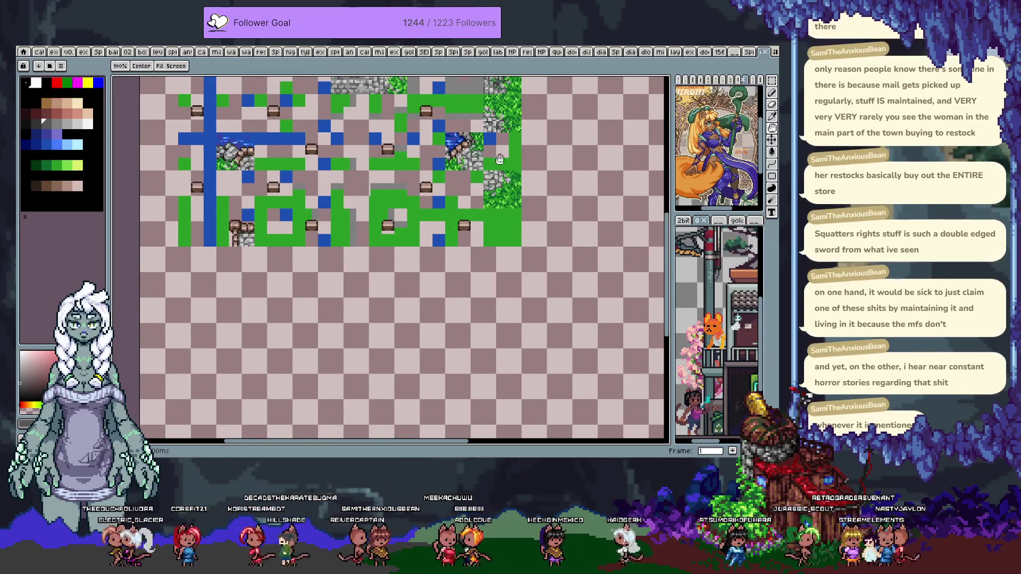
{"action": "key", "text": "v"}
{"action": "scroll", "coordinate": [426, 213], "scroll_direction": "up", "scroll_amount": 3}
{"action": "scroll", "coordinate": [402, 215], "scroll_direction": "up", "scroll_amount": 2}
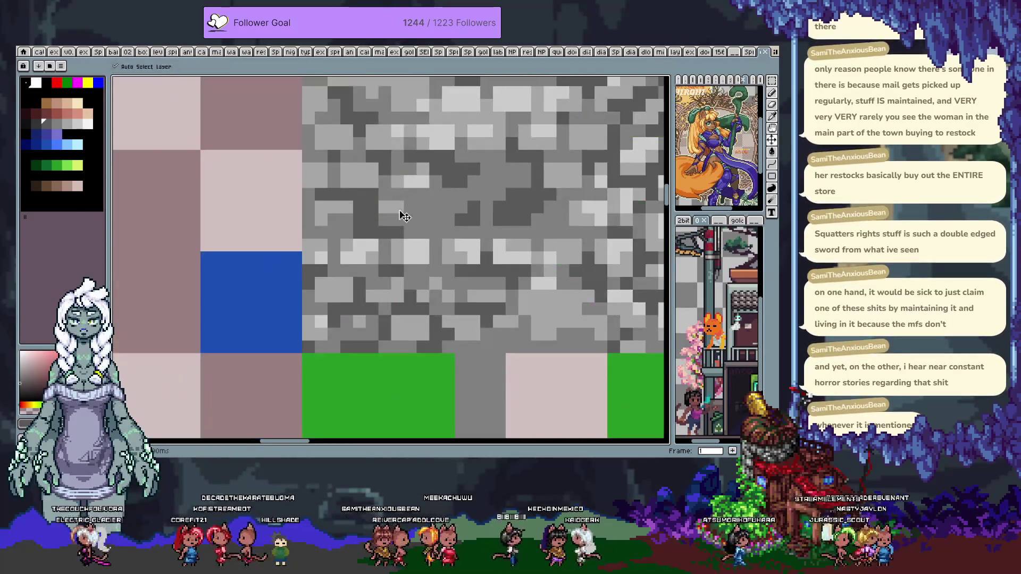
{"action": "key", "text": "b"}
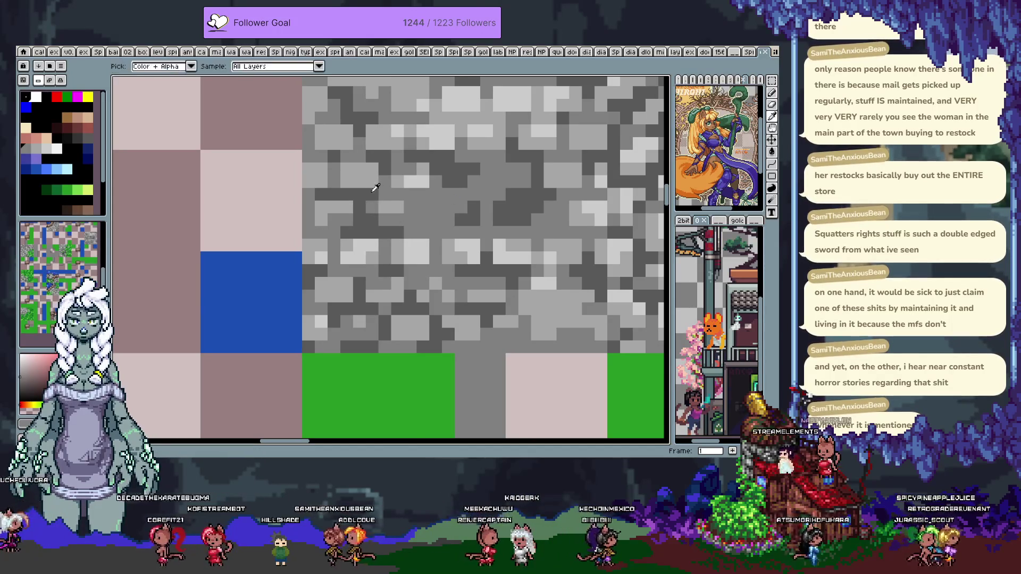
{"action": "key", "text": "ctrl+z"}
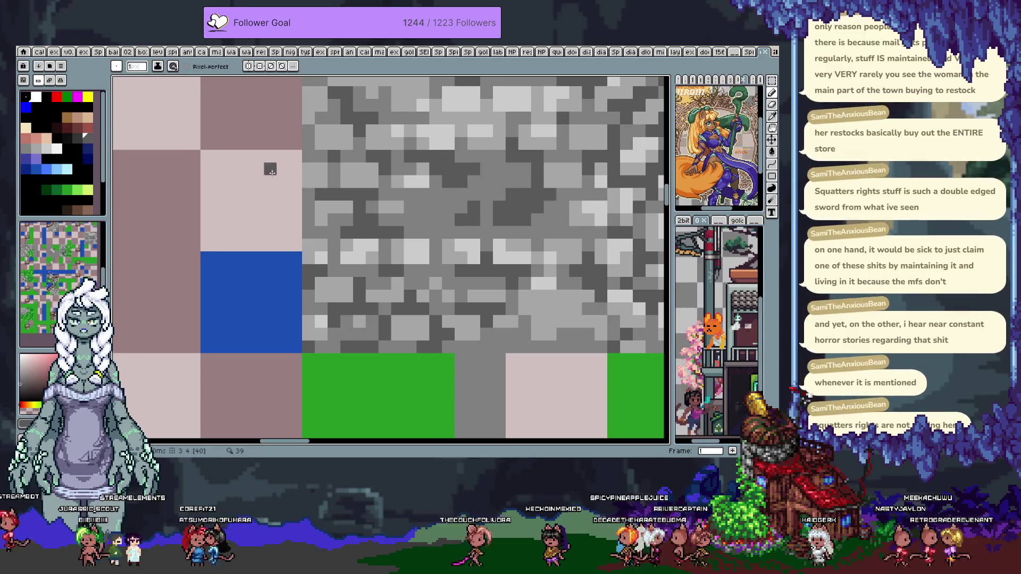
{"action": "scroll", "coordinate": [485, 240], "scroll_direction": "down", "scroll_amount": 1}
{"action": "scroll", "coordinate": [485, 240], "scroll_direction": "down", "scroll_amount": 2}
{"action": "left_click_drag", "start_coordinate": [485, 240], "coordinate": [462, 273]}
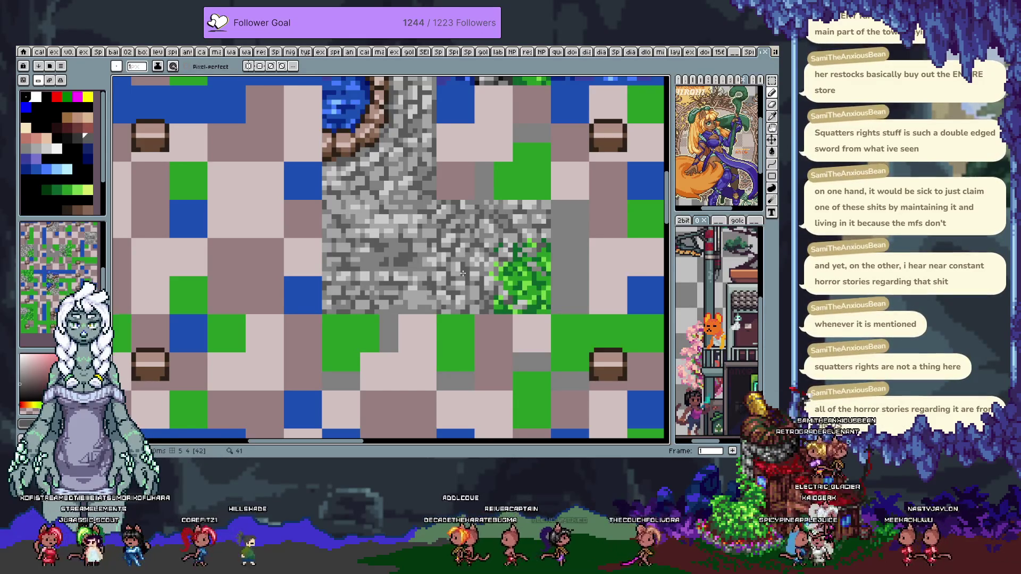
{"action": "key", "text": "Left"}
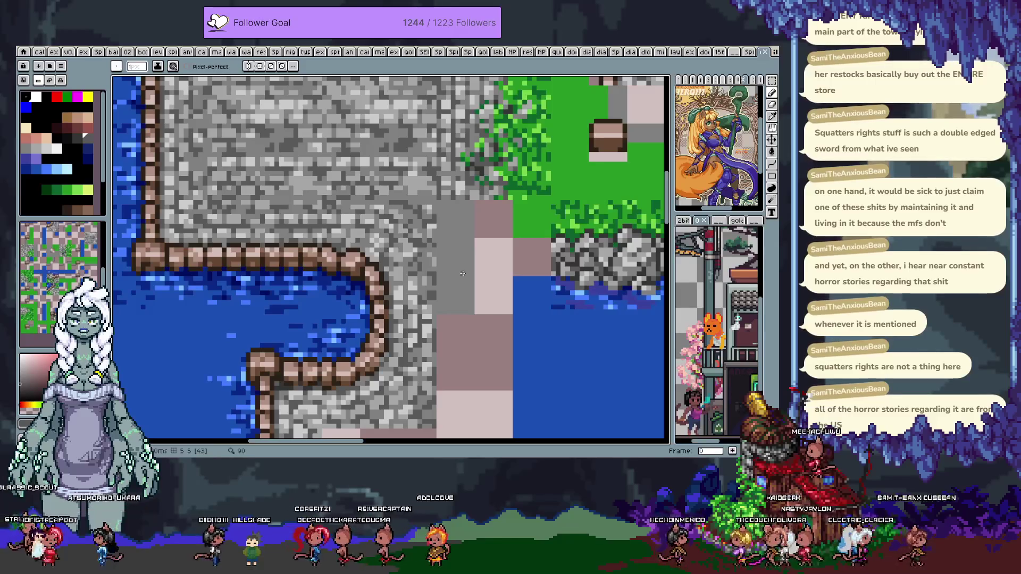
{"action": "scroll", "coordinate": [472, 267], "scroll_direction": "down", "scroll_amount": 3}
{"action": "scroll", "coordinate": [476, 270], "scroll_direction": "up", "scroll_amount": 1}
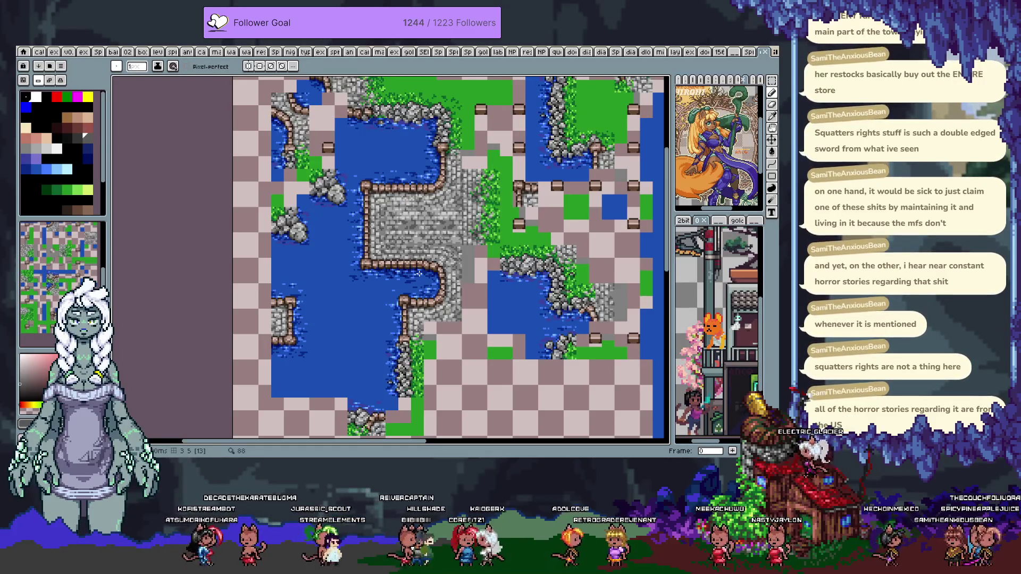
{"action": "key", "text": "Right"}
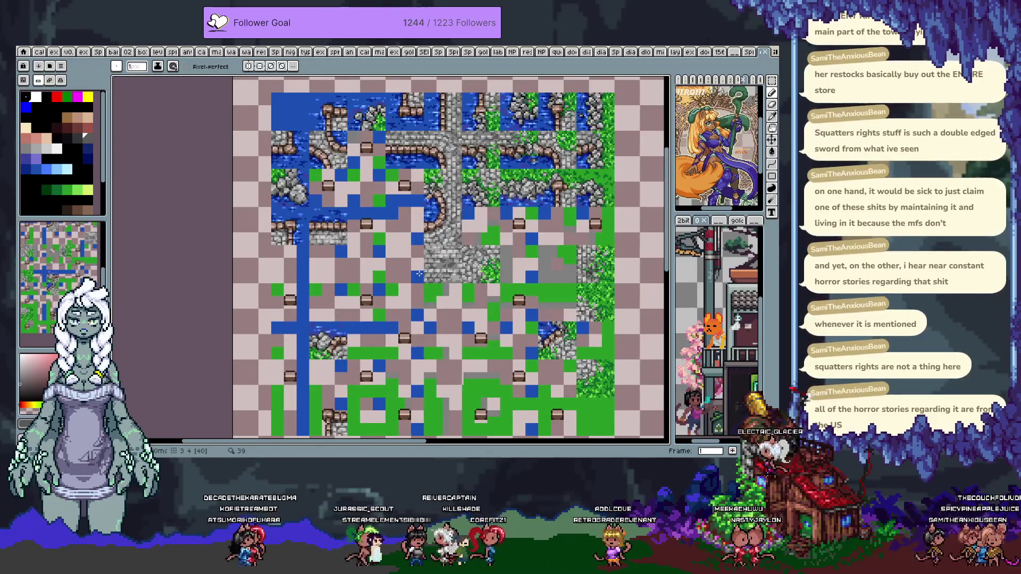
Step forward to the frame 3 tileset, then zoom out and pan until the whole 9×9 sheet shows
{"action": "key", "text": "Right"}
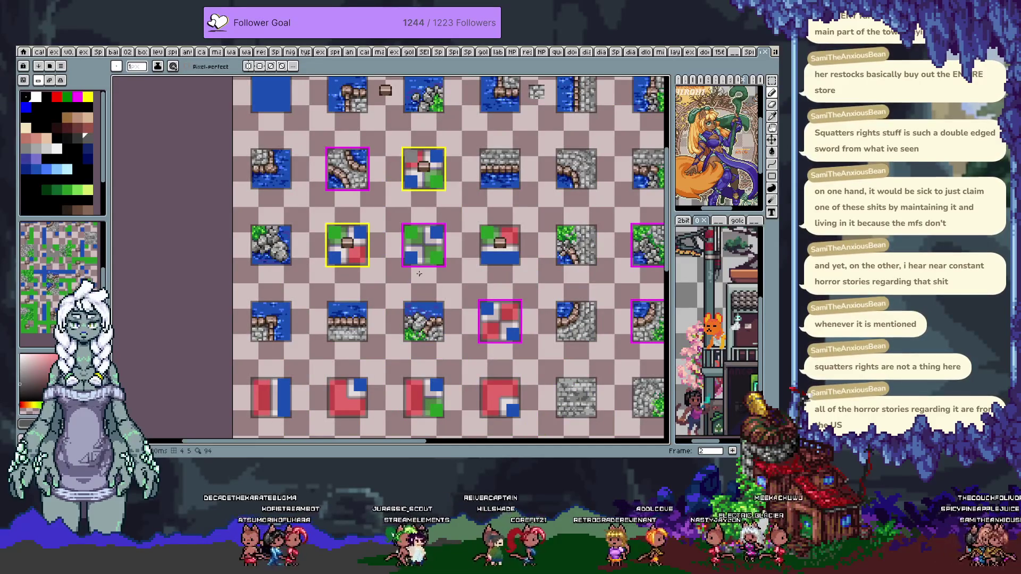
{"action": "scroll", "coordinate": [510, 307], "scroll_direction": "down", "scroll_amount": 1}
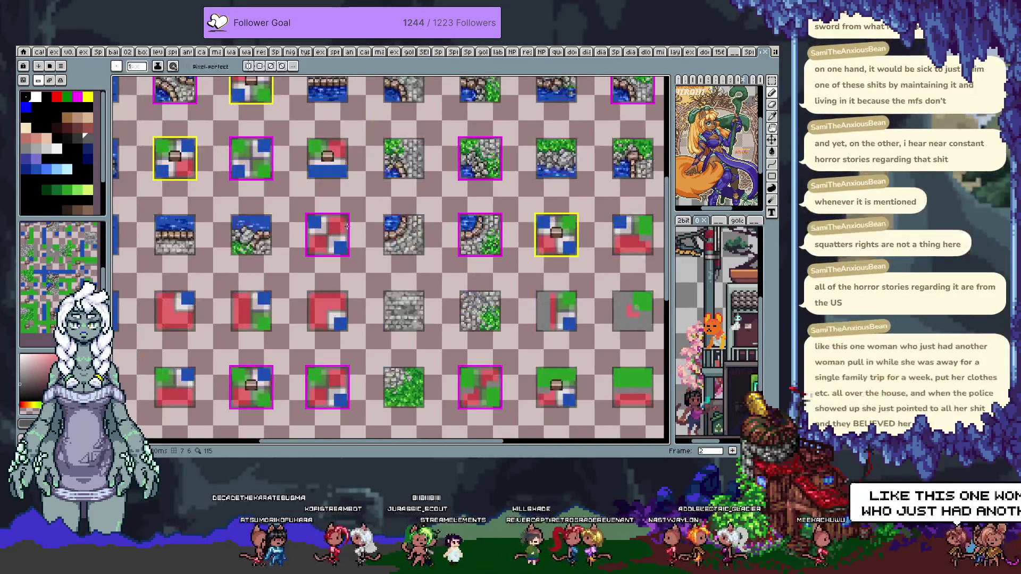
{"action": "scroll", "coordinate": [349, 213], "scroll_direction": "up", "scroll_amount": 2}
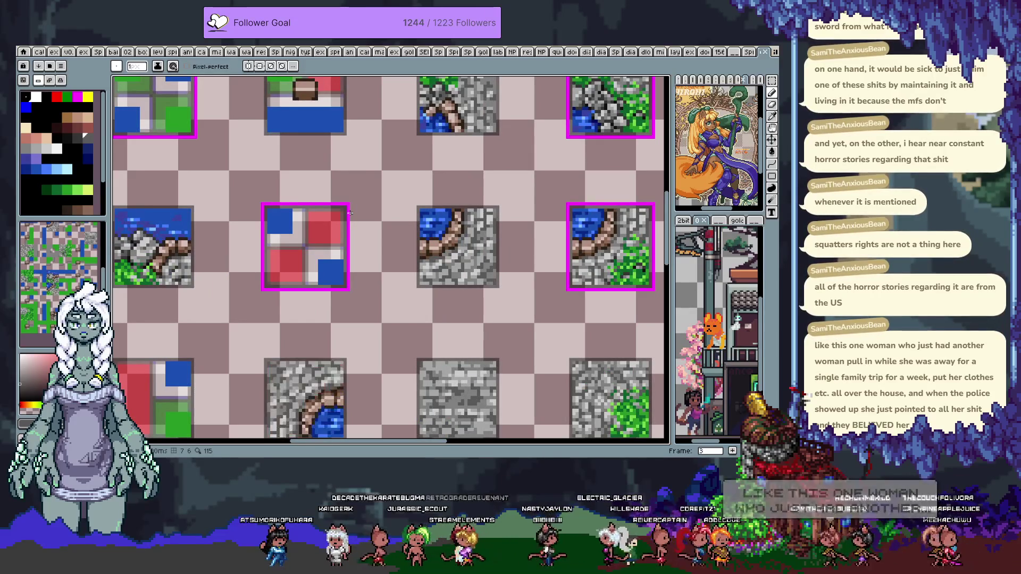
{"action": "left_click_drag", "start_coordinate": [350, 213], "coordinate": [417, 81]}
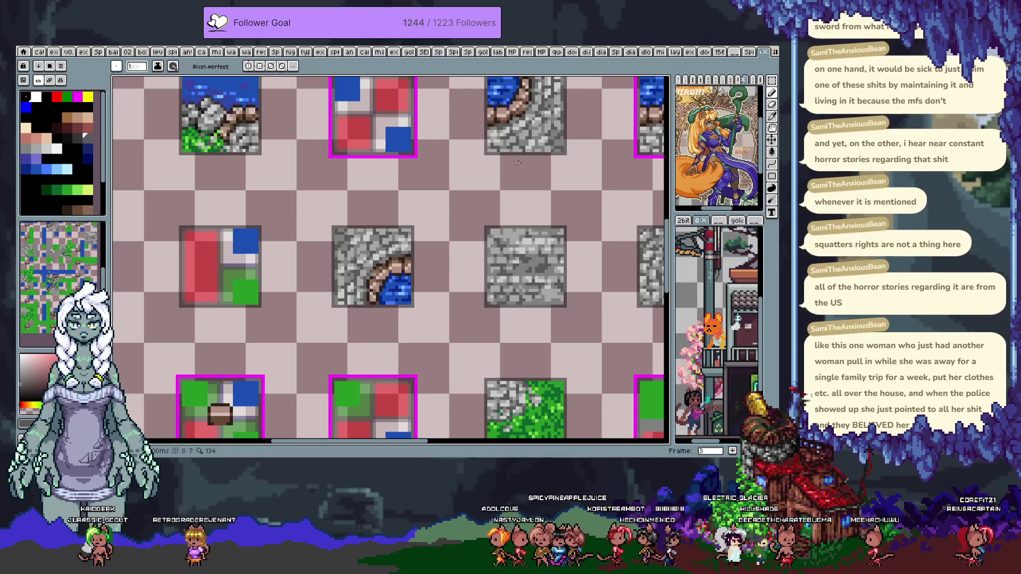
{"action": "mouse_move", "coordinate": [550, 264]}
{"action": "left_mouse_down"}
{"action": "mouse_move", "coordinate": [373, 224]}
{"action": "mouse_move", "coordinate": [415, 213]}
{"action": "left_mouse_up"}
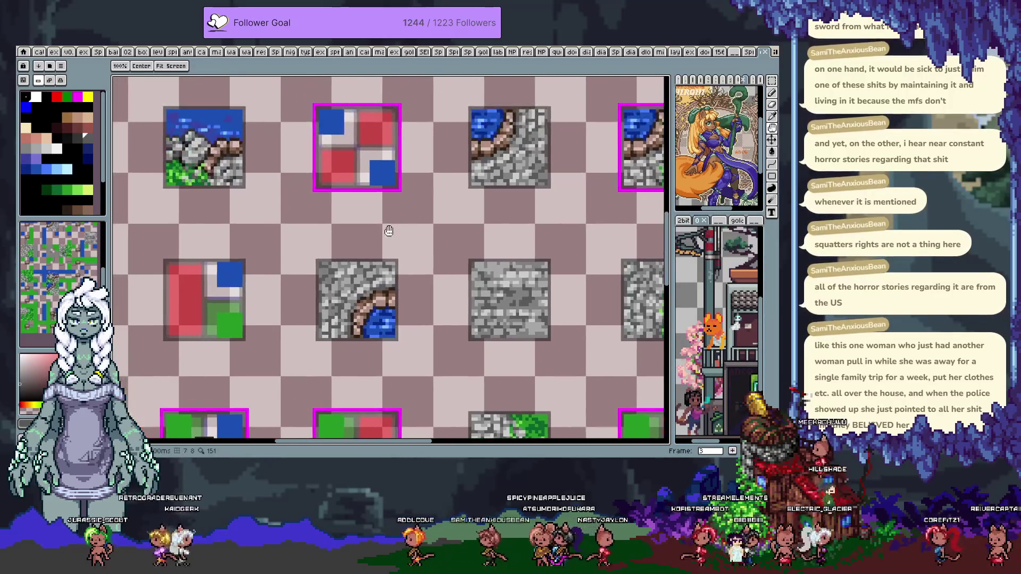
{"action": "scroll", "coordinate": [490, 288], "scroll_direction": "up", "scroll_amount": 1}
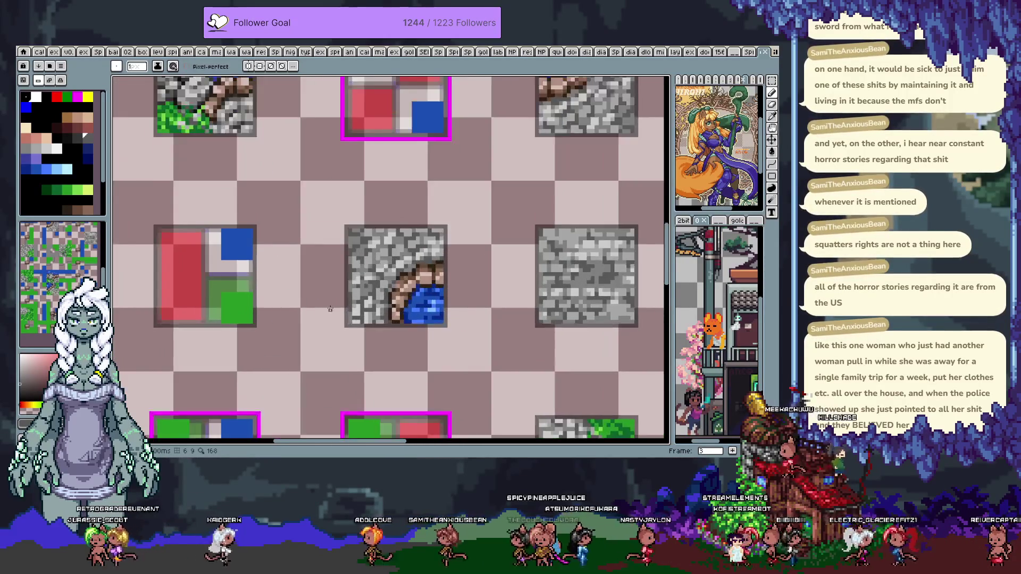
{"action": "scroll", "coordinate": [490, 288], "scroll_direction": "up", "scroll_amount": 1}
{"action": "scroll", "coordinate": [489, 288], "scroll_direction": "up", "scroll_amount": 1}
{"action": "scroll", "coordinate": [490, 288], "scroll_direction": "down", "scroll_amount": 1}
{"action": "scroll", "coordinate": [490, 288], "scroll_direction": "down", "scroll_amount": 3}
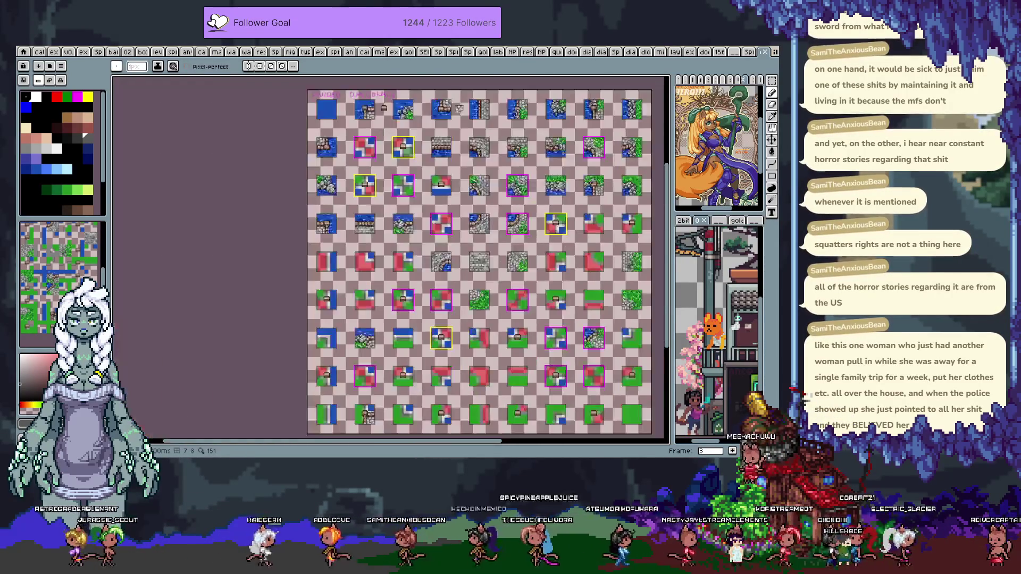
Zoom in and center the view on the stone tile with the water corner
{"action": "left_click_drag", "start_coordinate": [275, 214], "coordinate": [464, 241]}
{"action": "scroll", "coordinate": [487, 245], "scroll_direction": "up", "scroll_amount": 4}
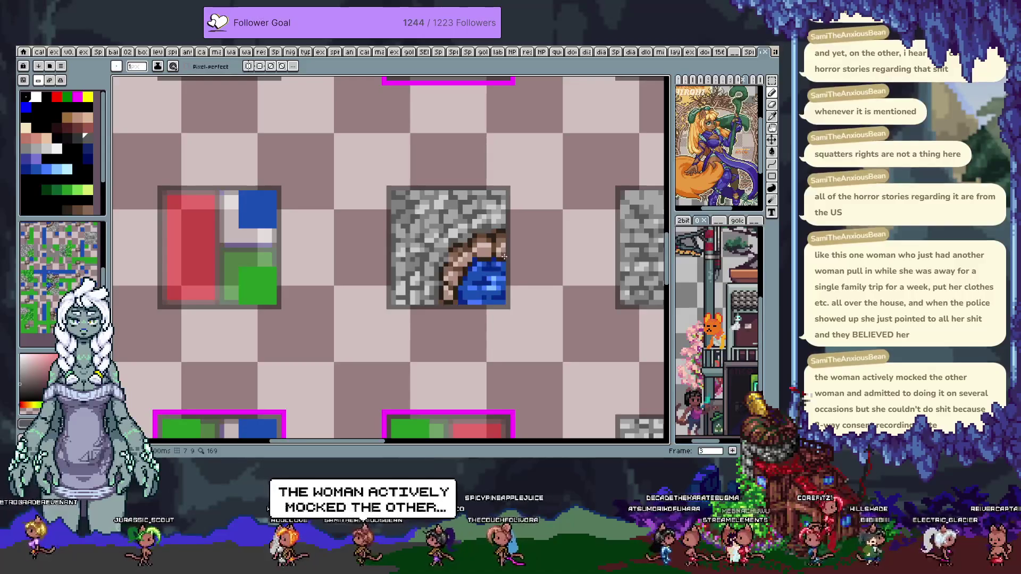
{"action": "left_click_drag", "start_coordinate": [504, 257], "coordinate": [427, 239]}
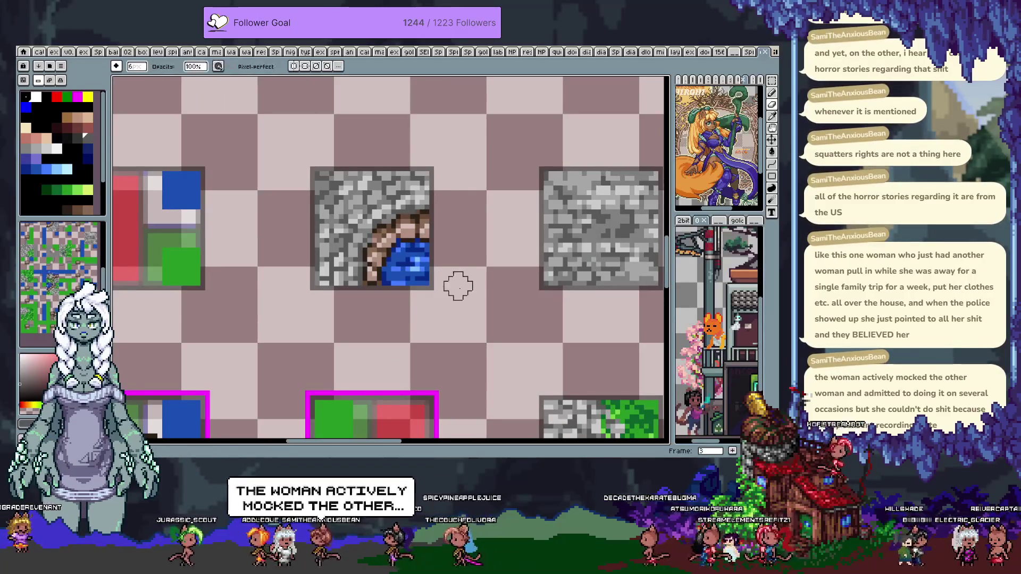
Return to the Pencil, show the layers timeline and make Layer 2 the active layer
{"action": "key", "text": "v"}
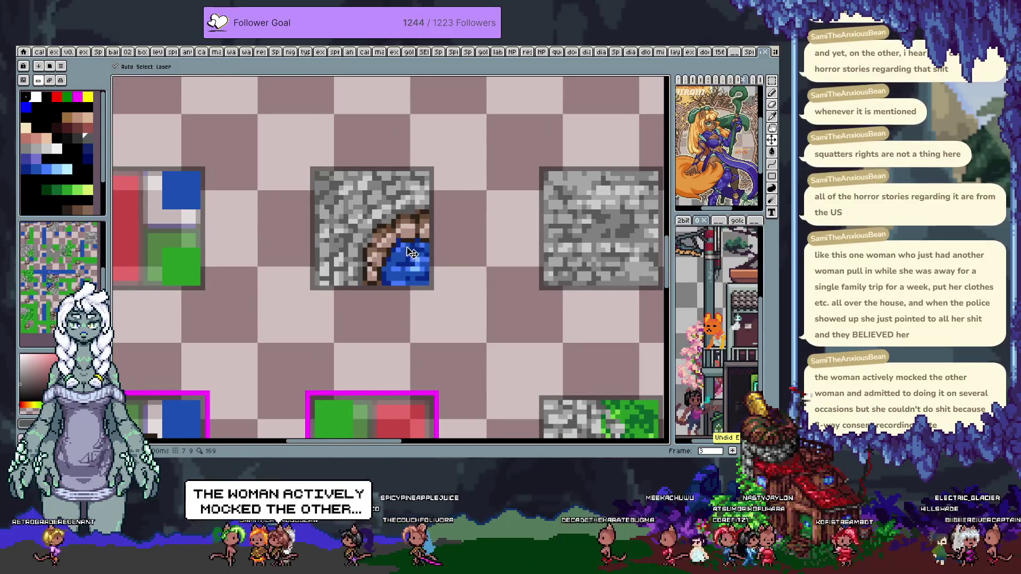
{"action": "key", "text": "b"}
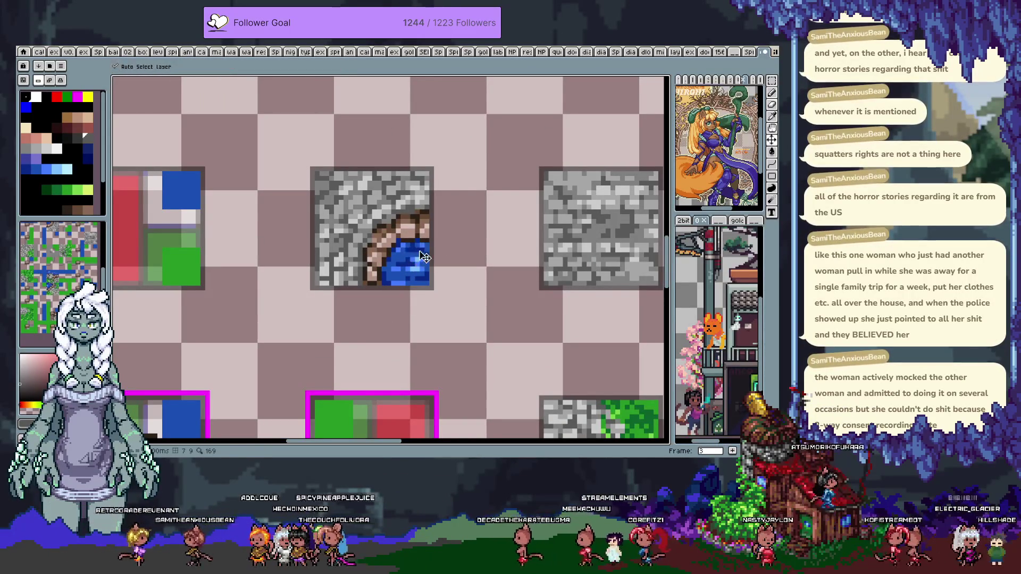
{"action": "key", "text": "Tab"}
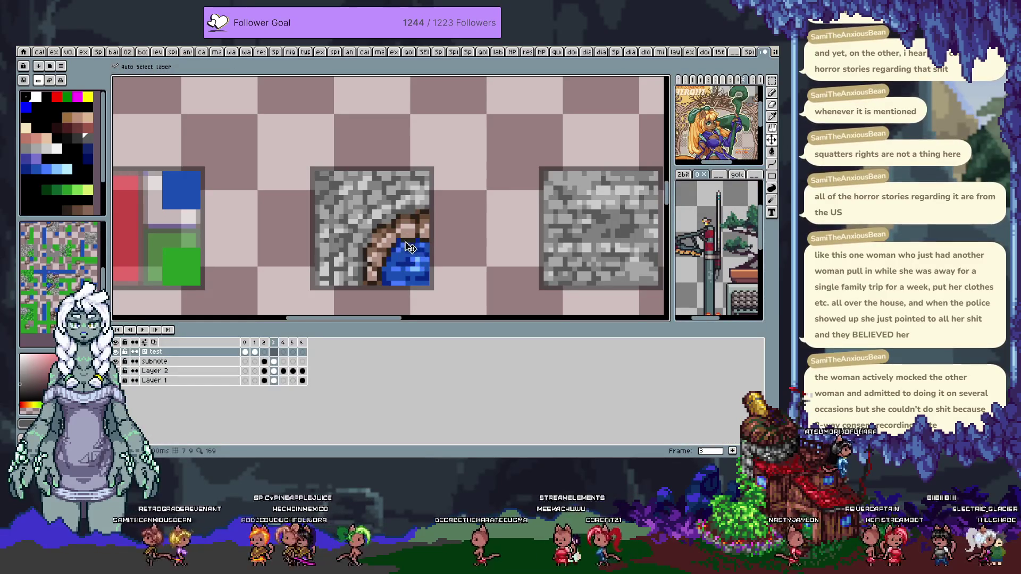
{"action": "key", "text": "Down"}
{"action": "key", "text": "Down"}
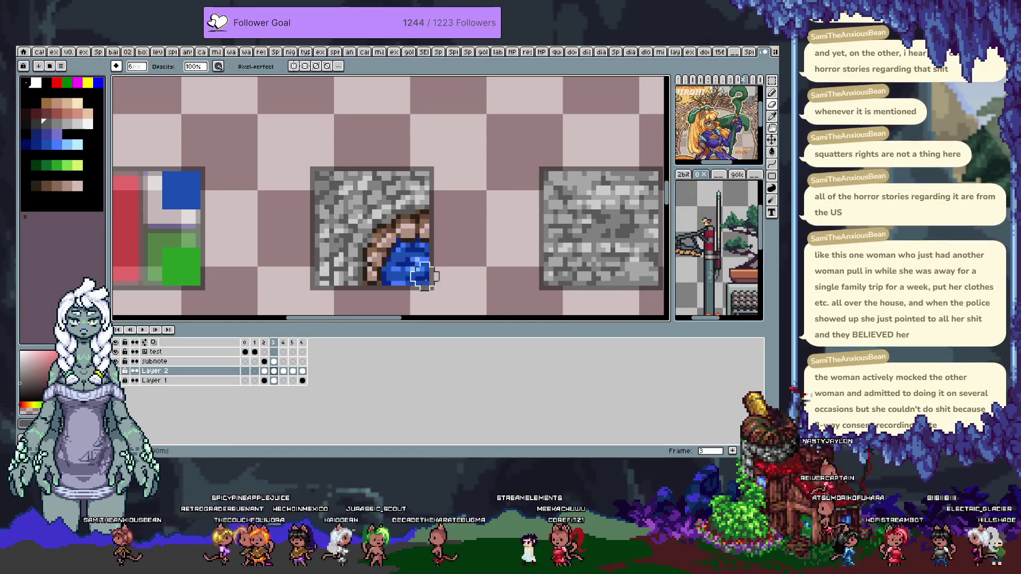
On Layer 2, paint pink and red pixels over the blue-and-brown water corner of the stone tile
{"action": "mouse_move", "coordinate": [415, 298]}
{"action": "left_mouse_down"}
{"action": "mouse_move", "coordinate": [377, 281]}
{"action": "mouse_move", "coordinate": [423, 212]}
{"action": "left_mouse_up"}
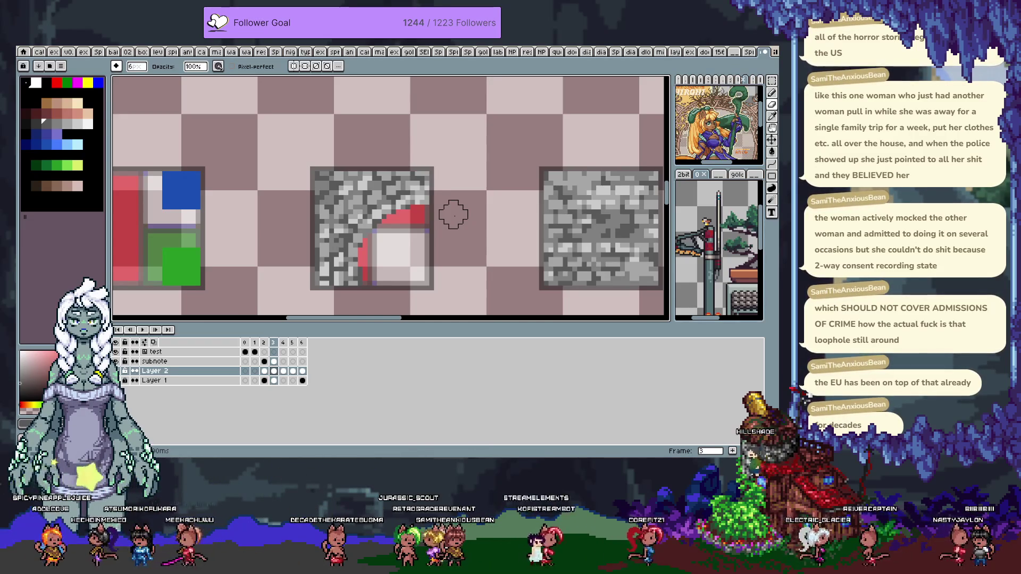
{"action": "scroll", "coordinate": [453, 214], "scroll_direction": "down", "scroll_amount": 1}
Pan to the DIAGONALS tiles, zoom in on the curved rock-and-water tile, and choose the Lasso
{"action": "scroll", "coordinate": [459, 214], "scroll_direction": "down", "scroll_amount": 1}
{"action": "scroll", "coordinate": [452, 207], "scroll_direction": "down", "scroll_amount": 1}
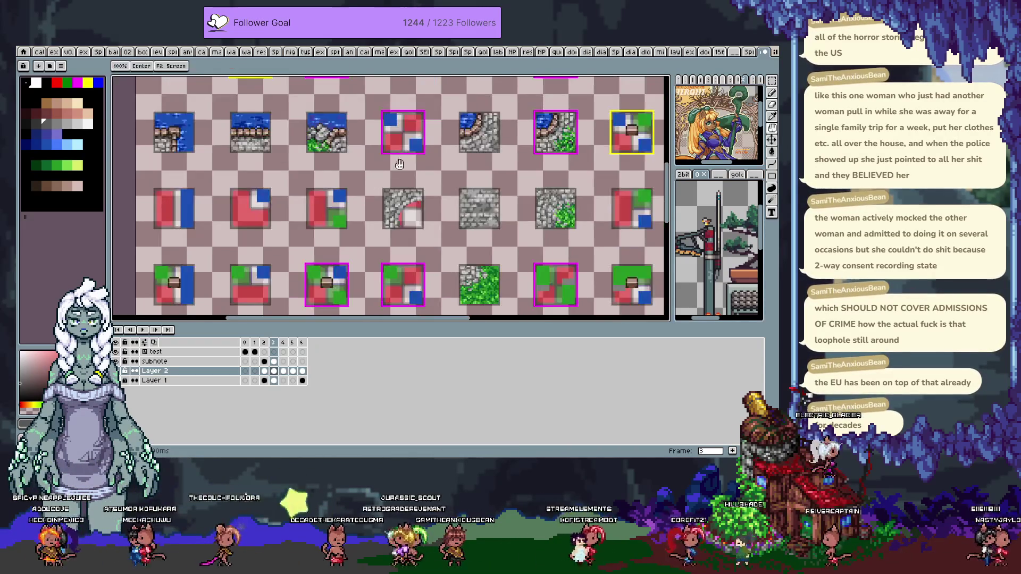
{"action": "scroll", "coordinate": [444, 197], "scroll_direction": "down", "scroll_amount": 1}
{"action": "scroll", "coordinate": [437, 184], "scroll_direction": "up", "scroll_amount": 1}
{"action": "left_click_drag", "start_coordinate": [436, 184], "coordinate": [440, 181]}
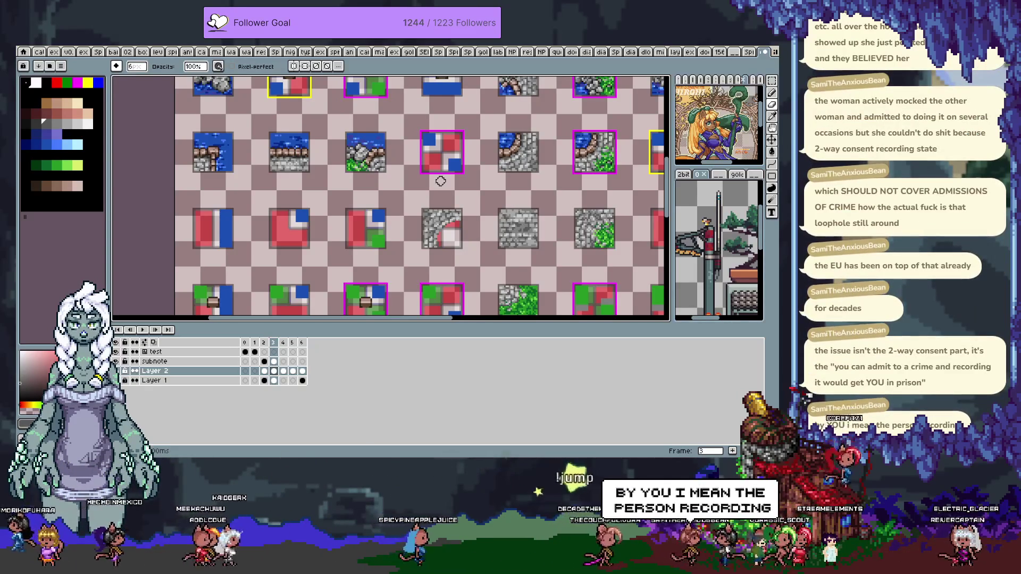
{"action": "left_click_drag", "start_coordinate": [476, 130], "coordinate": [435, 207]}
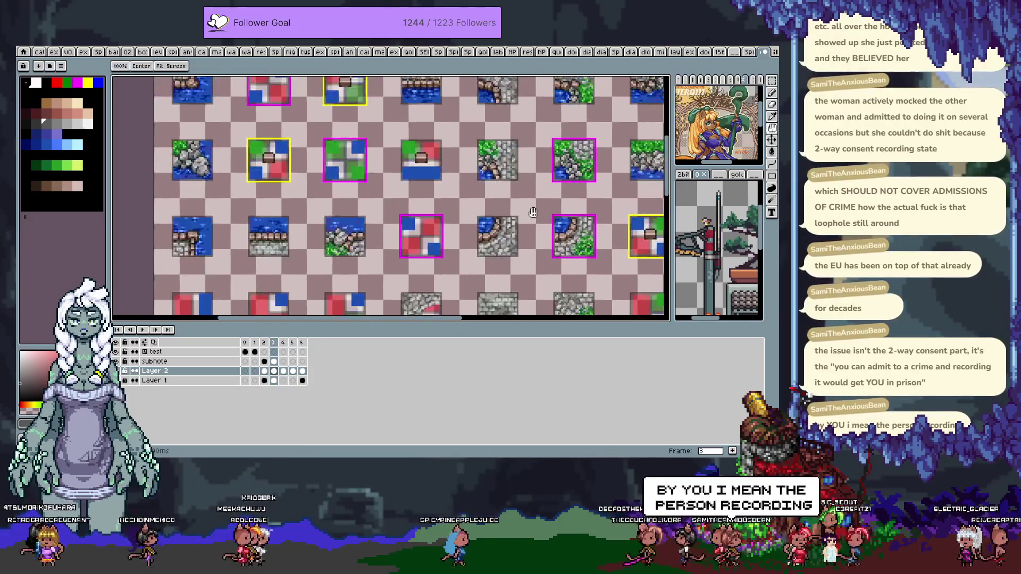
{"action": "scroll", "coordinate": [434, 206], "scroll_direction": "up", "scroll_amount": 2}
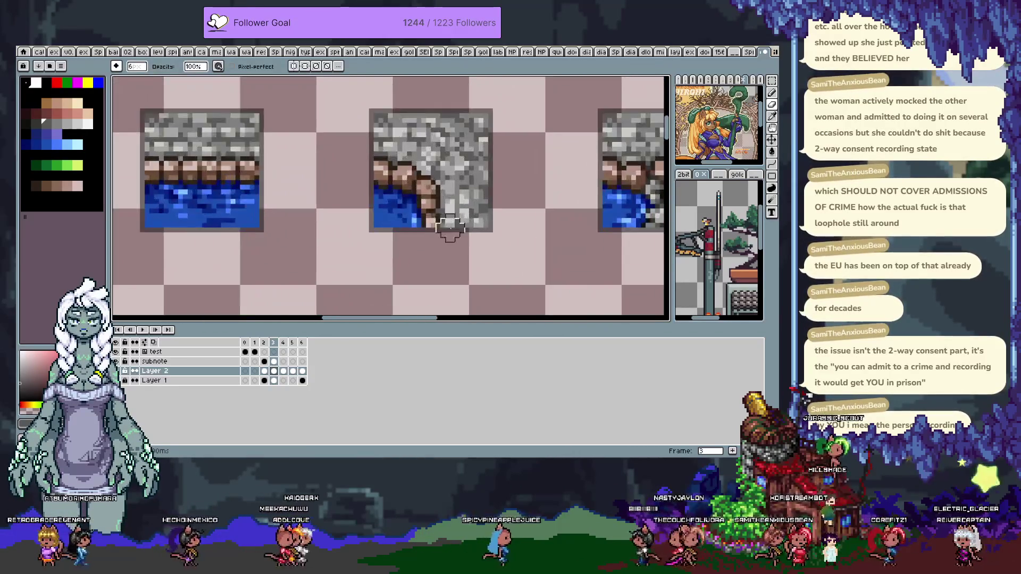
{"action": "scroll", "coordinate": [468, 196], "scroll_direction": "up", "scroll_amount": 1}
{"action": "key", "text": "q"}
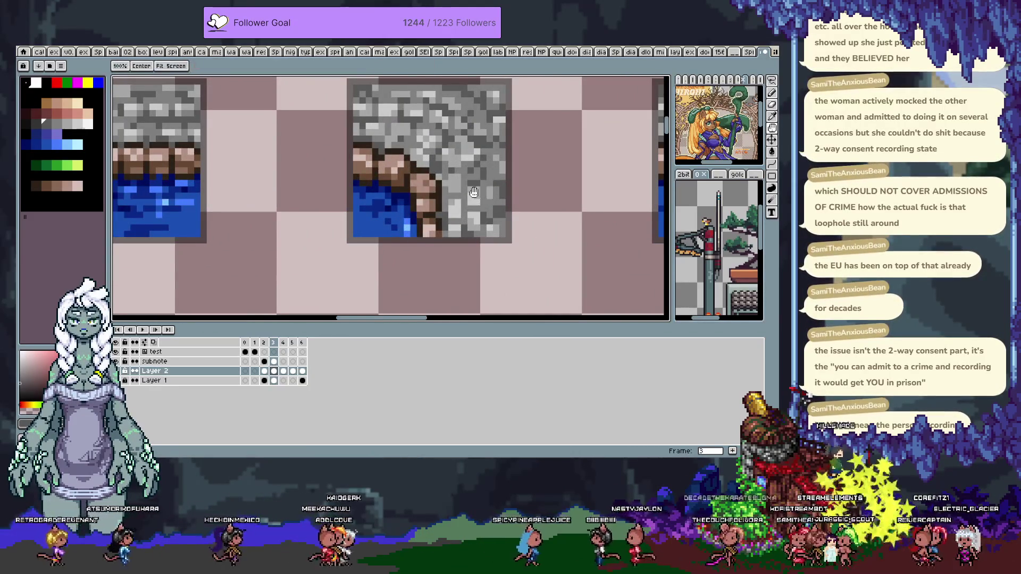
{"action": "scroll", "coordinate": [404, 170], "scroll_direction": "right", "scroll_amount": 1}
Lasso the curved rock-and-water edge of the diagonal tile
{"action": "left_click_drag", "start_coordinate": [331, 145], "coordinate": [419, 207]}
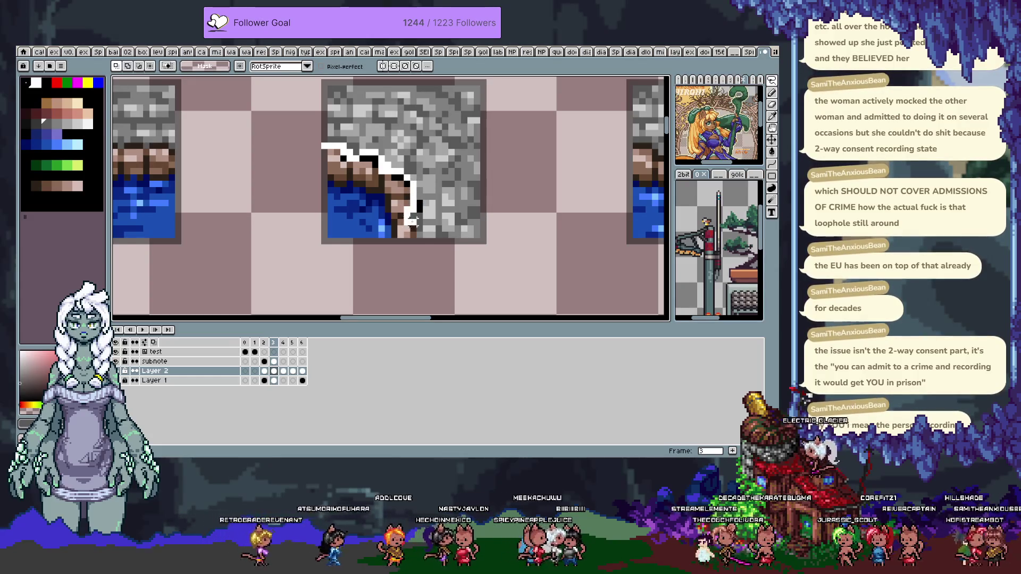
{"action": "left_click_drag", "start_coordinate": [413, 248], "coordinate": [322, 144]}
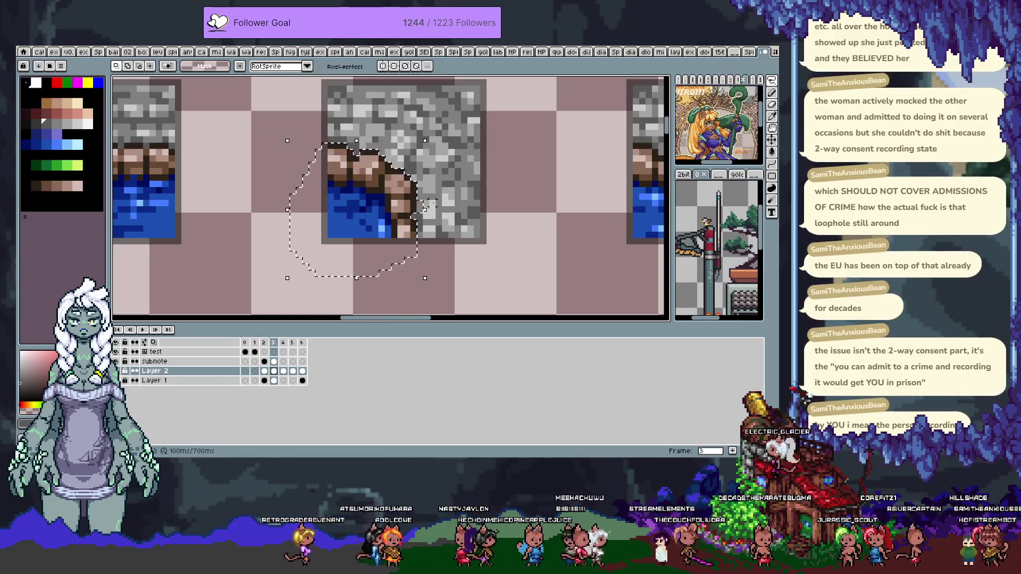
{"action": "scroll", "coordinate": [430, 204], "scroll_direction": "up", "scroll_amount": 2}
{"action": "scroll", "coordinate": [420, 204], "scroll_direction": "down", "scroll_amount": 3}
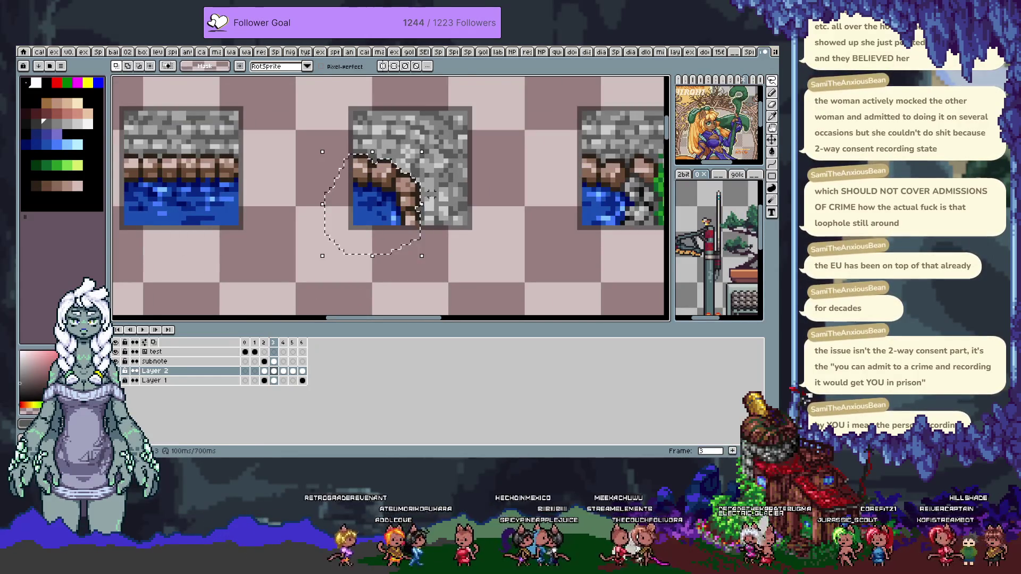
{"action": "scroll", "coordinate": [431, 195], "scroll_direction": "down", "scroll_amount": 2}
Paste the rock-and-water piece beside the pink-cornered stone tile, nudged left, and commit it
{"action": "mouse_move", "coordinate": [431, 196]}
{"action": "left_mouse_down"}
{"action": "mouse_move", "coordinate": [519, 164]}
{"action": "mouse_move", "coordinate": [444, 177]}
{"action": "mouse_move", "coordinate": [430, 206]}
{"action": "left_mouse_up"}
{"action": "scroll", "coordinate": [412, 183], "scroll_direction": "up", "scroll_amount": 1}
{"action": "scroll", "coordinate": [456, 182], "scroll_direction": "up", "scroll_amount": 1}
{"action": "key", "text": "space"}
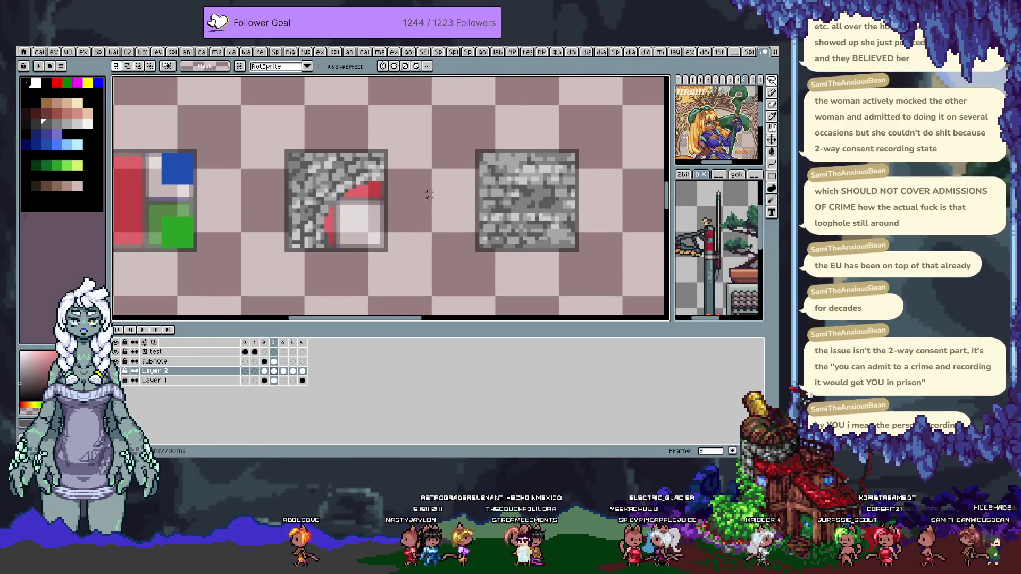
{"action": "key", "text": "ctrl+v"}
{"action": "key", "text": "shift+Left"}
{"action": "key", "text": "shift+Left"}
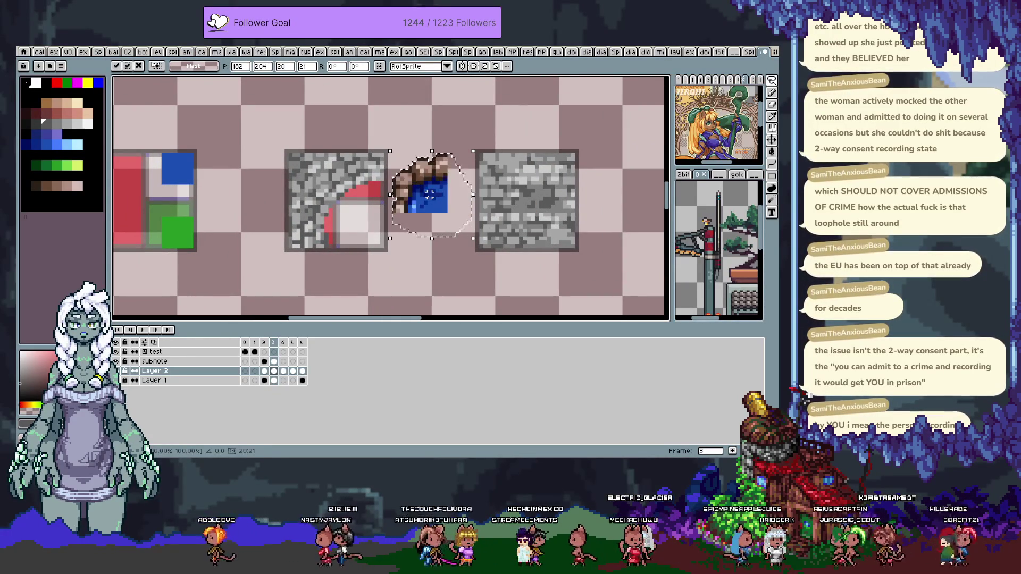
{"action": "key", "text": "Return"}
Select the whole pink-cornered stone tile with the Rectangular Marquee
{"action": "scroll", "coordinate": [391, 191], "scroll_direction": "up", "scroll_amount": 1}
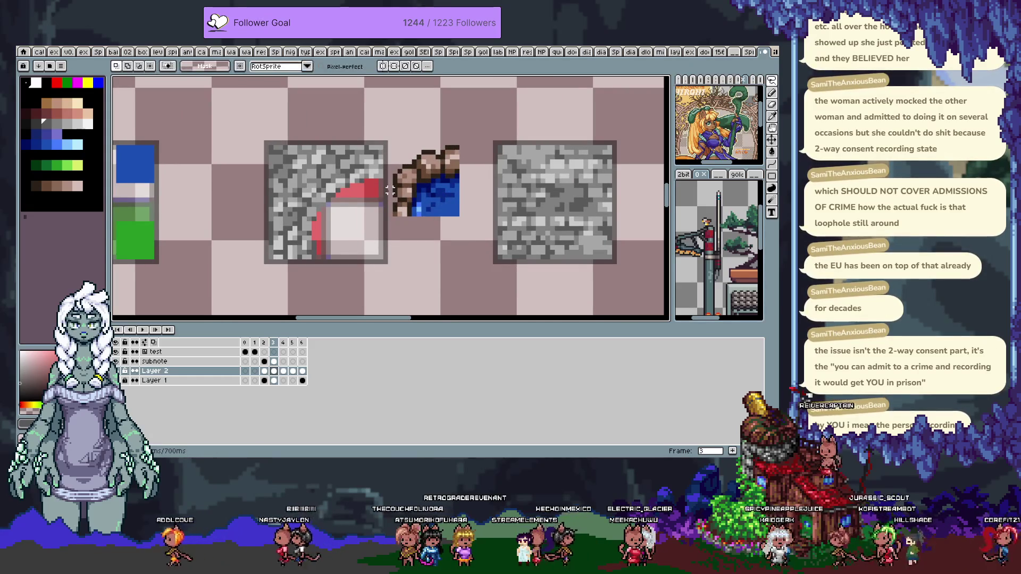
{"action": "left_click_drag", "start_coordinate": [390, 190], "coordinate": [433, 174]}
{"action": "left_click_drag", "start_coordinate": [407, 222], "coordinate": [402, 224]}
{"action": "key", "text": "m"}
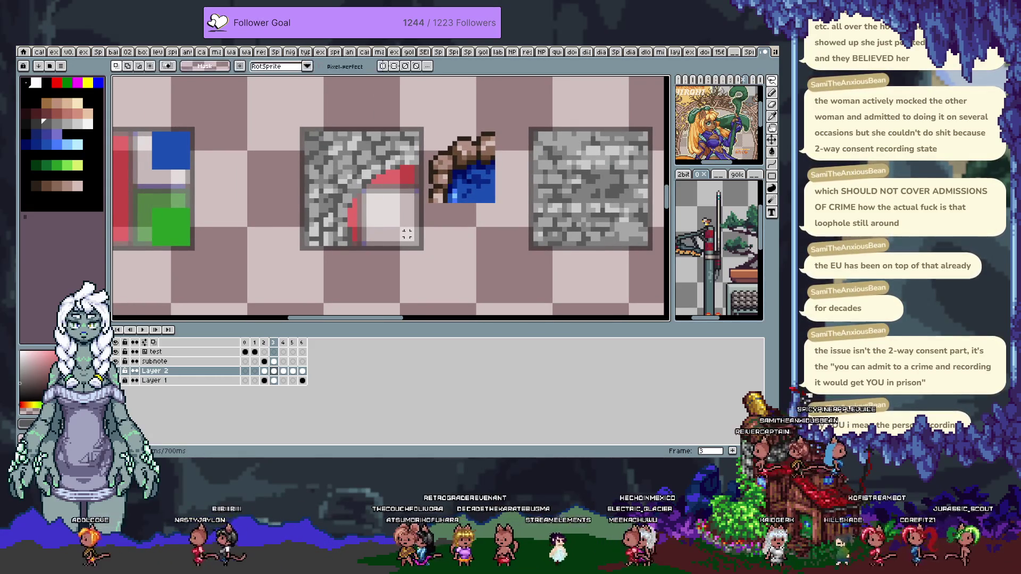
{"action": "key", "text": "m"}
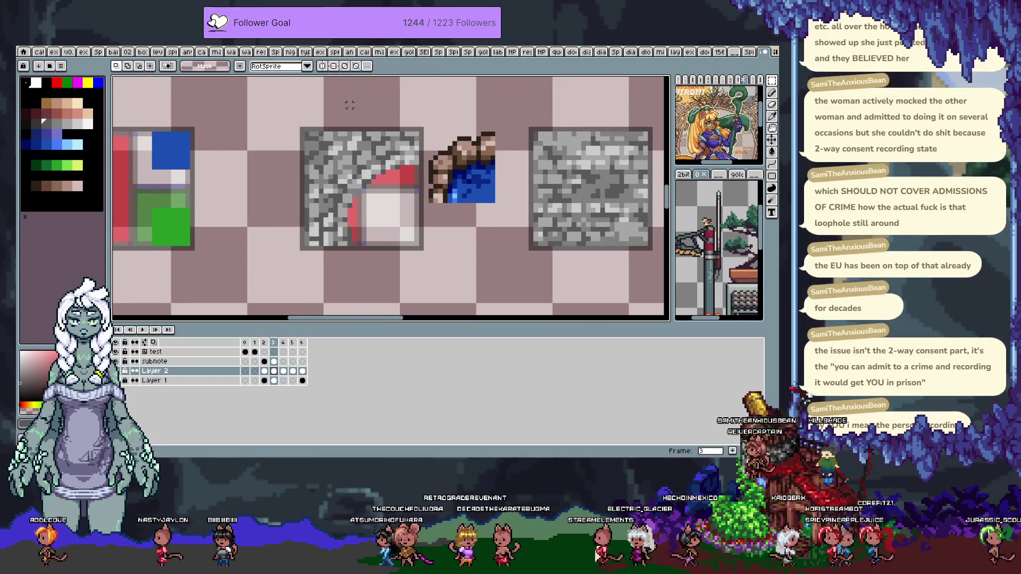
{"action": "left_click_drag", "start_coordinate": [275, 111], "coordinate": [419, 290]}
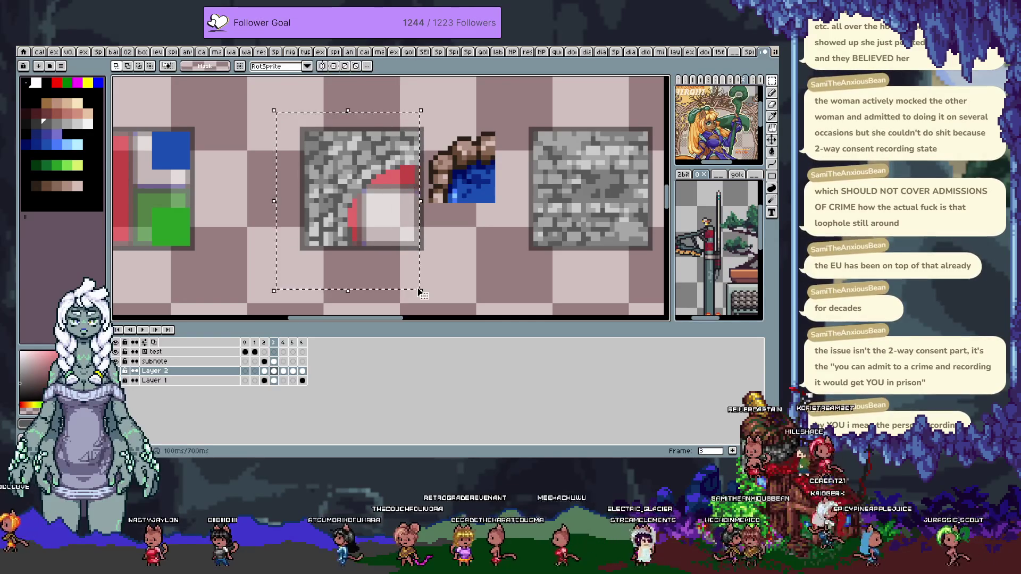
{"action": "key", "text": "h"}
{"action": "scroll", "coordinate": [383, 266], "scroll_direction": "down", "scroll_amount": 2}
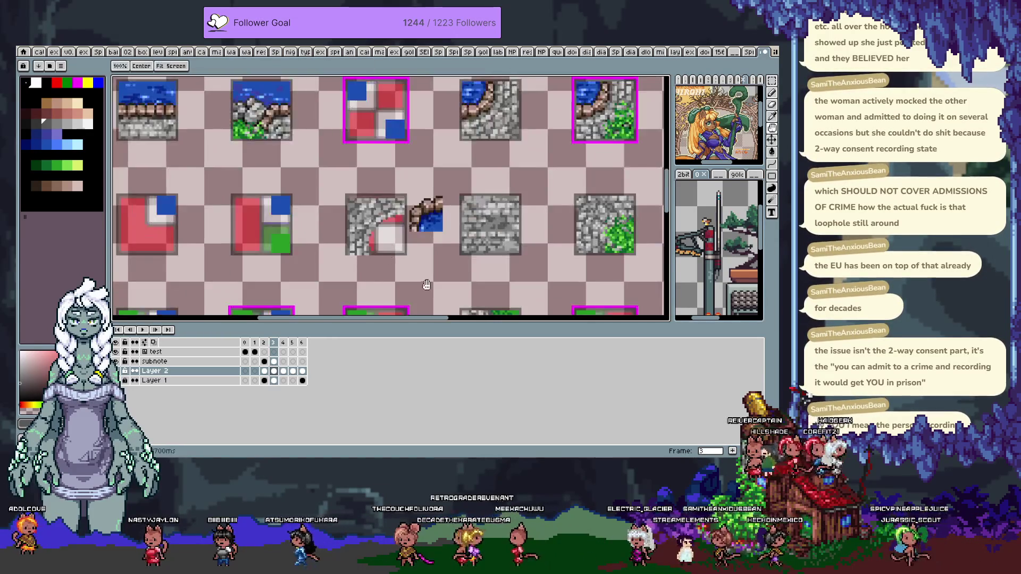
{"action": "left_click_drag", "start_coordinate": [514, 170], "coordinate": [482, 188]}
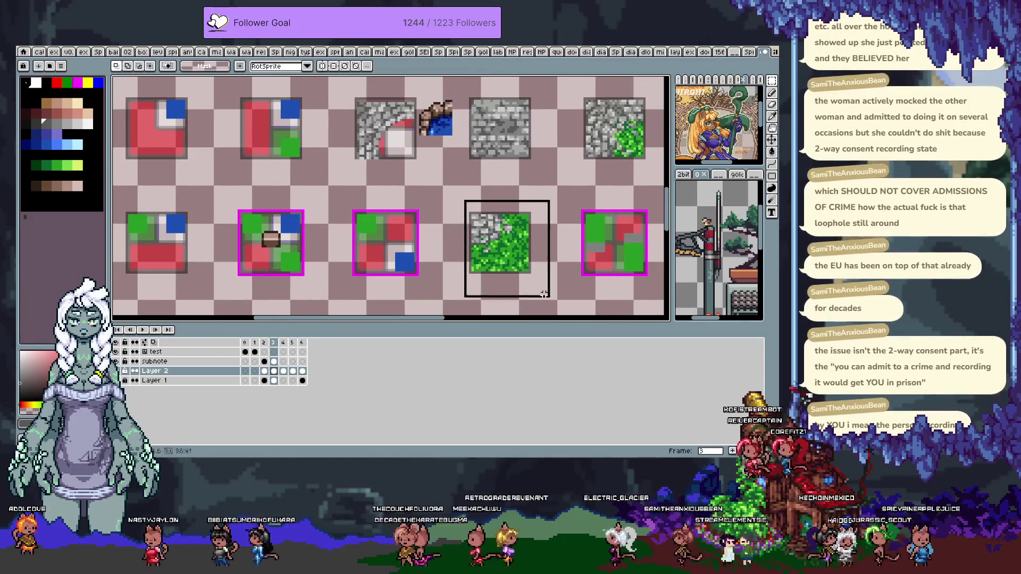
{"action": "scroll", "coordinate": [465, 243], "scroll_direction": "up", "scroll_amount": 1}
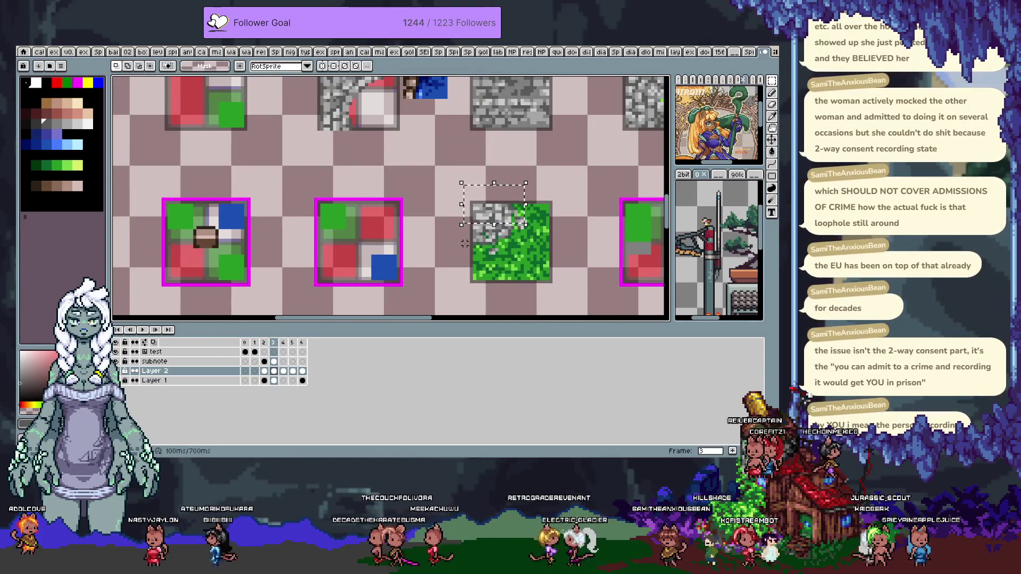
{"action": "left_click_drag", "start_coordinate": [491, 205], "coordinate": [339, 129]}
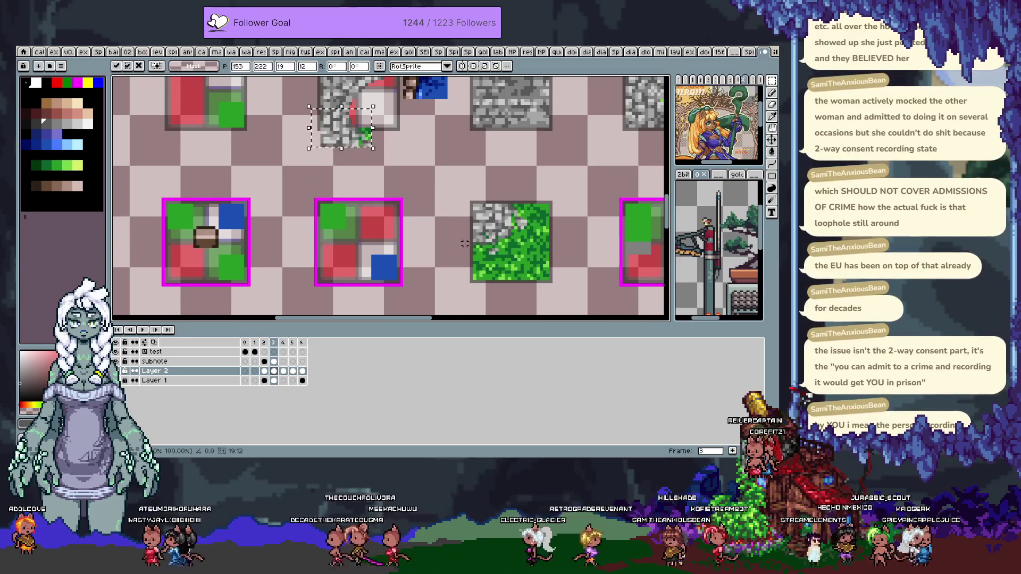
{"action": "key", "text": "Down"}
{"action": "key", "text": "Down"}
{"action": "key", "text": "Down"}
{"action": "key", "text": "Down"}
{"action": "key", "text": "Up"}
{"action": "key", "text": "Up"}
{"action": "key", "text": "Up"}
{"action": "key", "text": "Up"}
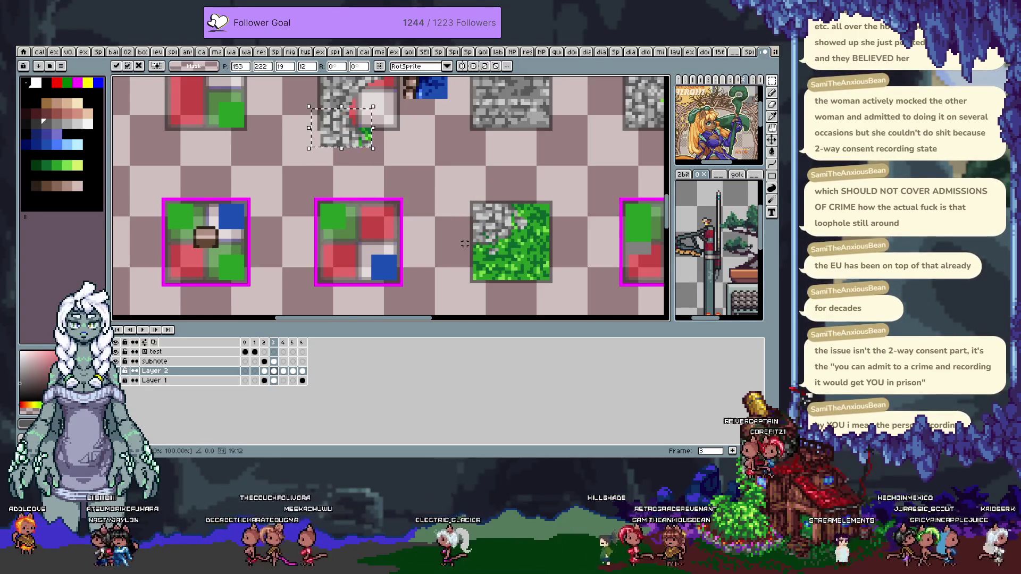
{"action": "key", "text": "Down"}
{"action": "key", "text": "Down"}
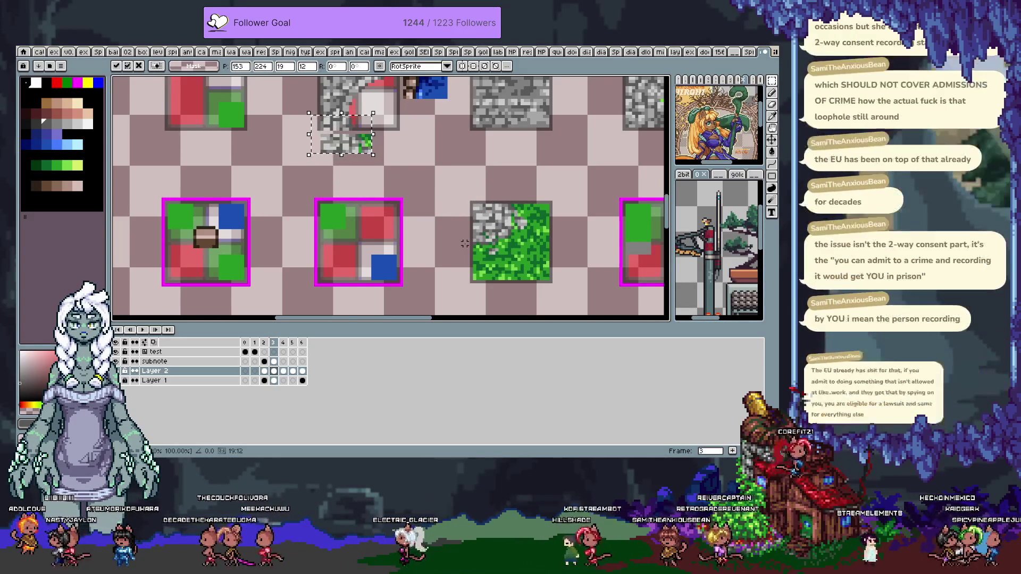
{"action": "key", "text": "Escape"}
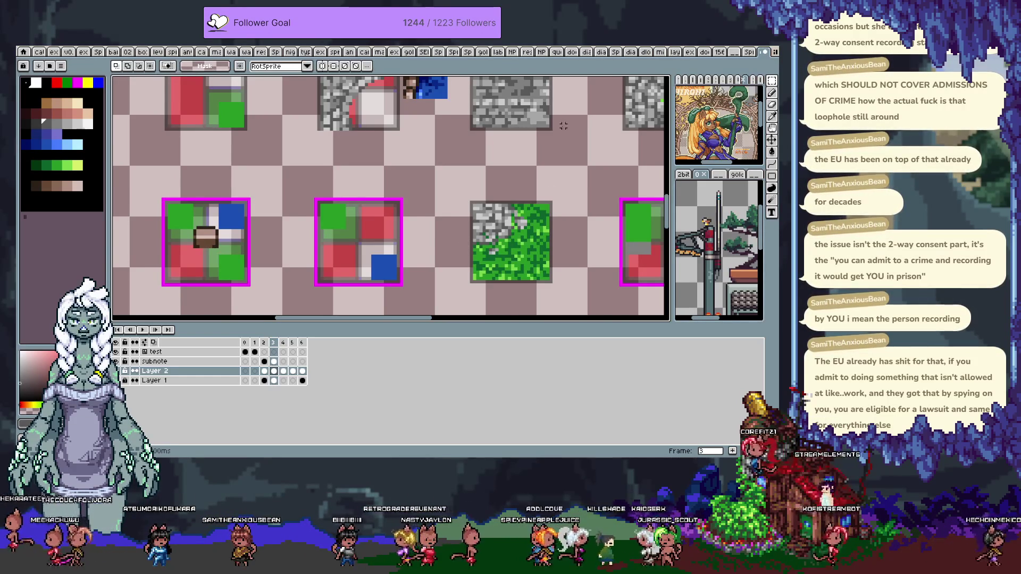
Pan to the tiles near the DIAGONALS label and marquee a thin top strip of the grass-on-stone tile
{"action": "scroll", "coordinate": [553, 128], "scroll_direction": "down", "scroll_amount": 2}
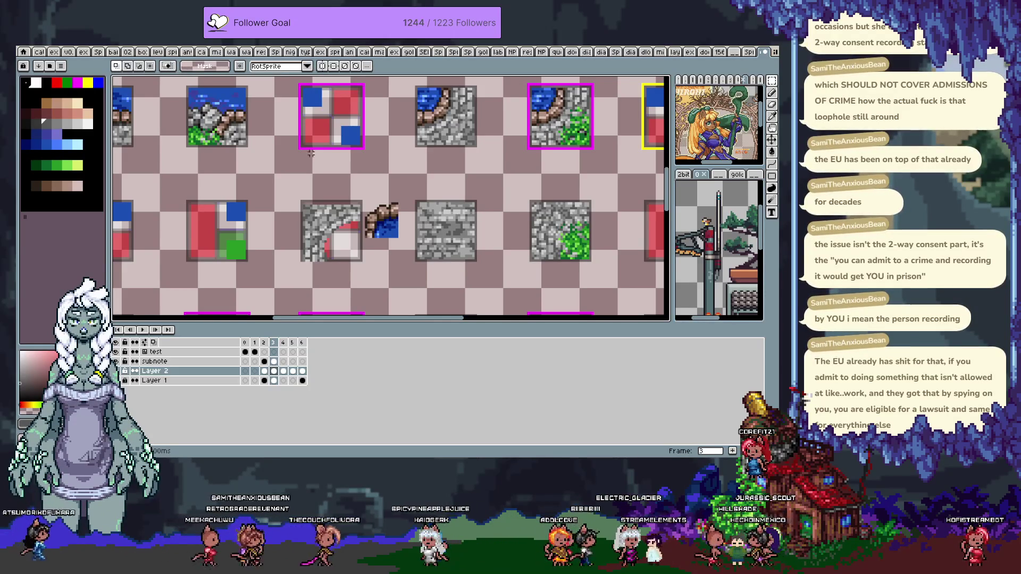
{"action": "left_click_drag", "start_coordinate": [311, 163], "coordinate": [462, 176]}
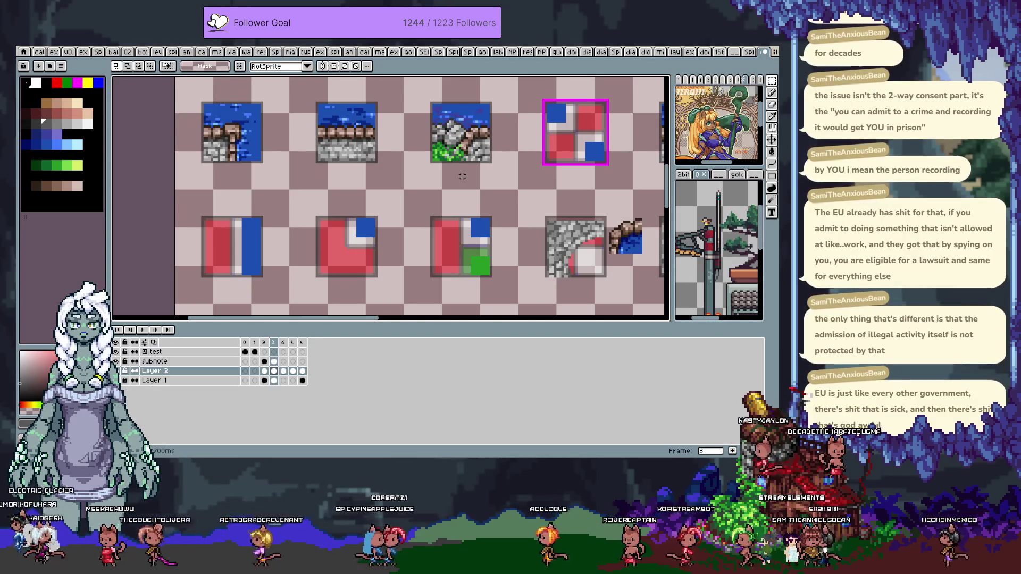
{"action": "mouse_move", "coordinate": [635, 165]}
{"action": "left_mouse_down"}
{"action": "mouse_move", "coordinate": [422, 140]}
{"action": "mouse_move", "coordinate": [421, 198]}
{"action": "mouse_move", "coordinate": [354, 283]}
{"action": "left_mouse_up"}
{"action": "scroll", "coordinate": [420, 197], "scroll_direction": "down", "scroll_amount": 2}
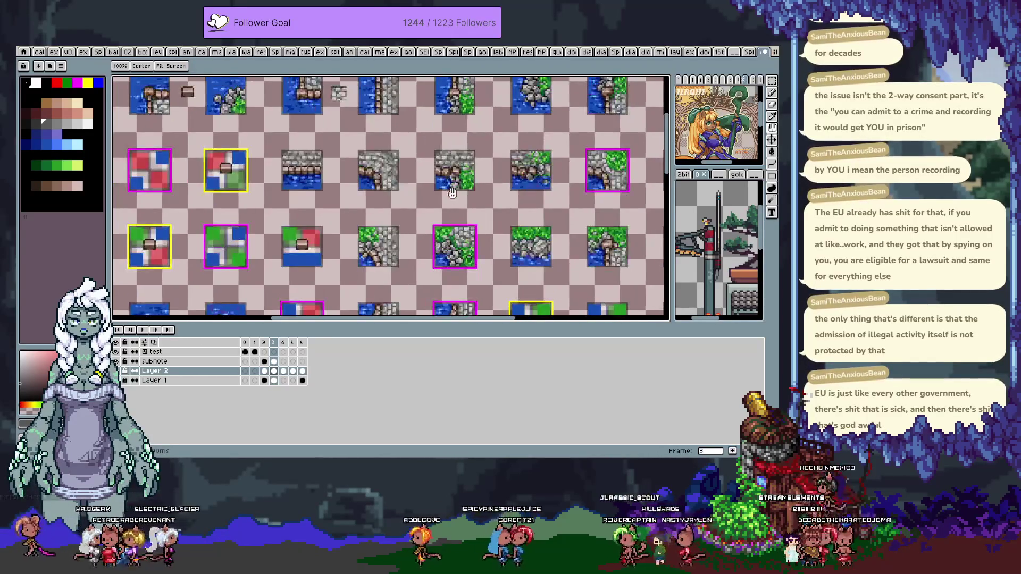
{"action": "mouse_move", "coordinate": [396, 165]}
{"action": "left_mouse_down"}
{"action": "mouse_move", "coordinate": [361, 258]}
{"action": "mouse_move", "coordinate": [237, 189]}
{"action": "left_mouse_up"}
{"action": "mouse_move", "coordinate": [472, 266]}
{"action": "left_mouse_down"}
{"action": "mouse_move", "coordinate": [508, 212]}
{"action": "mouse_move", "coordinate": [467, 166]}
{"action": "left_mouse_up"}
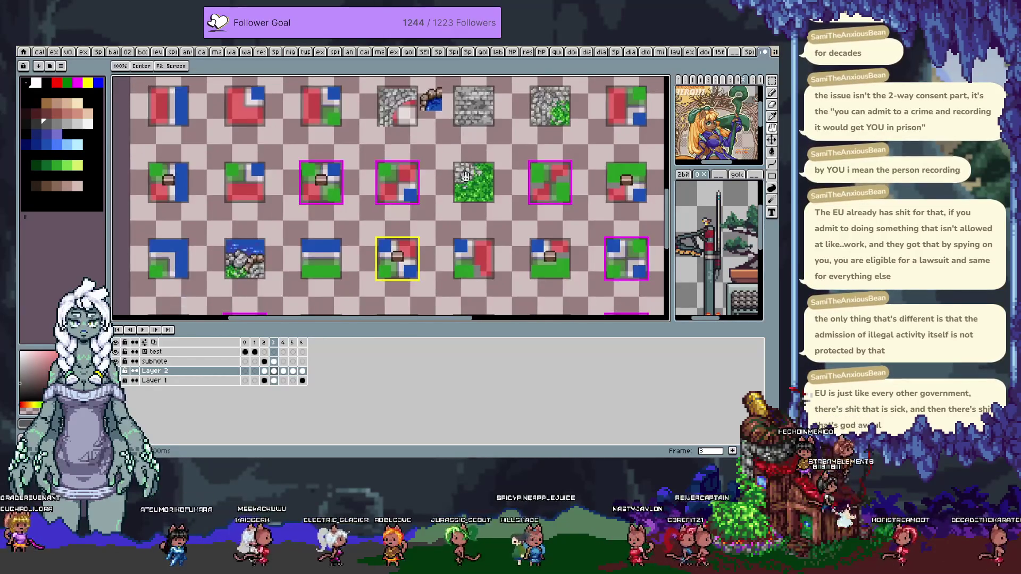
{"action": "left_click_drag", "start_coordinate": [466, 166], "coordinate": [263, 202]}
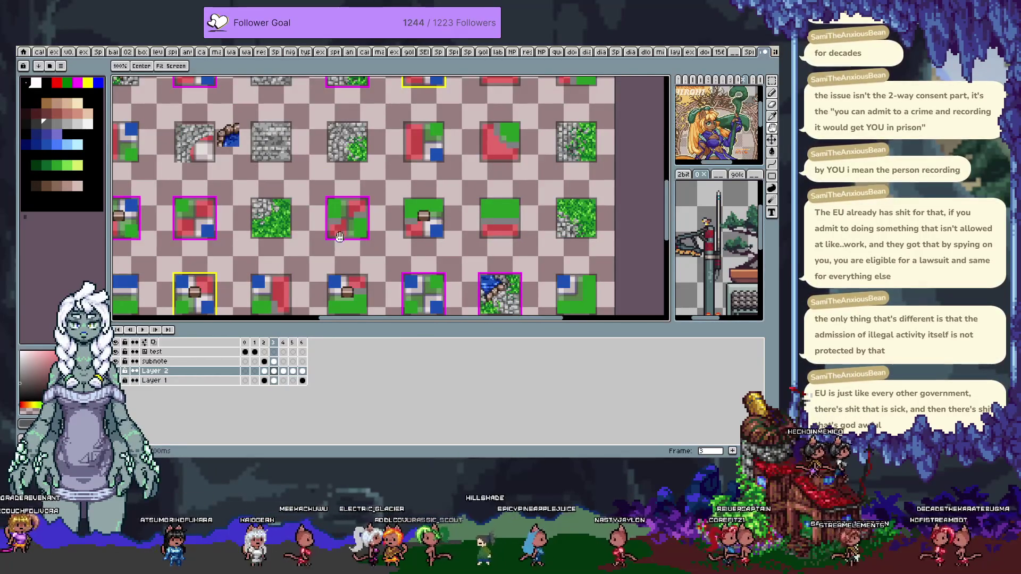
{"action": "mouse_move", "coordinate": [548, 112]}
{"action": "left_mouse_down"}
{"action": "mouse_move", "coordinate": [603, 159]}
{"action": "mouse_move", "coordinate": [610, 135]}
{"action": "left_mouse_up"}
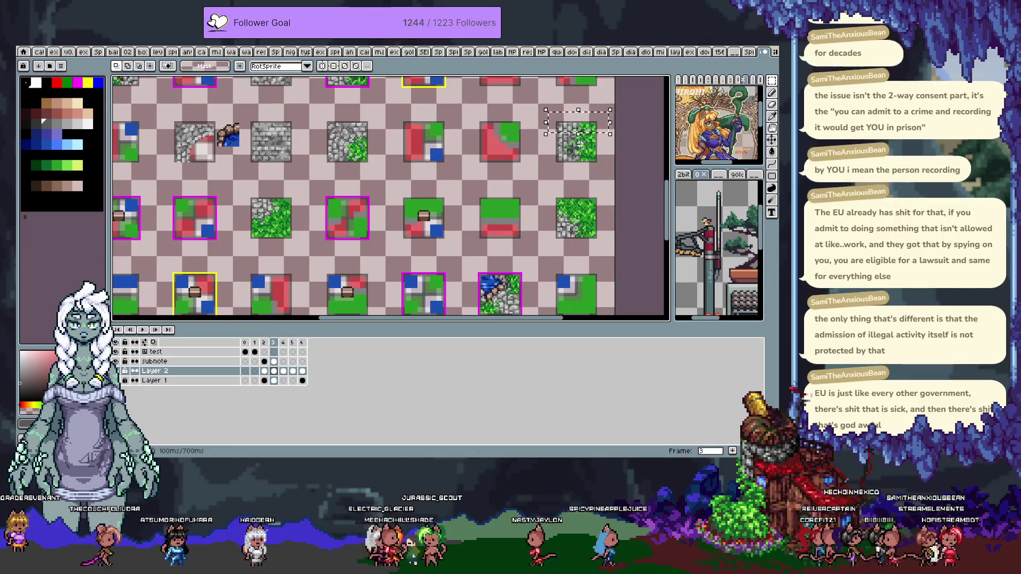
Drag the stone-and-grass strip beneath the stone corner tile and commit it
{"action": "left_click", "coordinate": [580, 143]}
{"action": "left_click_drag", "start_coordinate": [490, 160], "coordinate": [183, 173]}
{"action": "key", "text": "Return"}
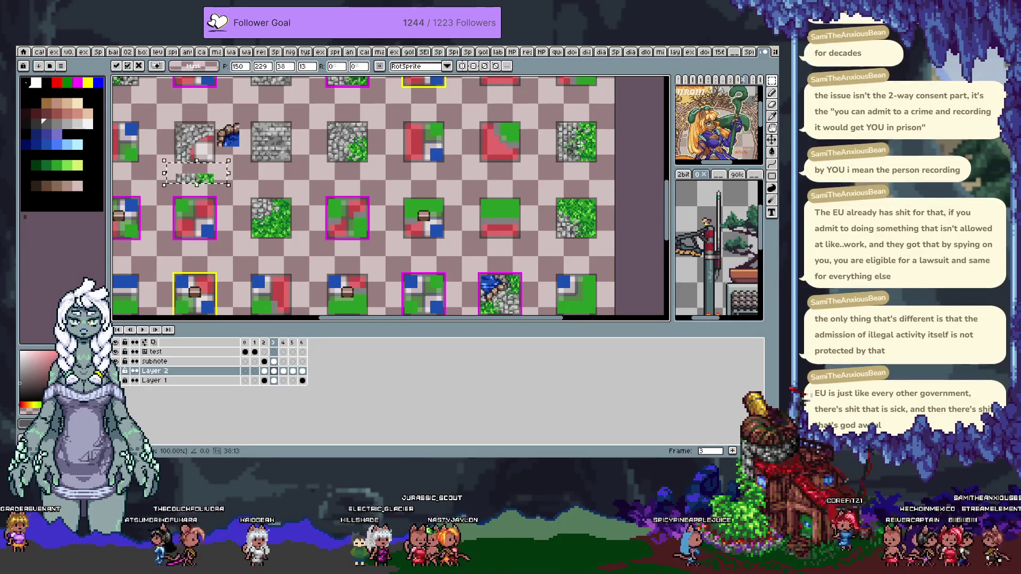
{"action": "scroll", "coordinate": [266, 173], "scroll_direction": "up", "scroll_amount": 1}
{"action": "scroll", "coordinate": [337, 182], "scroll_direction": "up", "scroll_amount": 2}
{"action": "scroll", "coordinate": [346, 178], "scroll_direction": "up", "scroll_amount": 2}
{"action": "scroll", "coordinate": [346, 178], "scroll_direction": "up", "scroll_amount": 1}
{"action": "scroll", "coordinate": [351, 223], "scroll_direction": "up", "scroll_amount": 1}
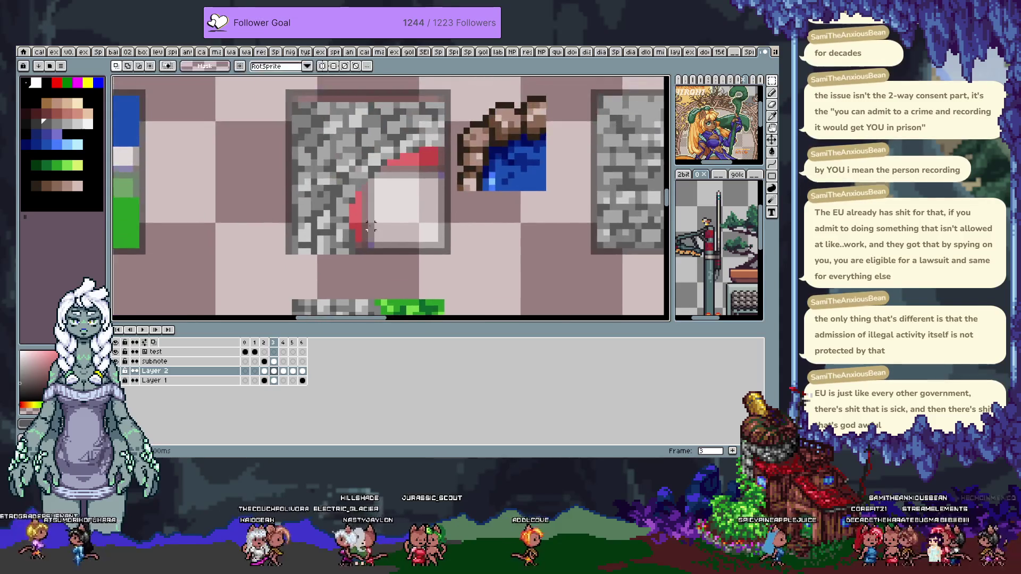
{"action": "scroll", "coordinate": [361, 256], "scroll_direction": "down", "scroll_amount": 2}
Reselect the strip and align it under the corner tile using pixel and grid-cell nudges with the grid shown
{"action": "left_click_drag", "start_coordinate": [450, 282], "coordinate": [256, 207]}
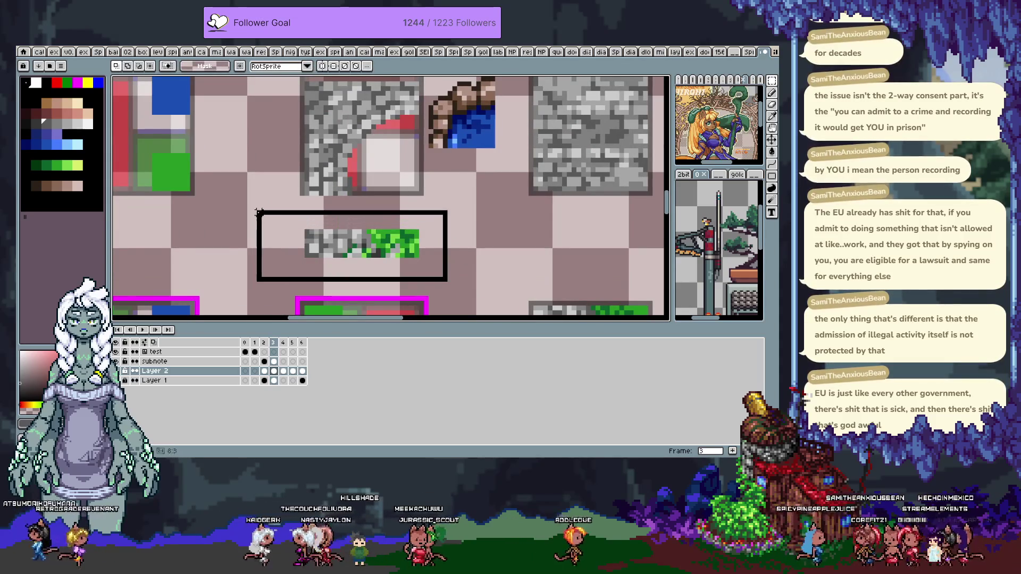
{"action": "left_click_drag", "start_coordinate": [253, 241], "coordinate": [253, 205]}
{"action": "key", "text": "Down"}
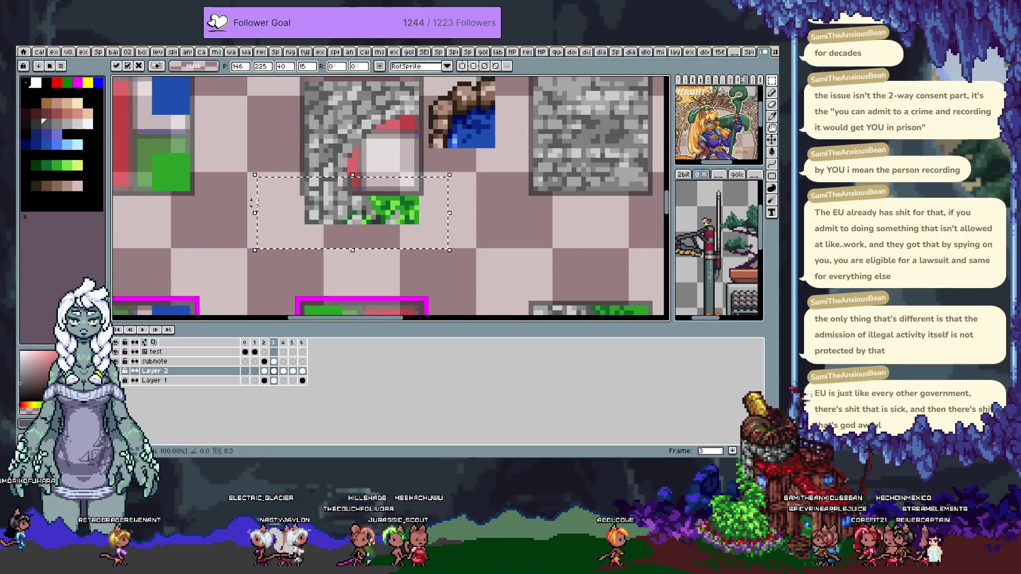
{"action": "key", "text": "Up"}
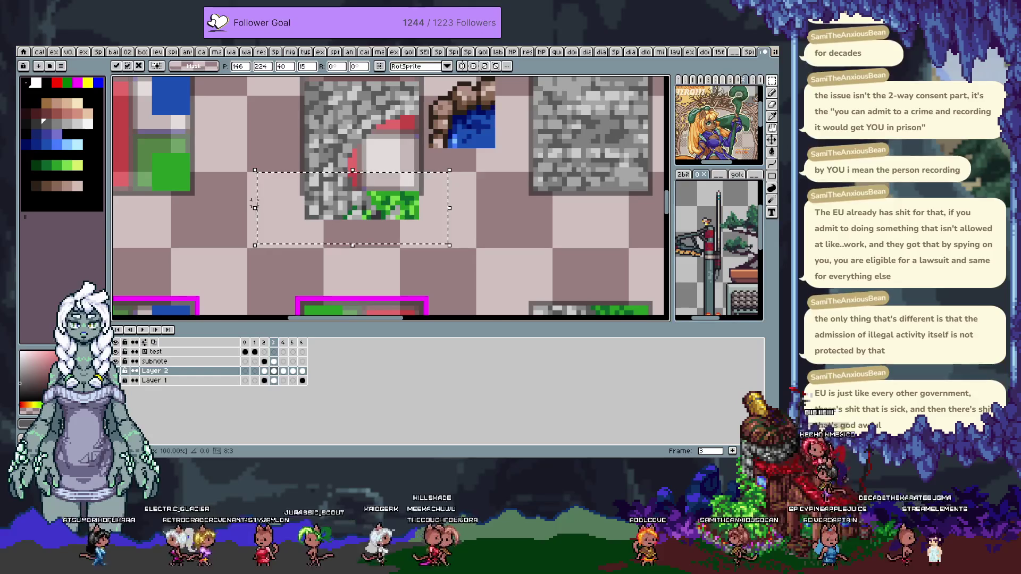
{"action": "key", "text": "Down"}
{"action": "key", "text": "Down"}
{"action": "key", "text": "Down"}
{"action": "key", "text": "Down"}
{"action": "key", "text": "Down"}
{"action": "key", "text": "Down"}
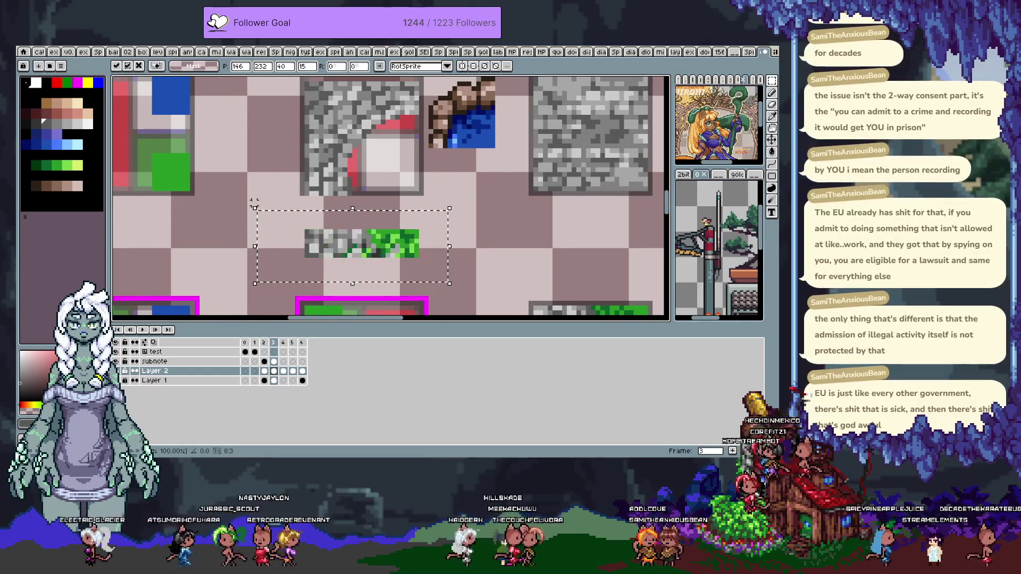
{"action": "key", "text": "g"}
{"action": "key", "text": "Up"}
{"action": "key", "text": "Up"}
{"action": "key", "text": "Up"}
{"action": "key", "text": "Up"}
{"action": "key", "text": "Up"}
{"action": "key", "text": "Up"}
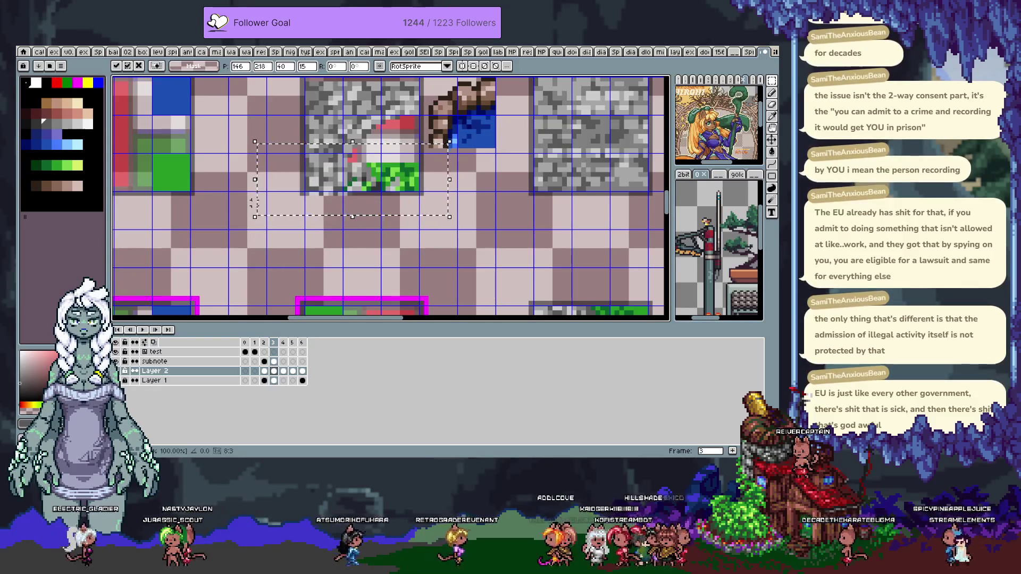
{"action": "key", "text": "shift+Down"}
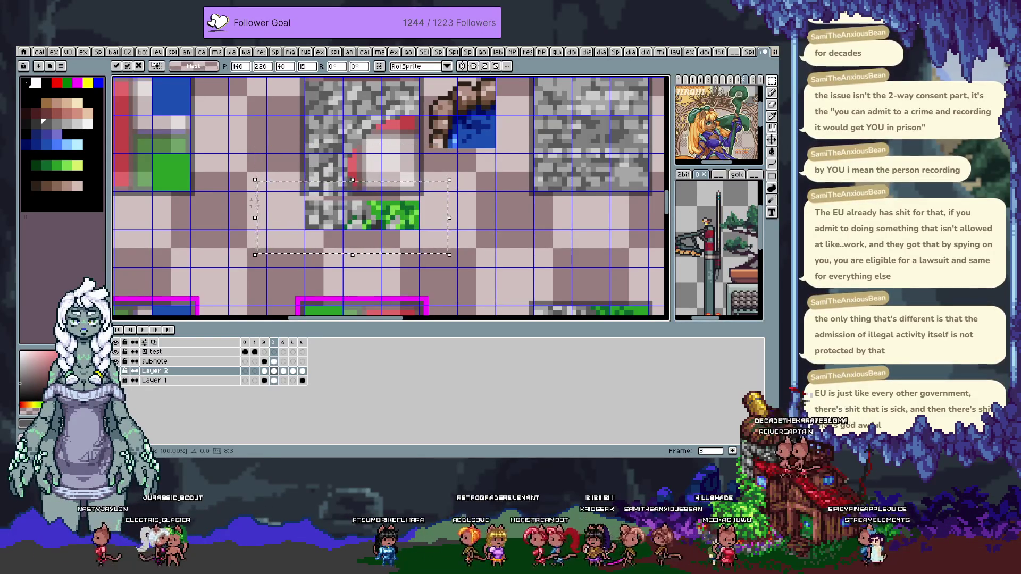
{"action": "key", "text": "shift+Up"}
{"action": "left_click", "coordinate": [251, 202]}
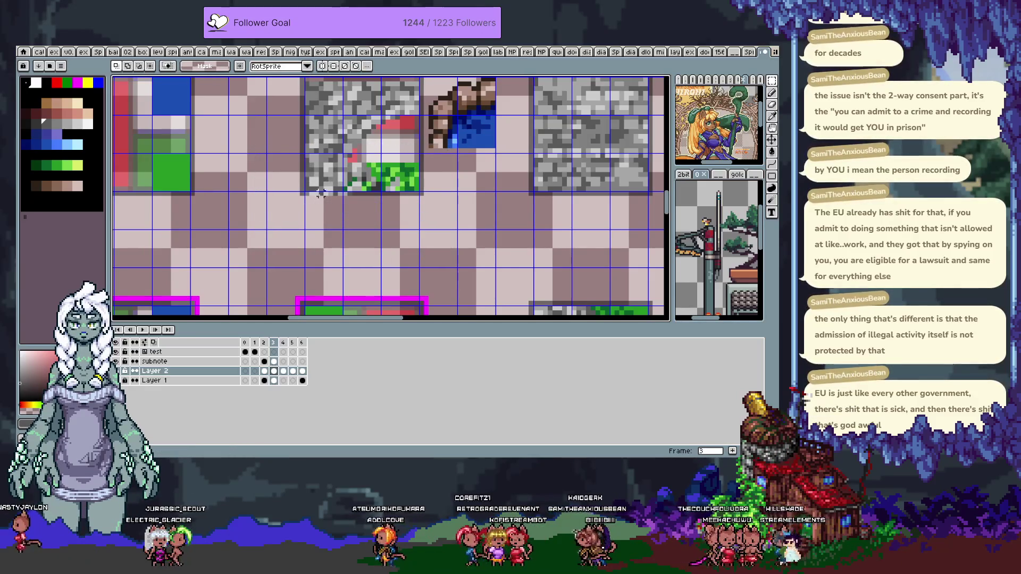
Select the grass area under the corner tile, then undo the strip placement
{"action": "left_click_drag", "start_coordinate": [321, 203], "coordinate": [357, 171]}
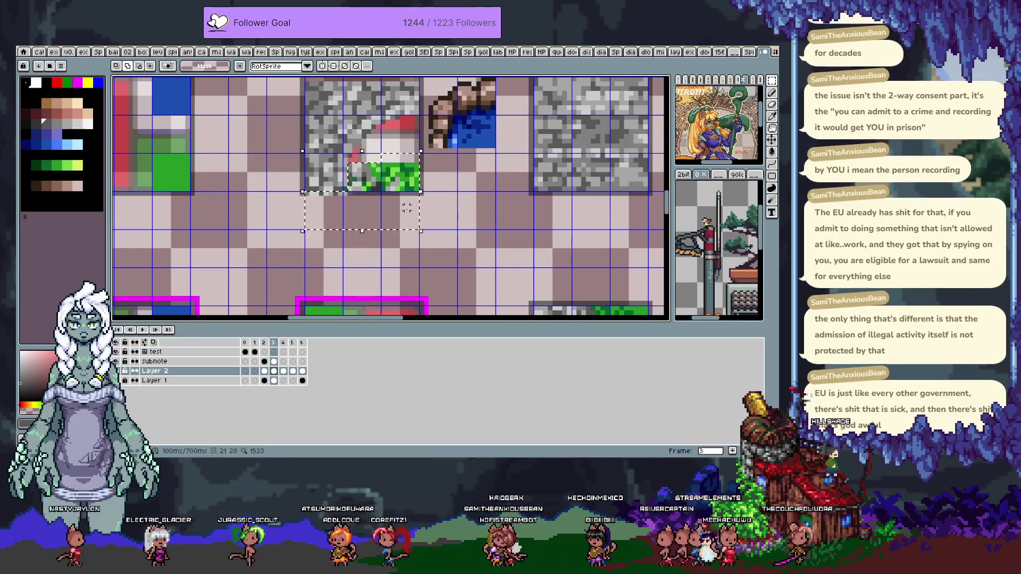
{"action": "key", "text": "ctrl+z"}
{"action": "key", "text": "ctrl+z"}
{"action": "key", "text": "b"}
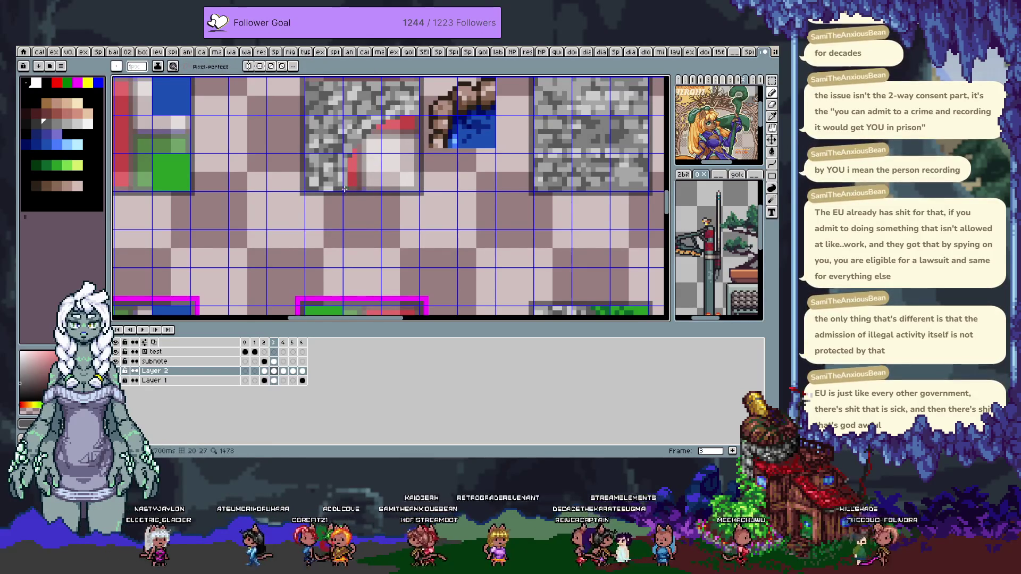
{"action": "scroll", "coordinate": [395, 229], "scroll_direction": "up", "scroll_amount": 2}
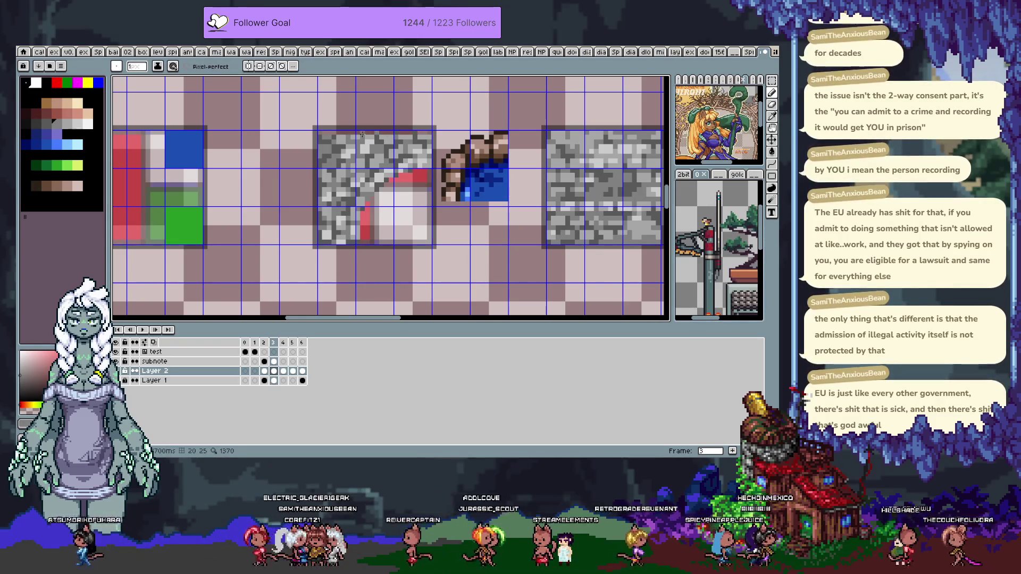
Sample dark and light greys from the stone tile with the Alt eyedropper
{"action": "left_click", "coordinate": [338, 130], "text": "alt"}
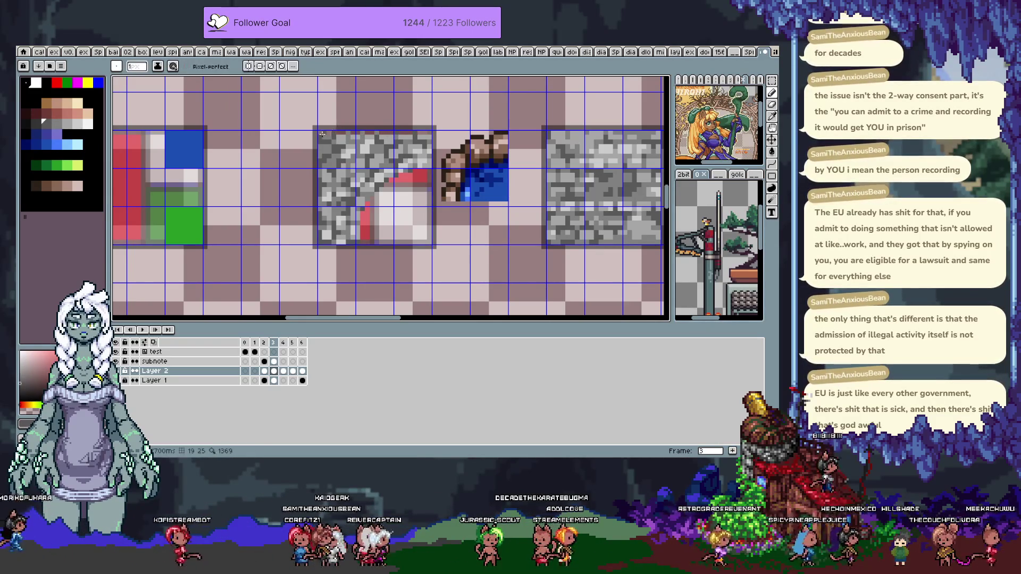
{"action": "left_click", "coordinate": [359, 134], "text": "alt"}
{"action": "left_click", "coordinate": [325, 134], "text": "alt"}
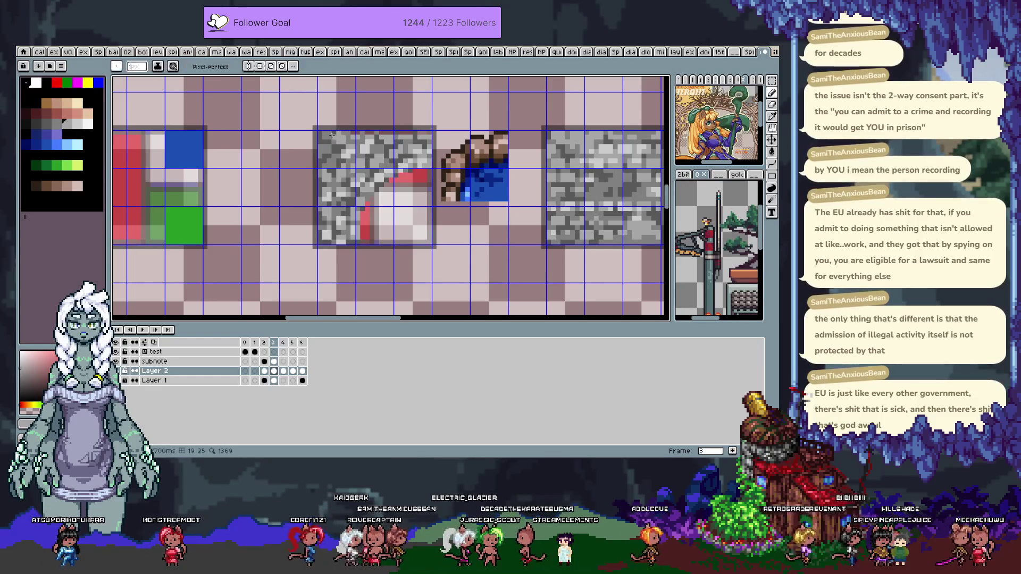
{"action": "key", "text": "alt"}
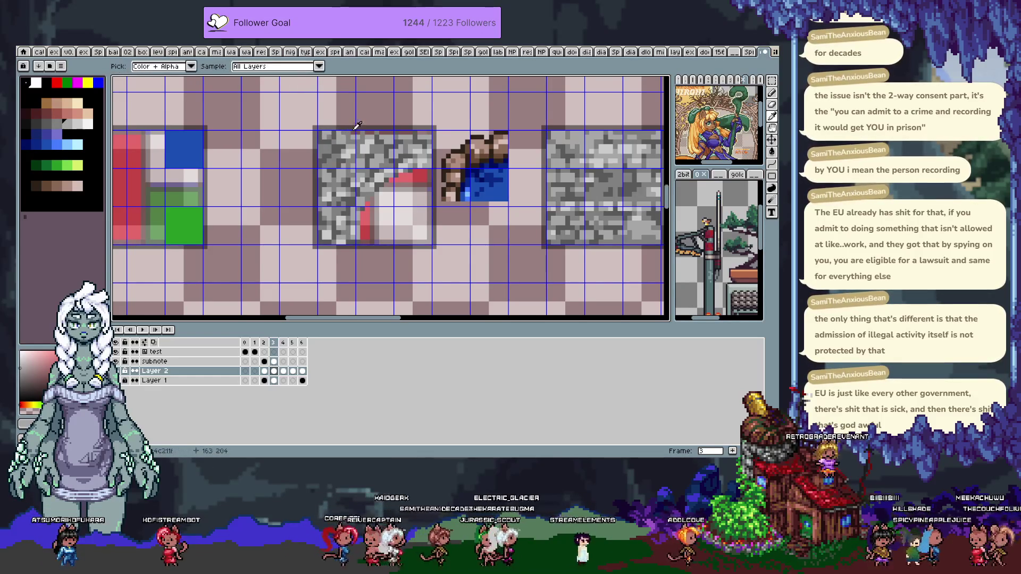
{"action": "left_click", "coordinate": [353, 131], "text": "alt"}
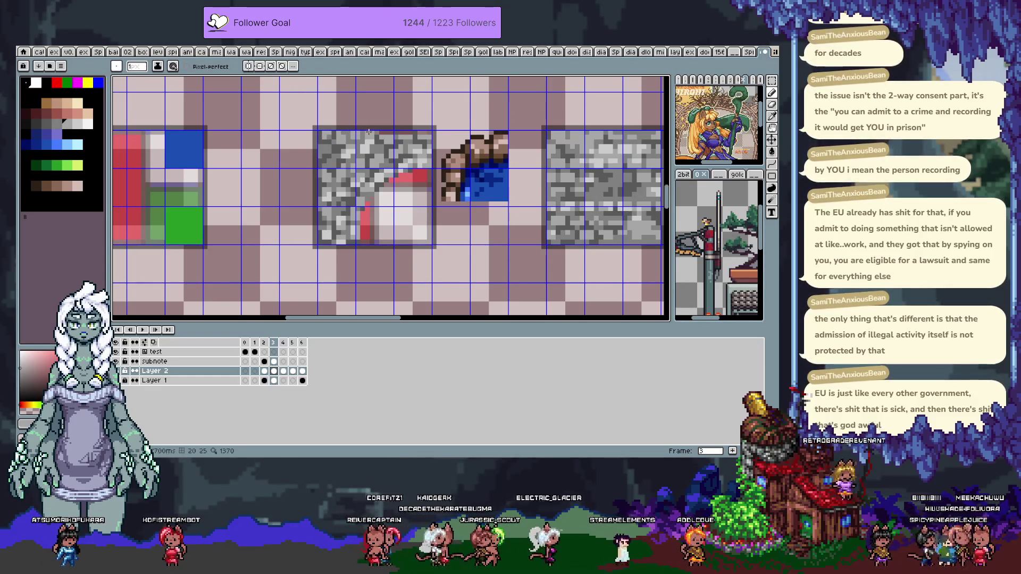
{"action": "key", "text": "alt"}
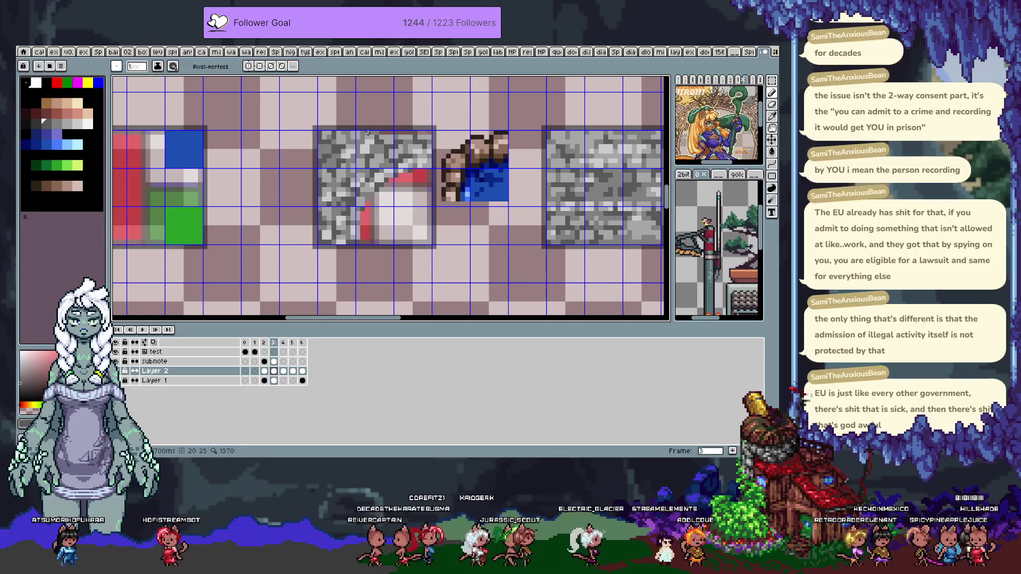
{"action": "key", "text": "alt"}
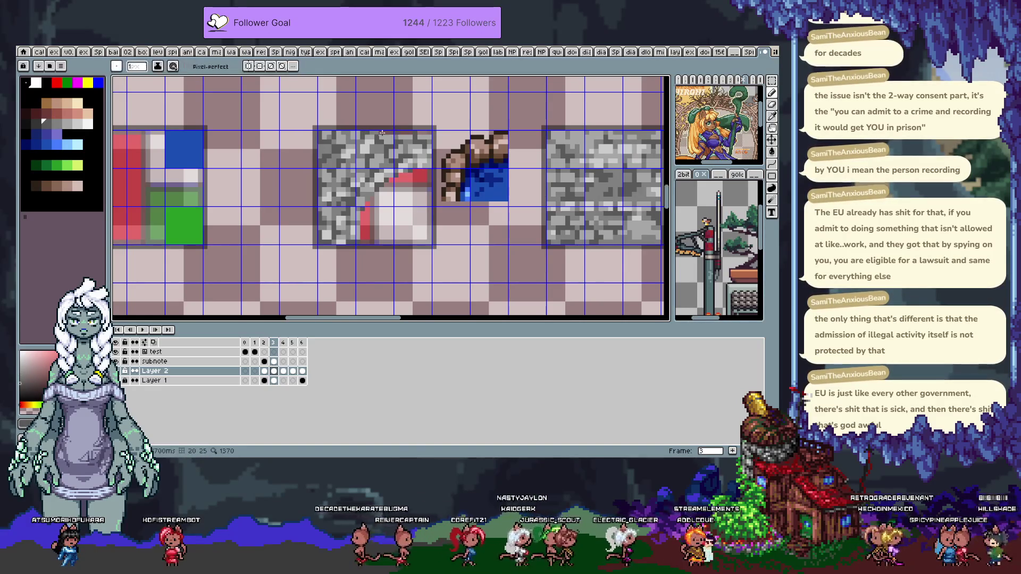
{"action": "left_click", "coordinate": [380, 129], "text": "alt"}
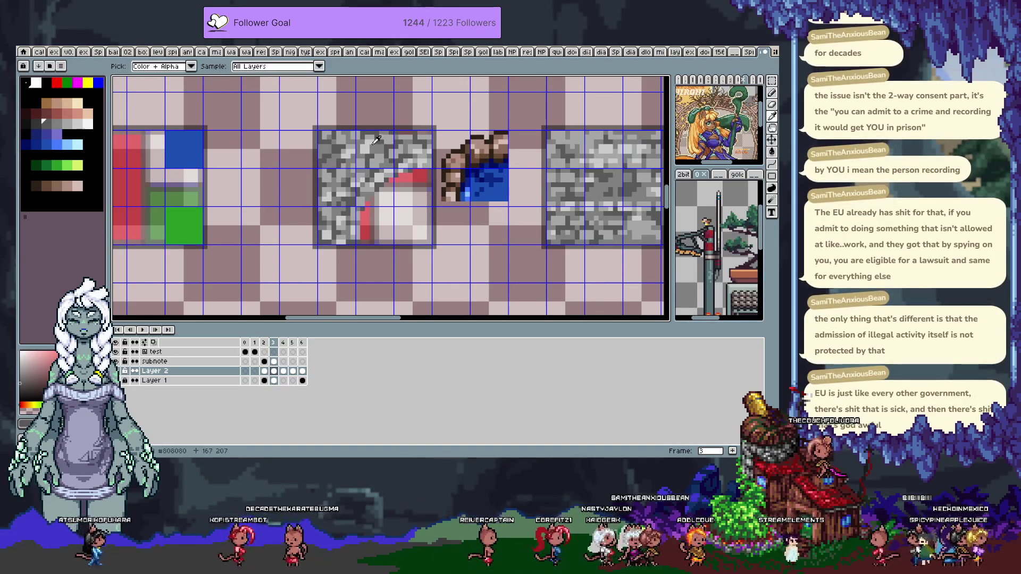
{"action": "left_click", "coordinate": [378, 134], "text": "alt"}
{"action": "key", "text": "alt"}
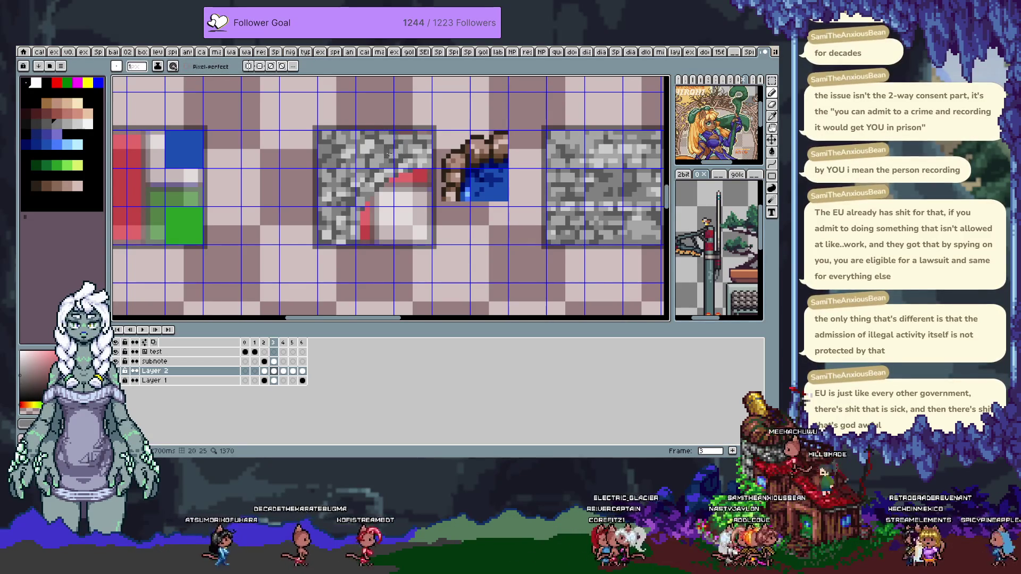
Sample several more stone greys, then go back to the Pencil tool
{"action": "left_click", "coordinate": [375, 147], "text": "alt"}
{"action": "left_click", "coordinate": [368, 135], "text": "alt"}
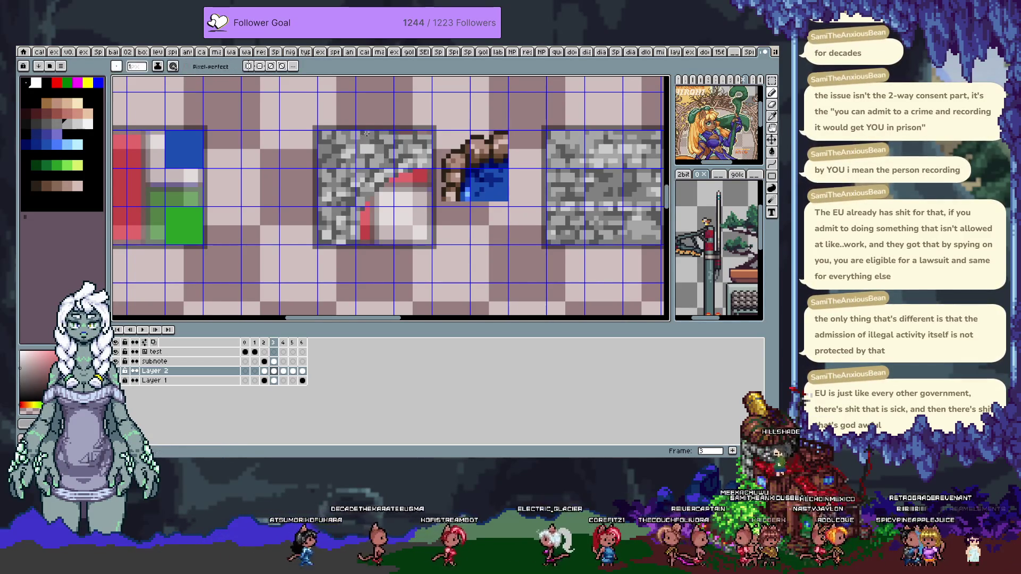
{"action": "left_click", "coordinate": [396, 133], "text": "alt"}
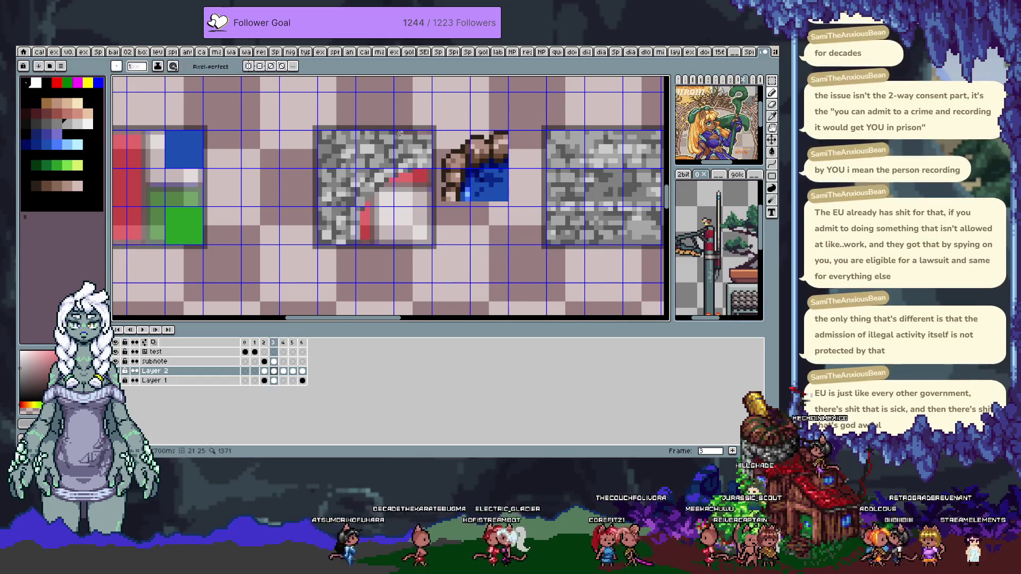
{"action": "left_click", "coordinate": [414, 132], "text": "alt"}
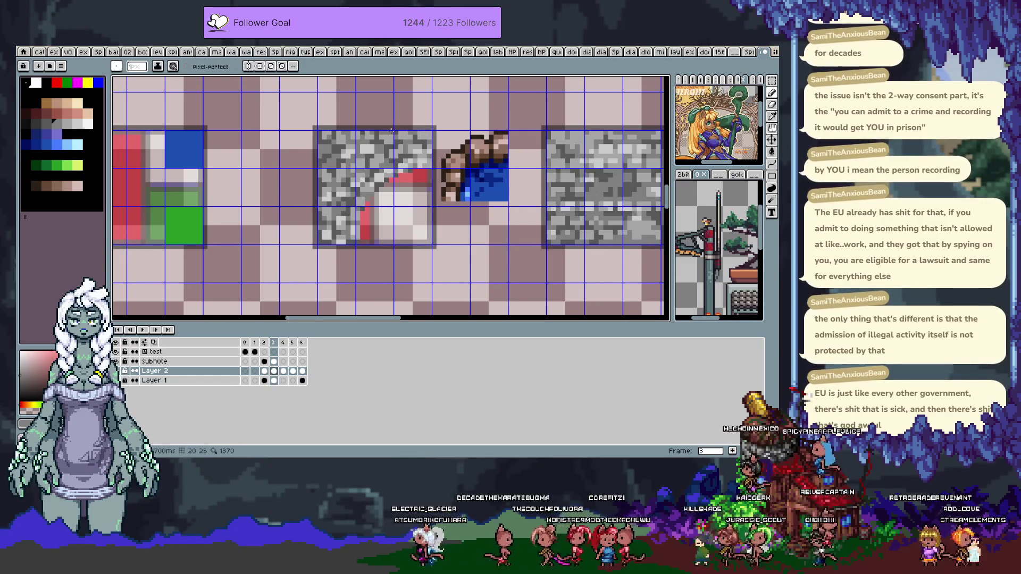
{"action": "key", "text": "alt"}
{"action": "left_click", "coordinate": [405, 161], "text": "alt"}
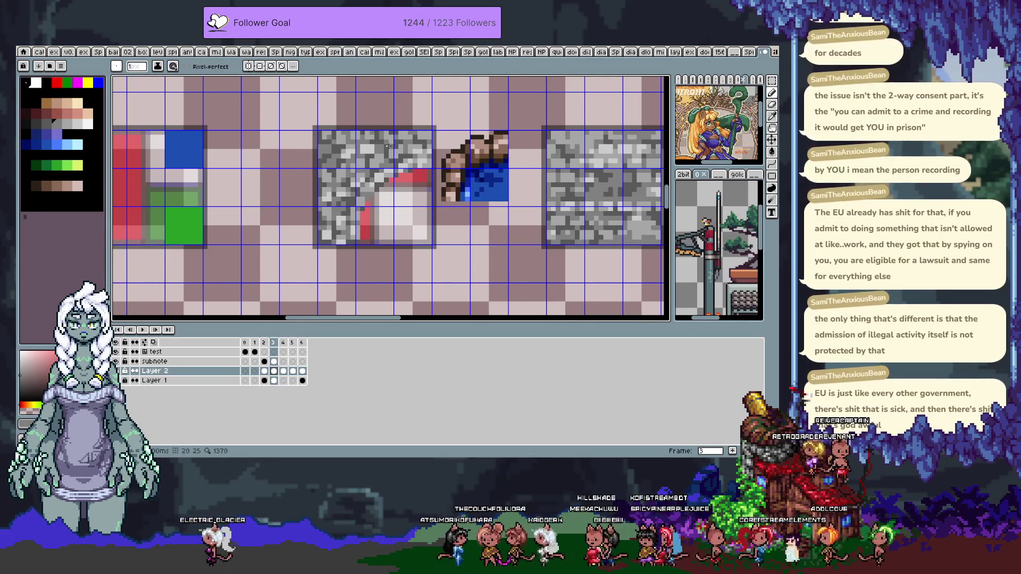
{"action": "scroll", "coordinate": [389, 145], "scroll_direction": "up", "scroll_amount": 1}
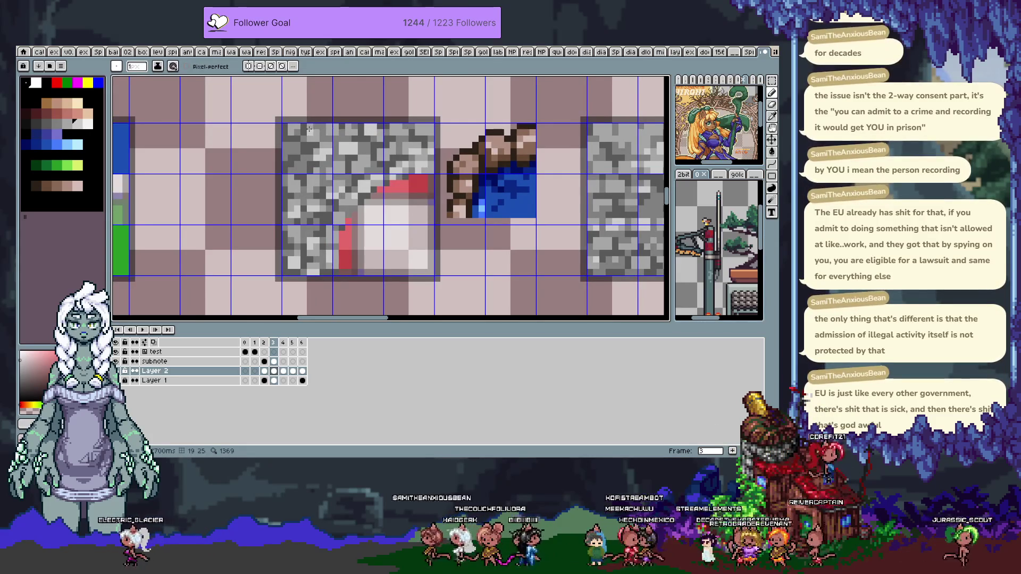
{"action": "key", "text": "i"}
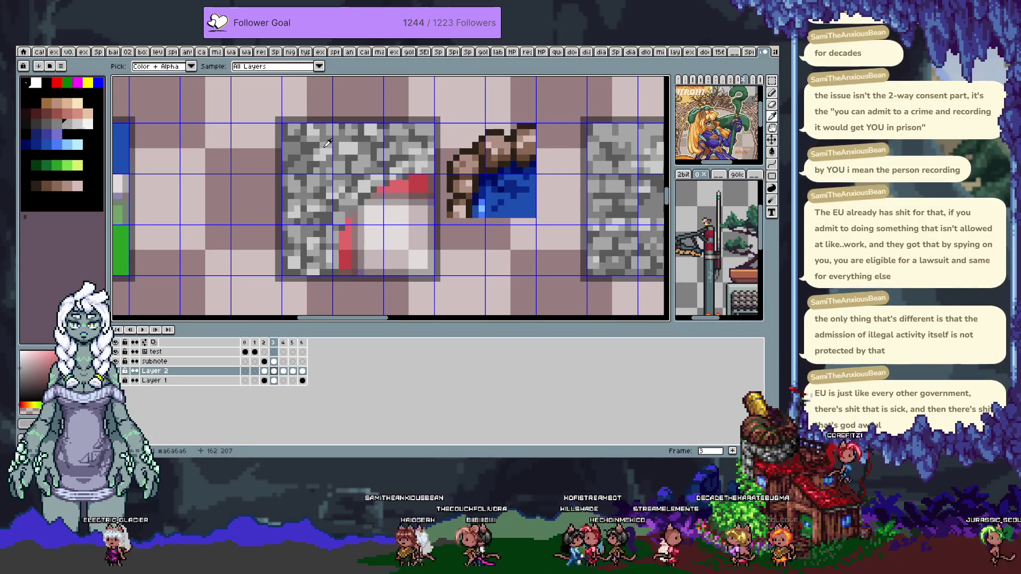
{"action": "key", "text": "b"}
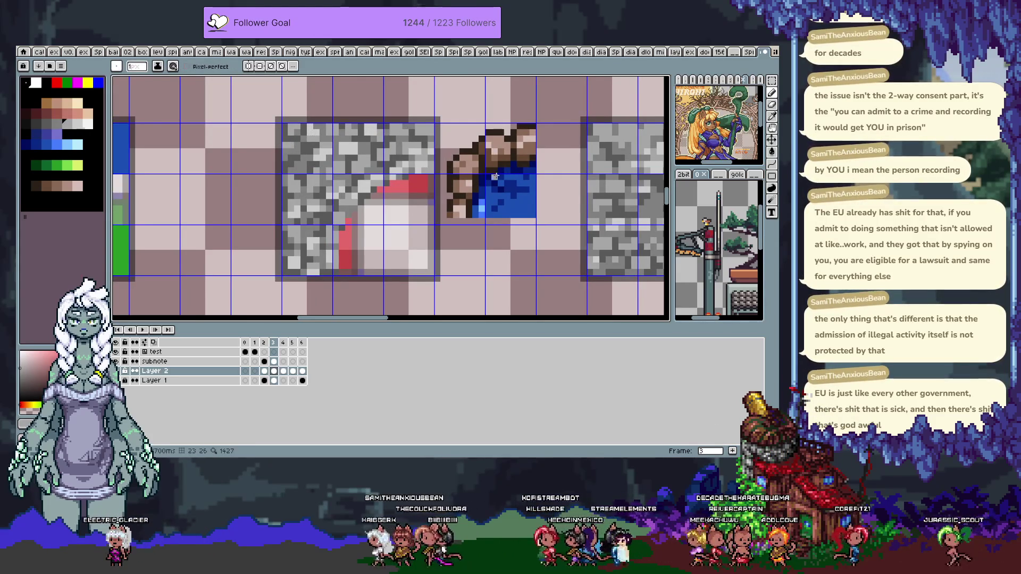
Shift the water corner piece 16 px left and 8 px down onto the stone tile, then sample the rock's dark brown
{"action": "key", "text": "m"}
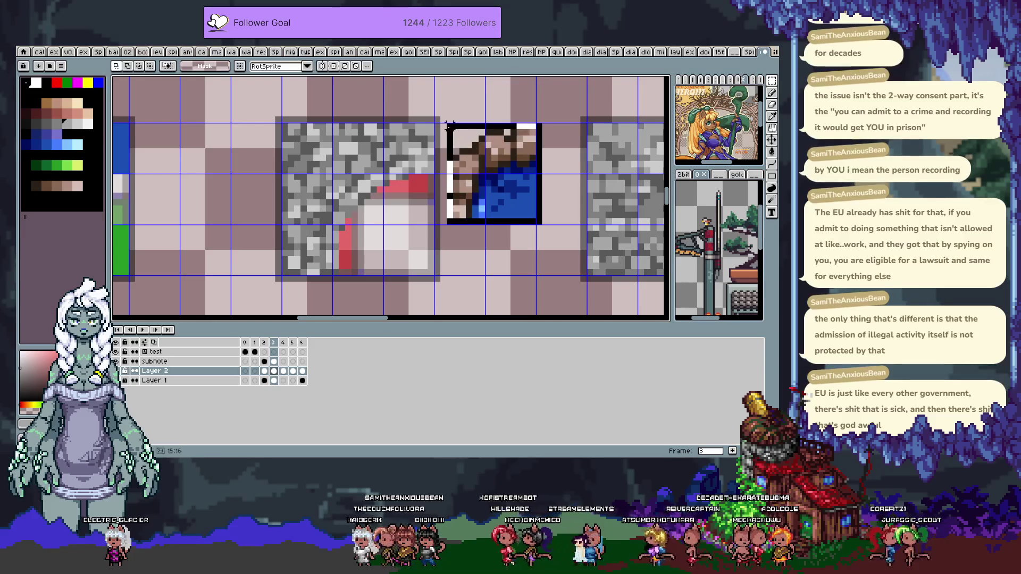
{"action": "key", "text": "Down"}
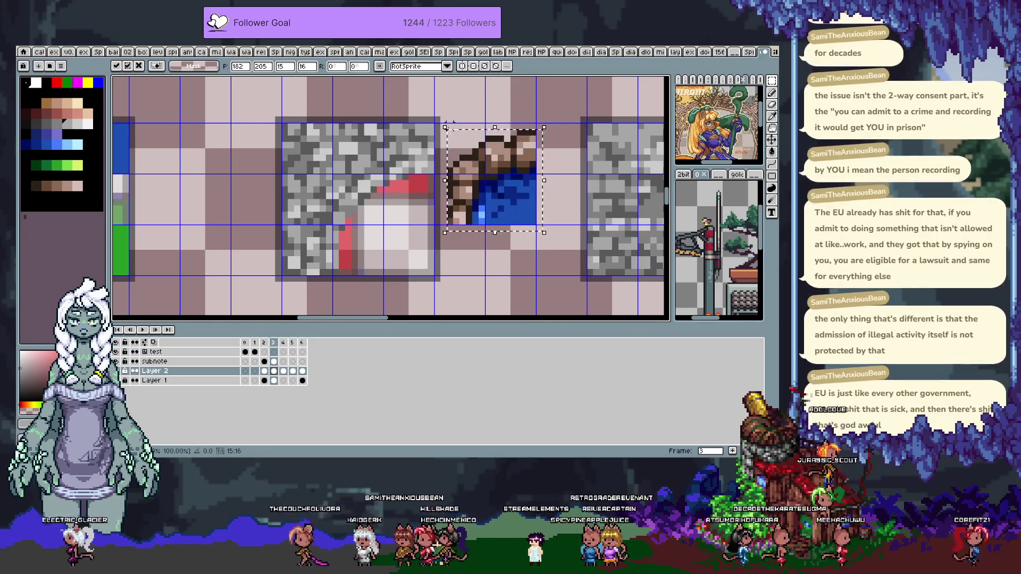
{"action": "key", "text": "shift+Down"}
{"action": "key", "text": "shift+Left"}
{"action": "key", "text": "shift+Left"}
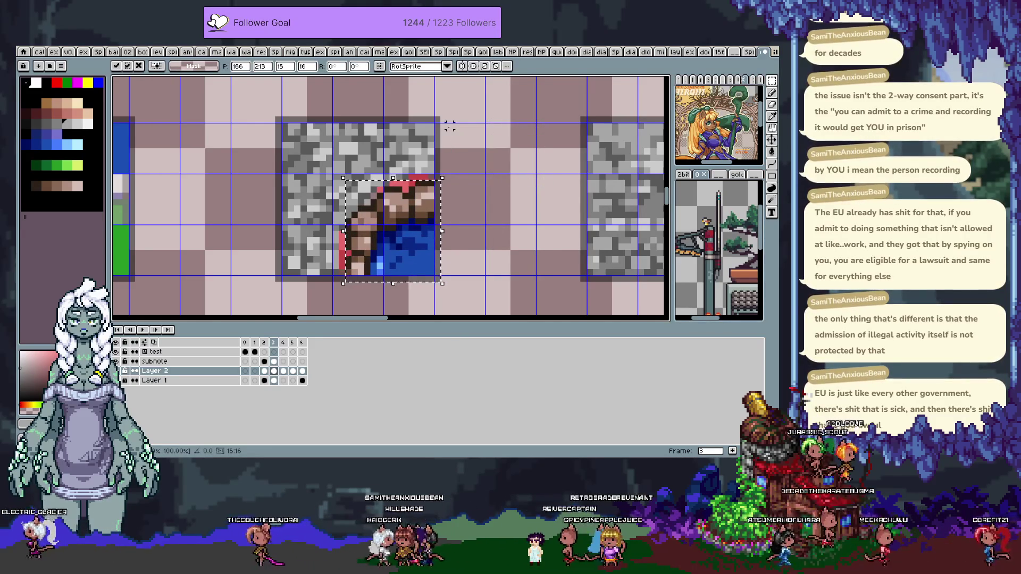
{"action": "key", "text": "shift+Left"}
{"action": "key", "text": "shift+Right"}
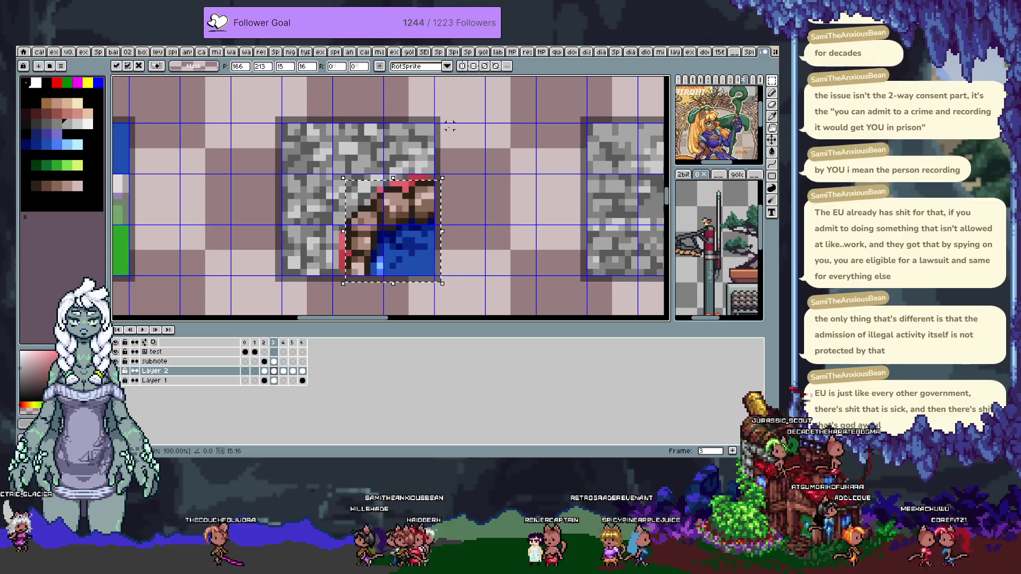
{"action": "key", "text": "ctrl+d"}
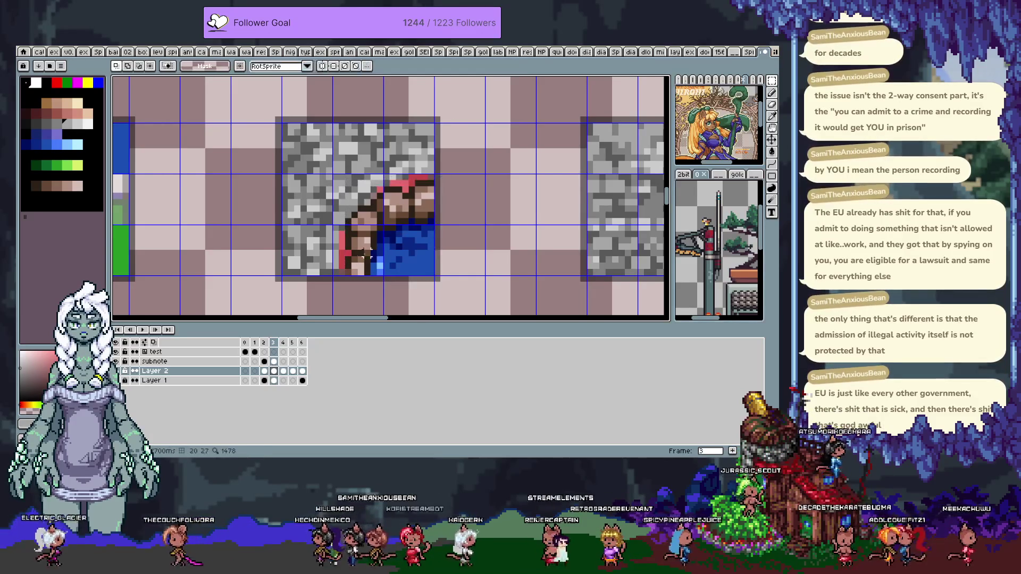
{"action": "left_click_drag", "start_coordinate": [360, 254], "coordinate": [361, 236]}
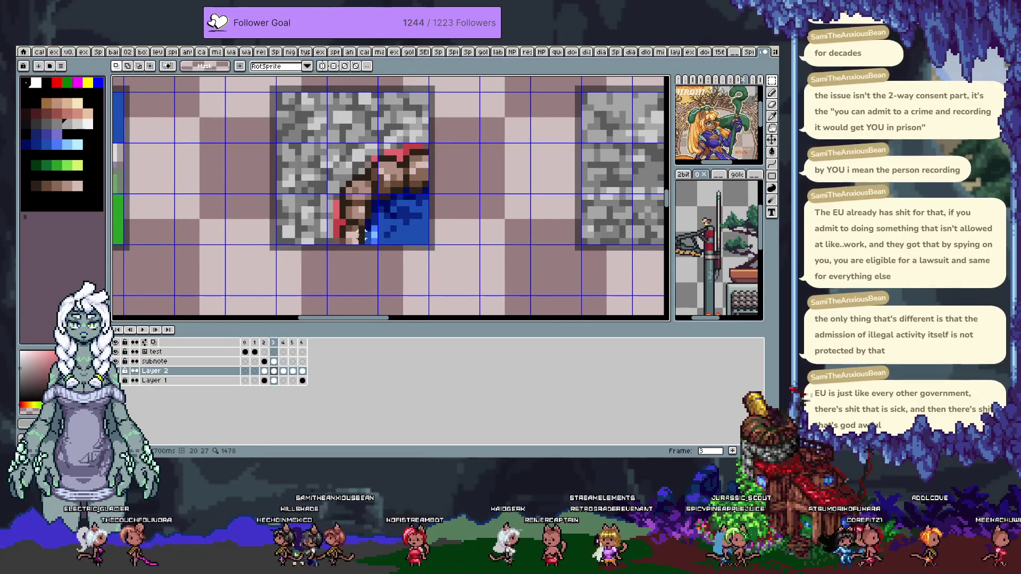
{"action": "left_click", "coordinate": [361, 213], "text": "alt"}
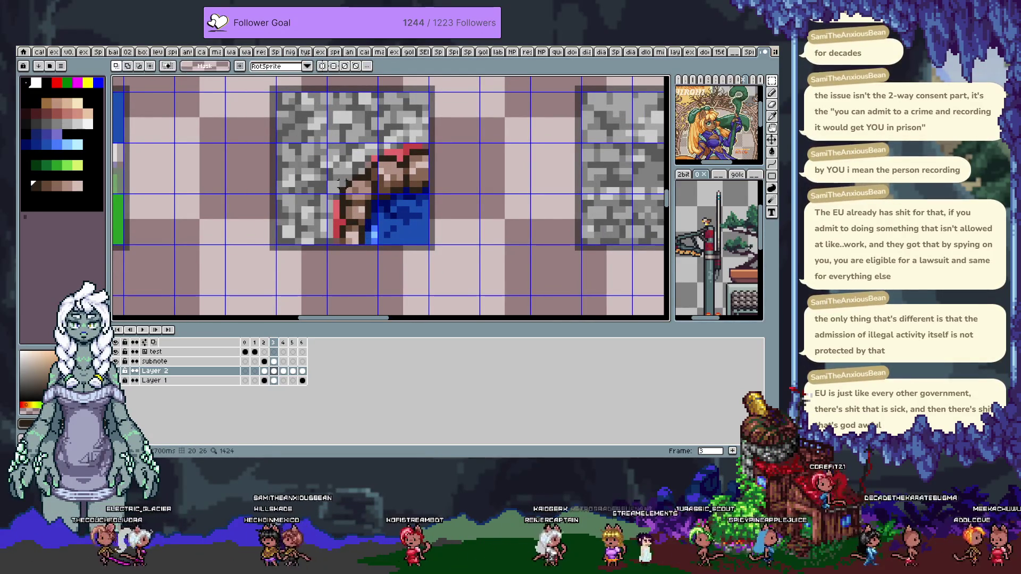
With the Pencil, sample light browns like #af8f82 from the cliff edge; try a recolour and undo it
{"action": "key", "text": "b"}
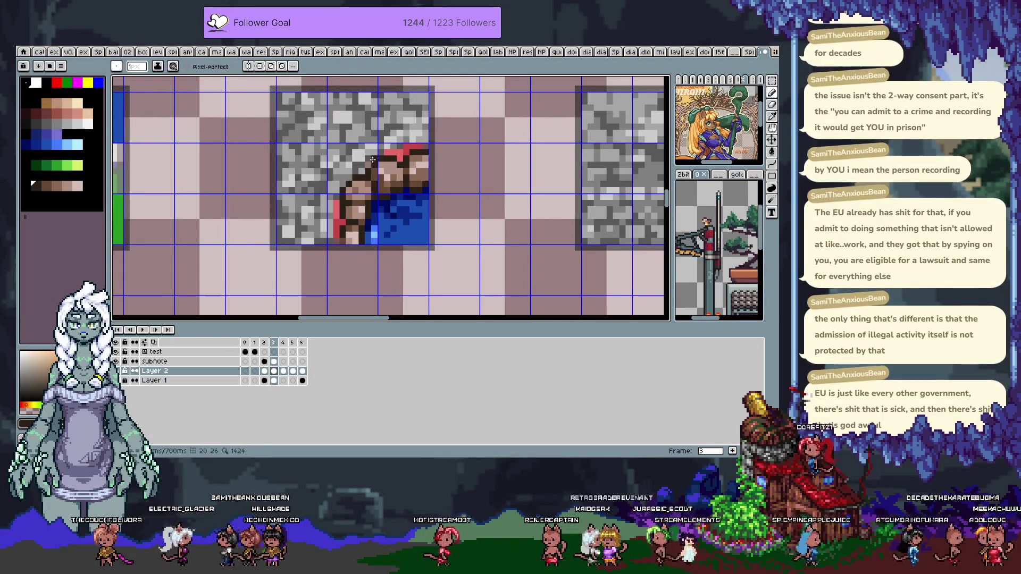
{"action": "left_click", "coordinate": [353, 185], "text": "alt"}
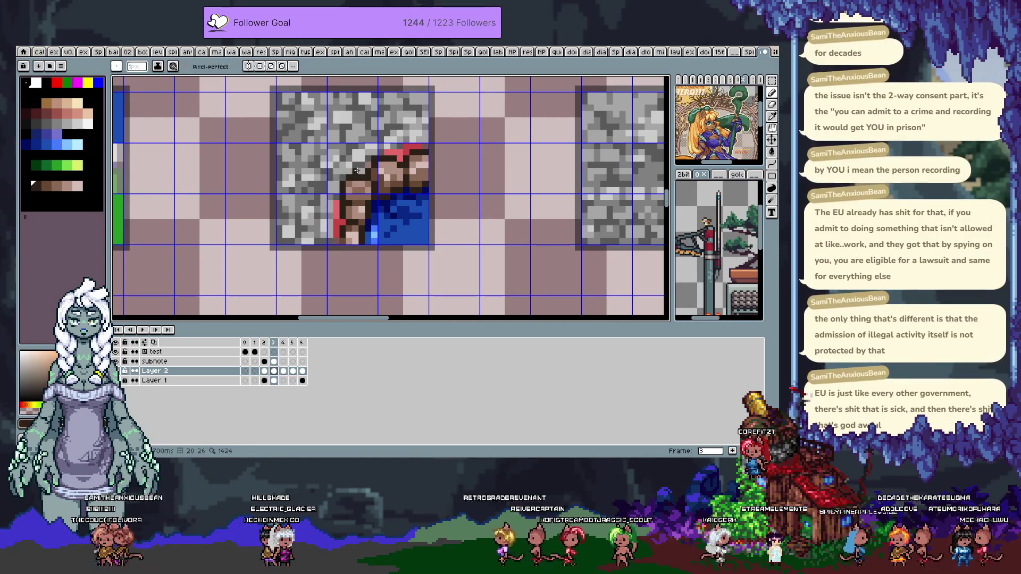
{"action": "left_click", "coordinate": [354, 189], "text": "alt"}
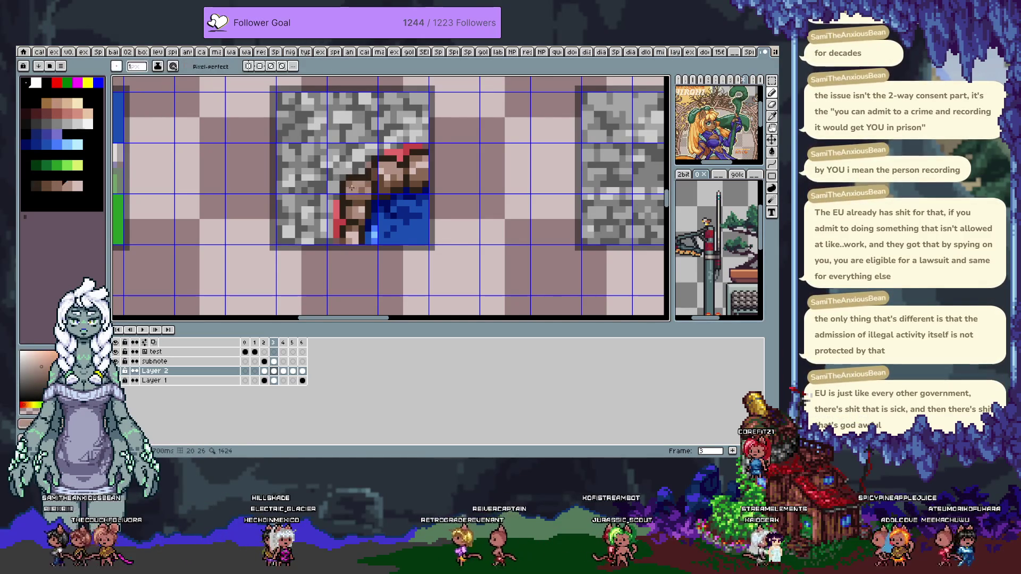
{"action": "left_click", "coordinate": [362, 190], "text": "alt"}
{"action": "key", "text": "ctrl+z"}
Paint cliff-edge touch-up pixels with sampled browns #af8f82, #8a6956 and #af8f62 plus a dark brown
{"action": "left_click", "coordinate": [345, 200], "text": "alt"}
{"action": "left_click", "coordinate": [342, 210], "text": "alt"}
{"action": "left_click", "coordinate": [357, 205], "text": "alt"}
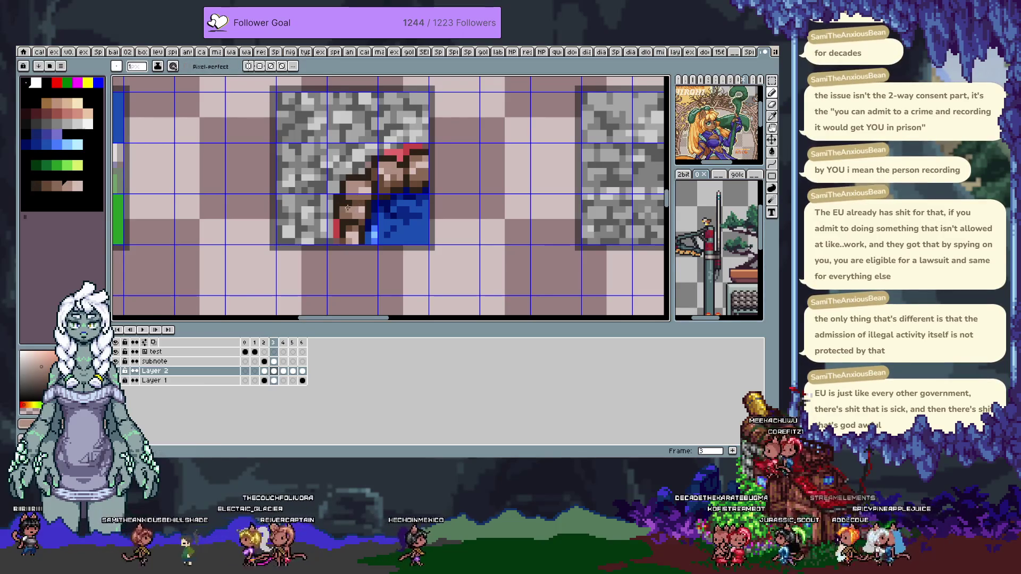
{"action": "left_click", "coordinate": [347, 208], "text": "alt"}
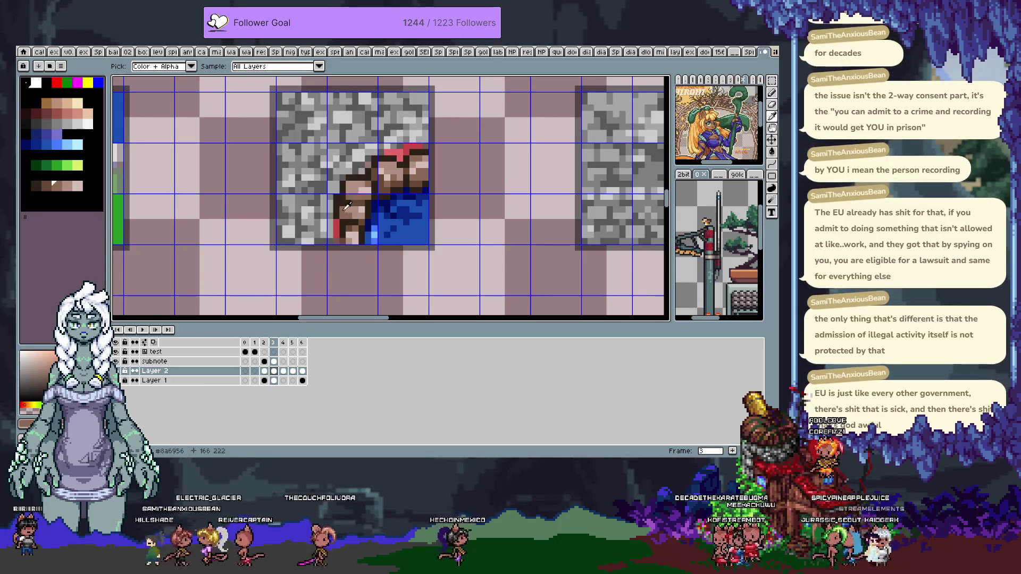
{"action": "left_click", "coordinate": [358, 202], "text": "alt"}
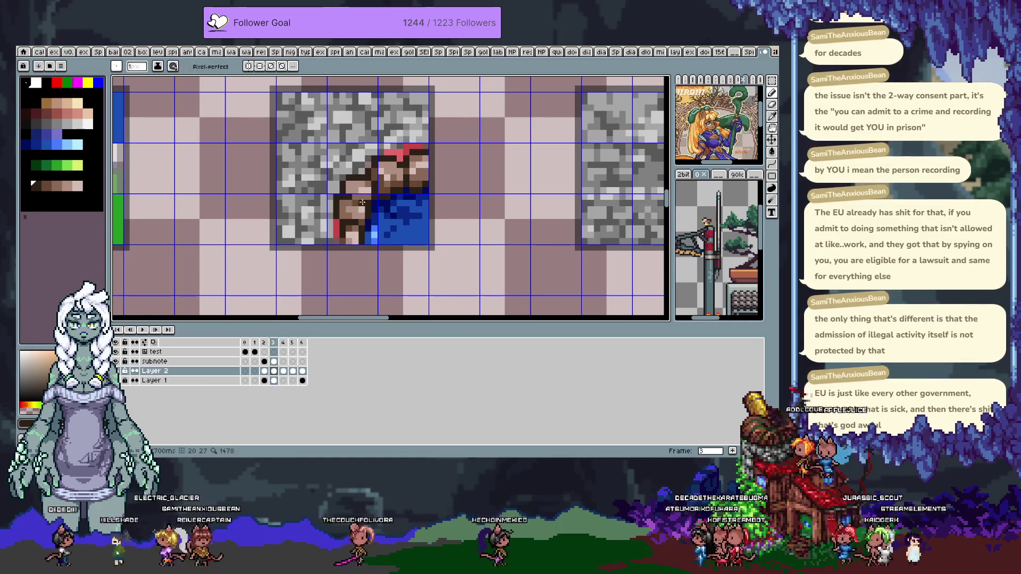
{"action": "left_click", "coordinate": [338, 200], "text": "alt"}
{"action": "left_click", "coordinate": [345, 215], "text": "alt"}
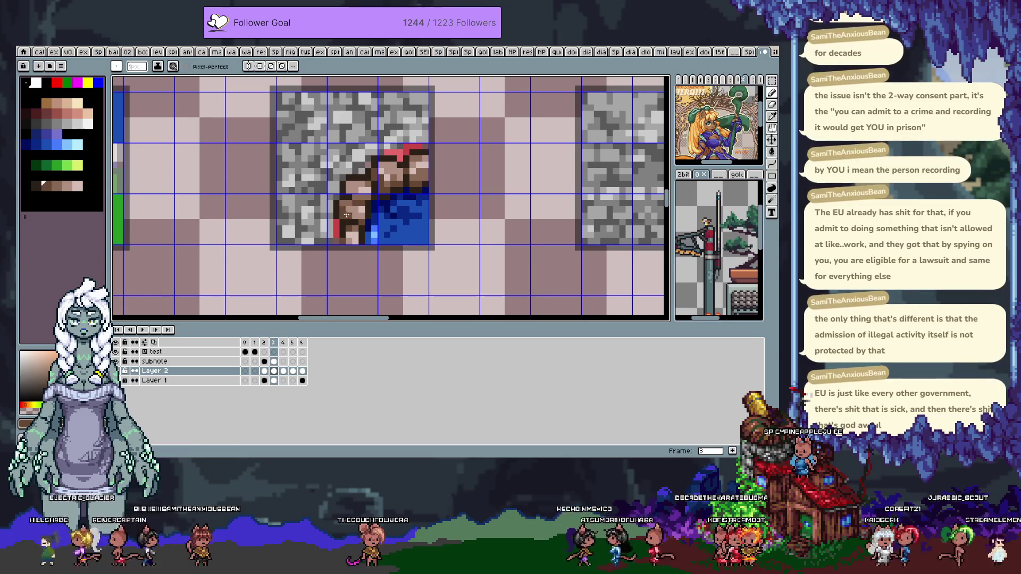
{"action": "left_click", "coordinate": [344, 207], "text": "alt"}
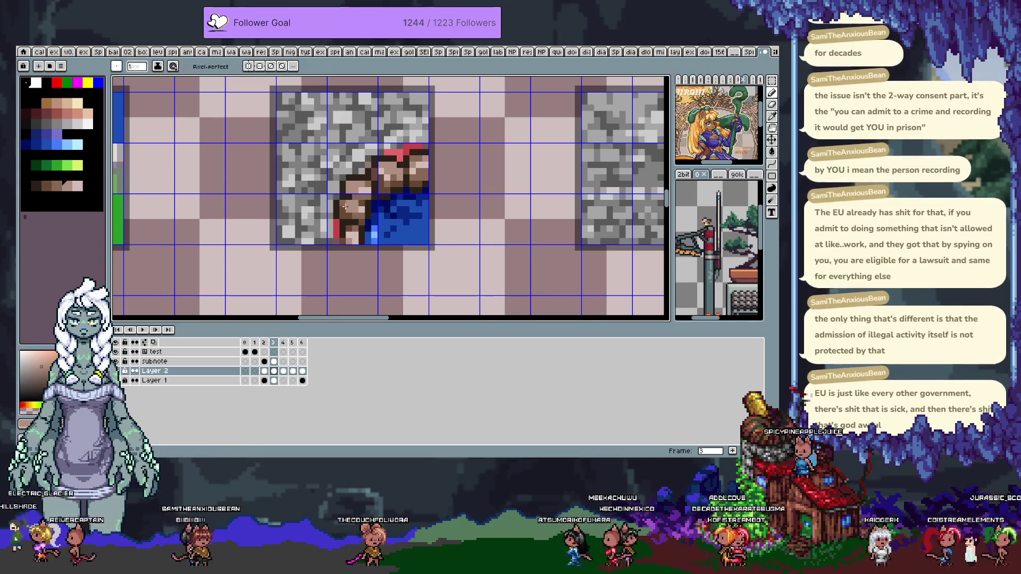
{"action": "left_click", "coordinate": [357, 201], "text": "alt"}
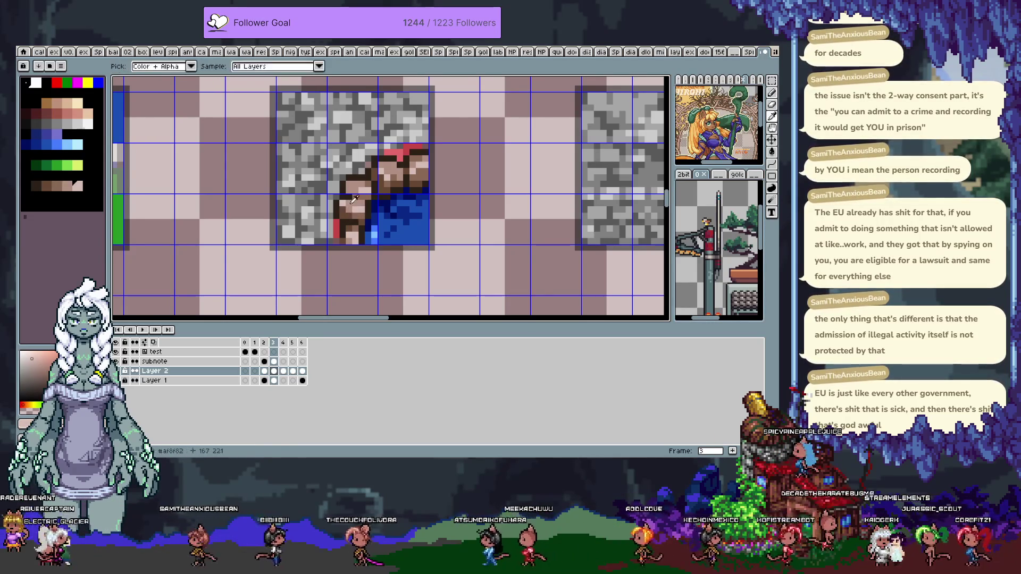
{"action": "left_click", "coordinate": [337, 196], "text": "alt"}
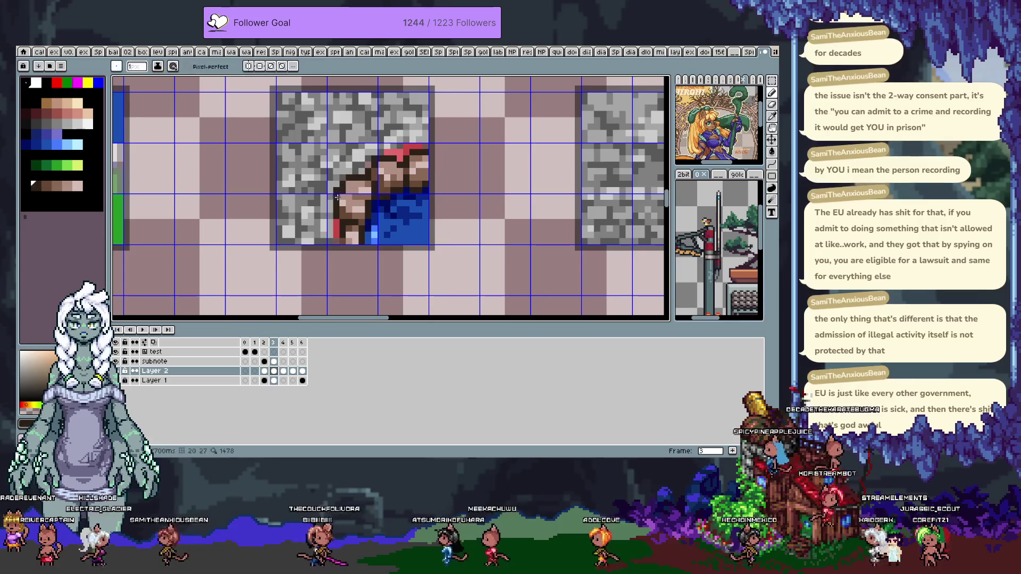
Sample the dark grey #5a5a5a from the stone and several browns from the cliff edge
{"action": "key", "text": "alt"}
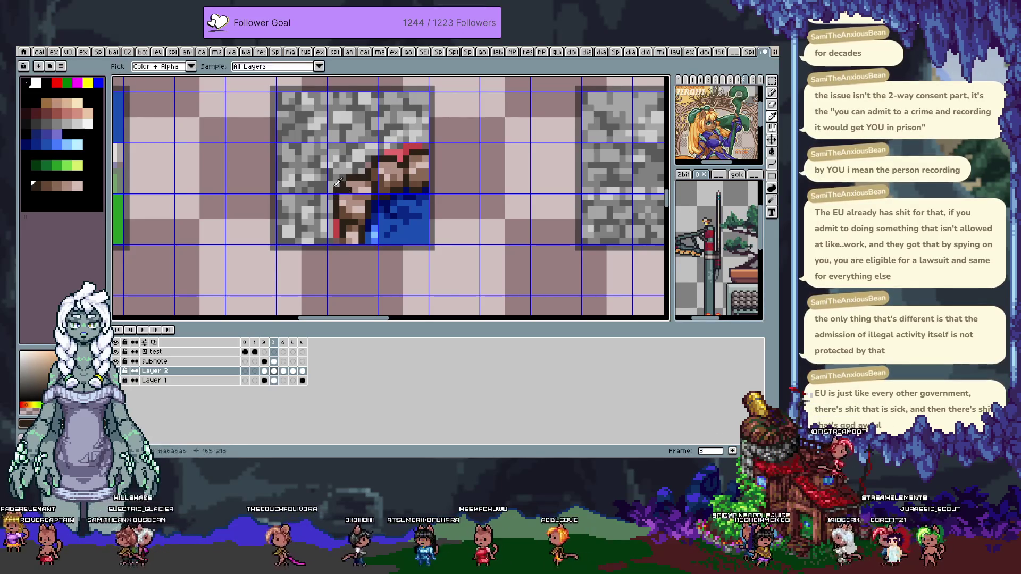
{"action": "left_click", "coordinate": [323, 187], "text": "alt"}
{"action": "left_click", "coordinate": [362, 197], "text": "alt"}
{"action": "left_click", "coordinate": [362, 195], "text": "alt"}
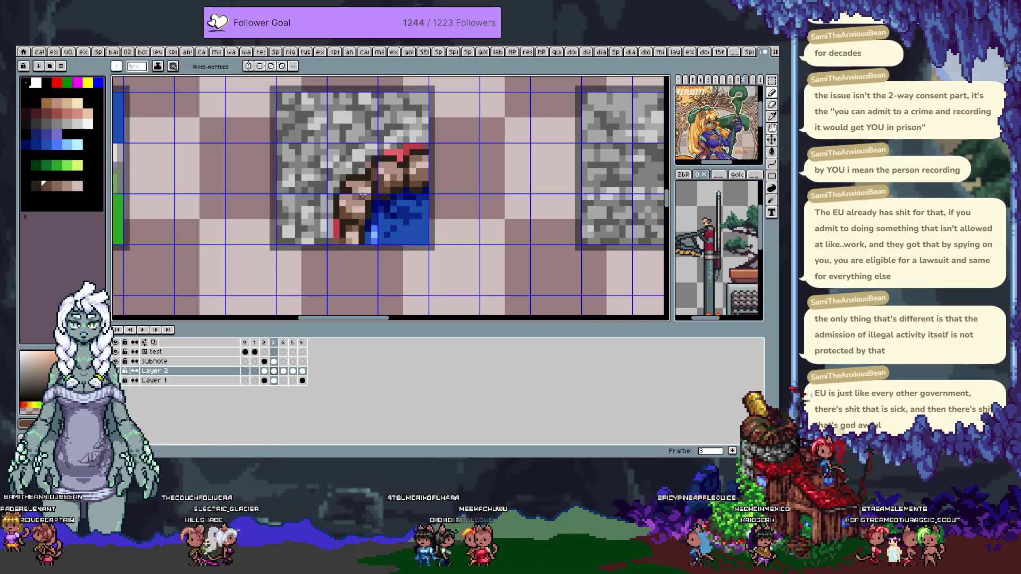
{"action": "left_click", "coordinate": [367, 197], "text": "alt"}
{"action": "left_click", "coordinate": [374, 210], "text": "alt"}
{"action": "key", "text": "ctrl"}
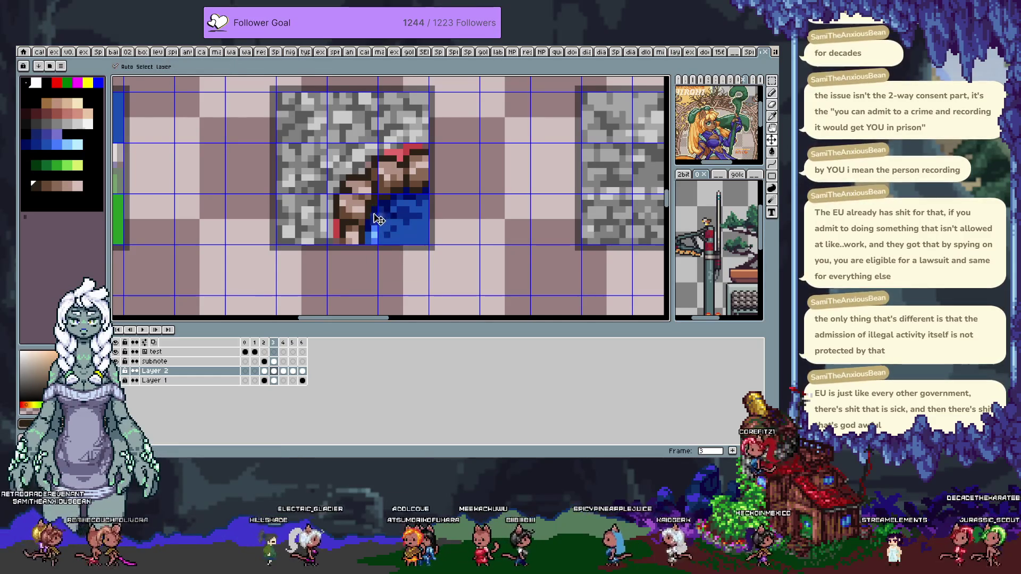
{"action": "key", "text": "alt"}
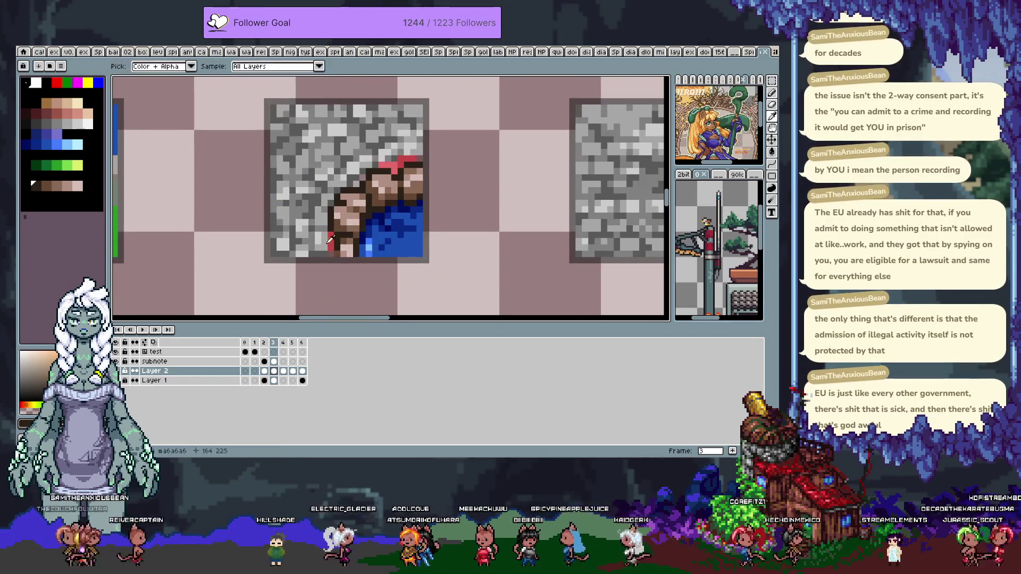
Pick stone greys #5a5a5a and #a6a6a6, the dark cliff brown, and two water blues
{"action": "left_click", "coordinate": [331, 234], "text": "alt"}
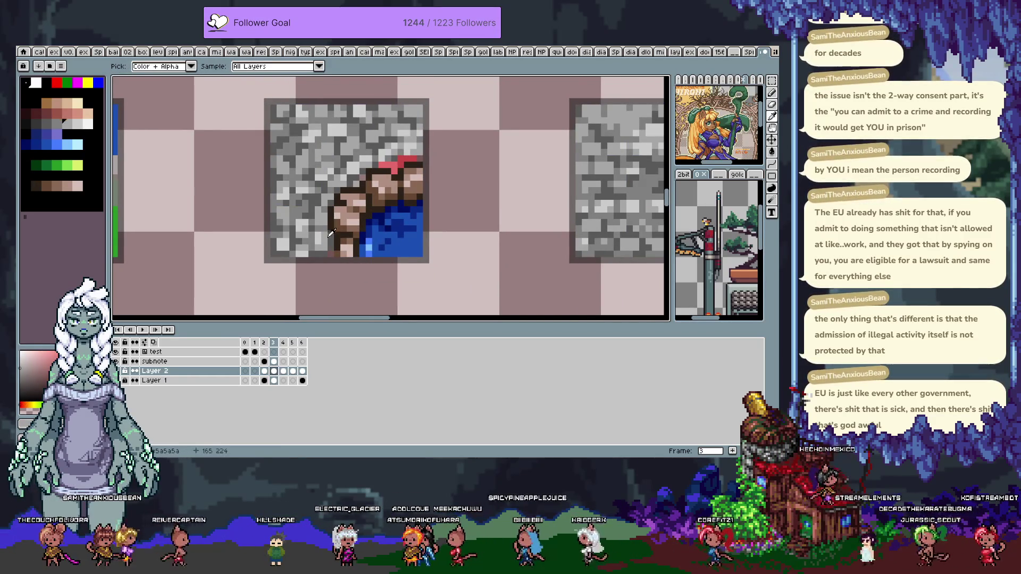
{"action": "left_click", "coordinate": [328, 232], "text": "alt"}
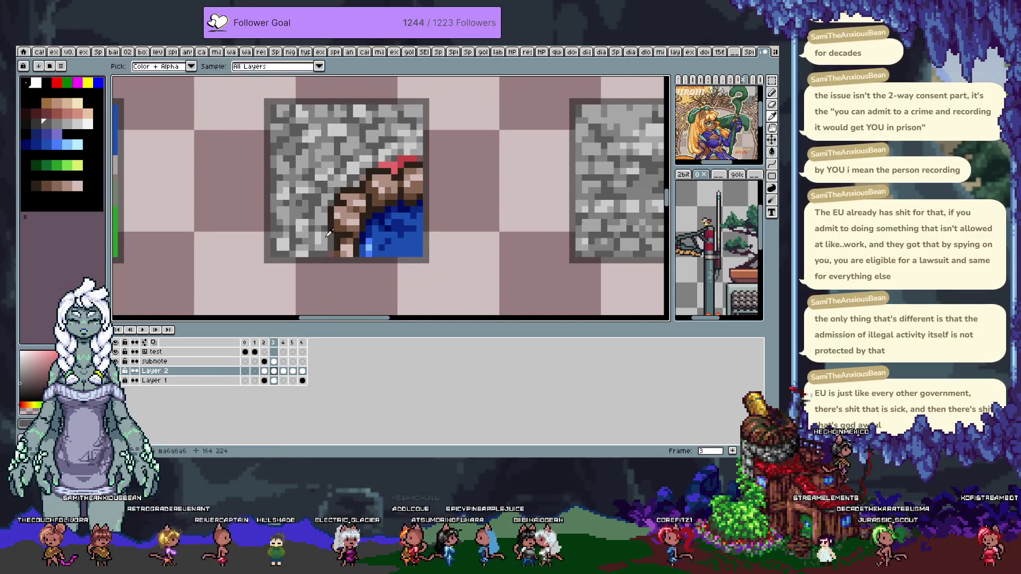
{"action": "key", "text": "alt"}
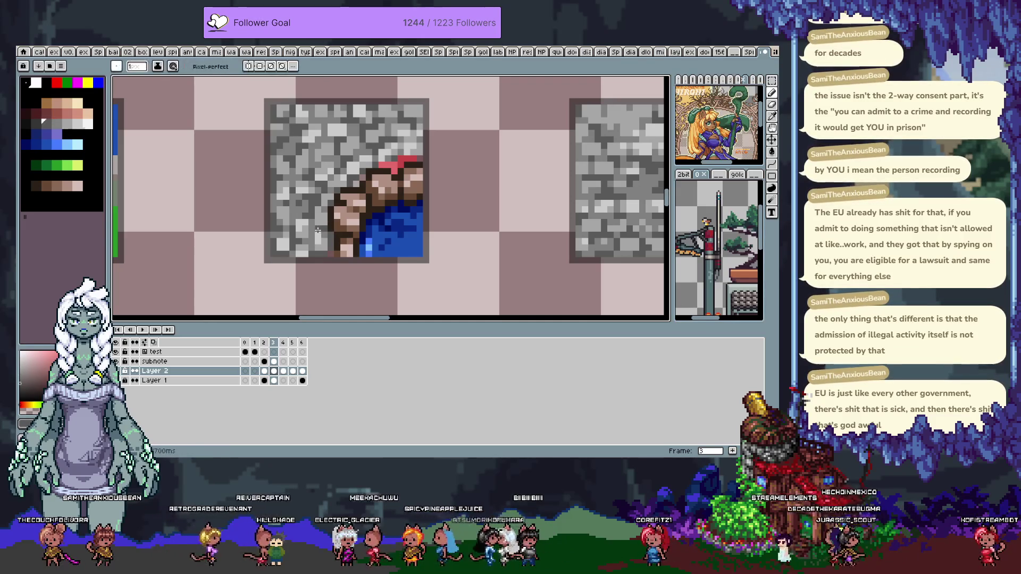
{"action": "left_click", "coordinate": [329, 249], "text": "alt"}
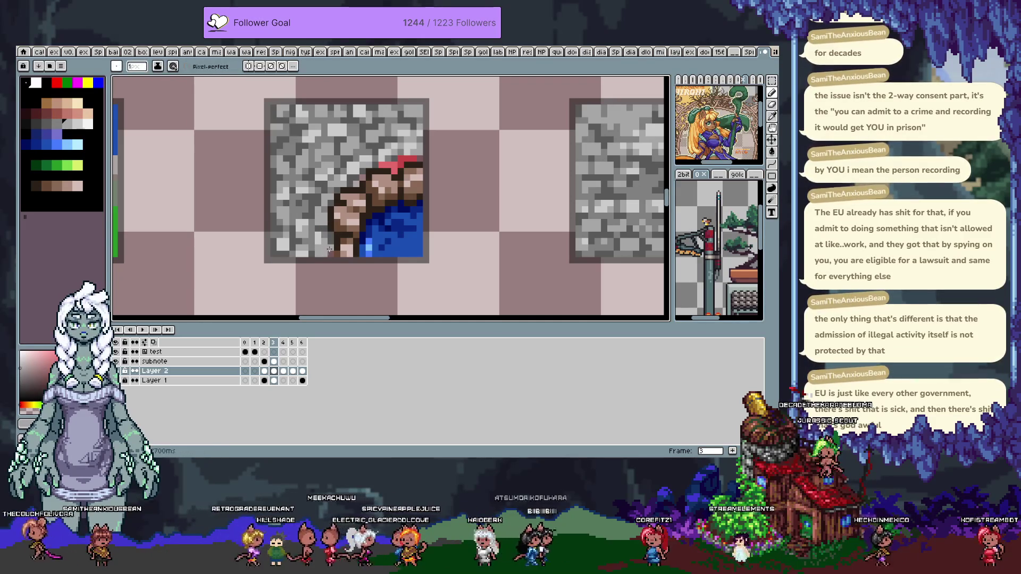
{"action": "left_click", "coordinate": [337, 249], "text": "alt"}
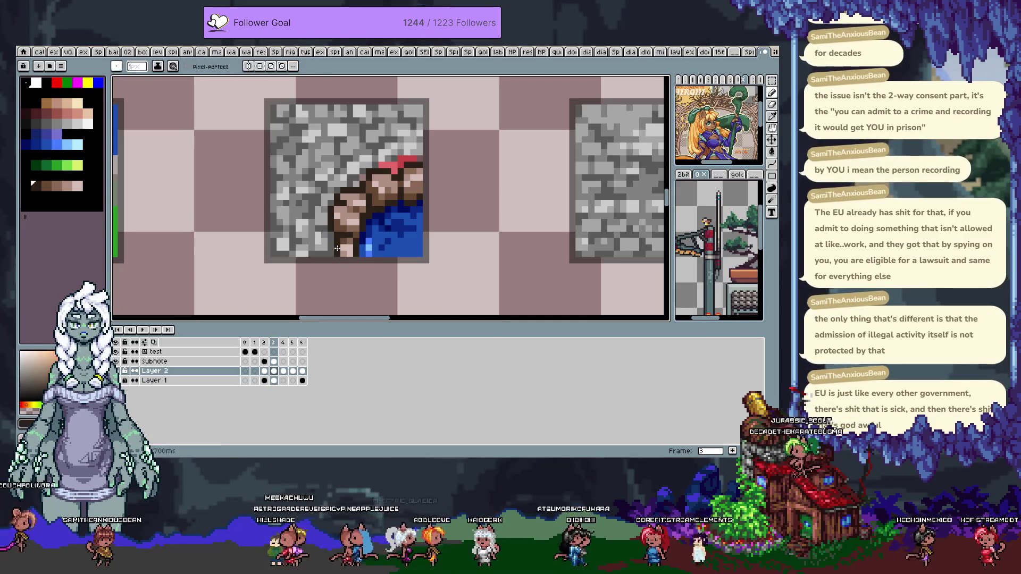
{"action": "left_click", "coordinate": [361, 252], "text": "alt"}
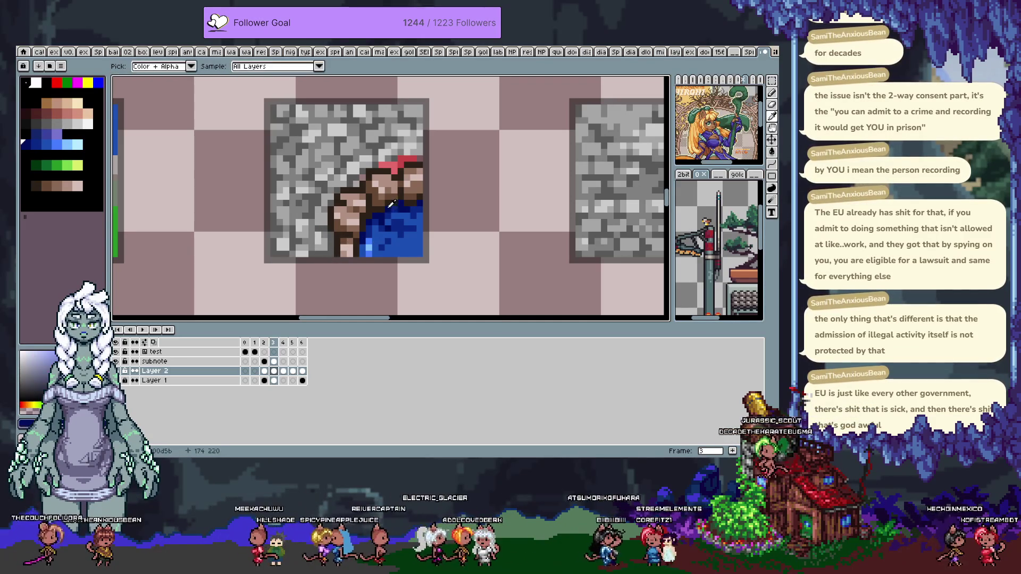
{"action": "left_click", "coordinate": [363, 247], "text": "alt"}
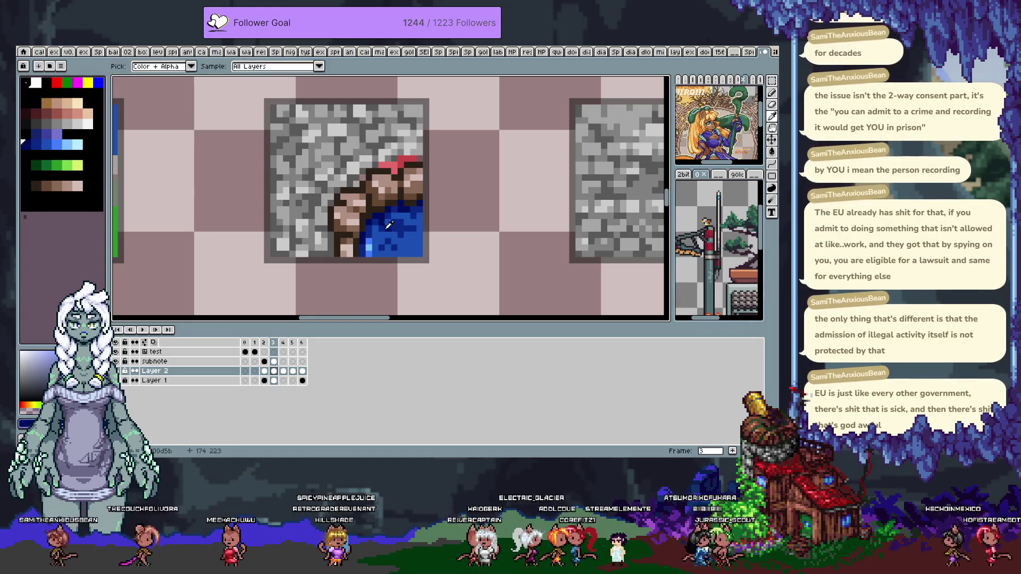
{"action": "left_click_drag", "start_coordinate": [356, 240], "coordinate": [359, 237]}
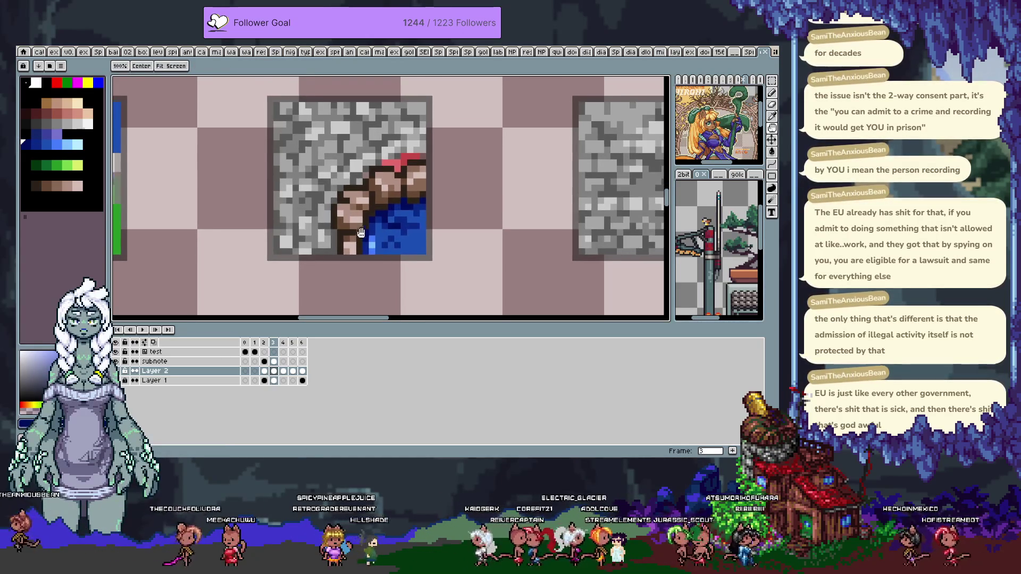
Sample several stone greys and rock-edge browns from the upper part of the tile
{"action": "left_click", "coordinate": [385, 163], "text": "alt"}
{"action": "key", "text": "alt"}
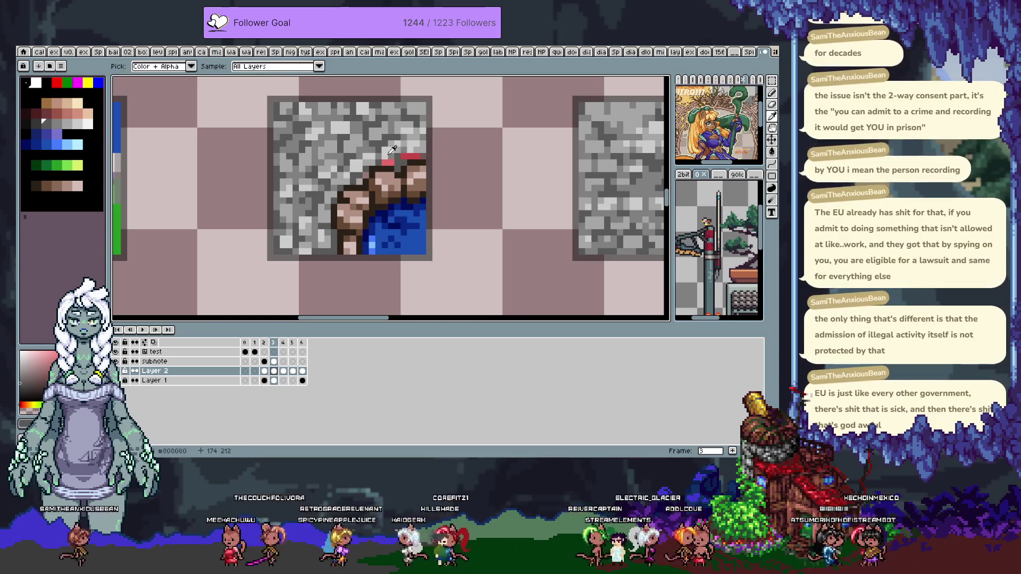
{"action": "left_click", "coordinate": [383, 159], "text": "alt"}
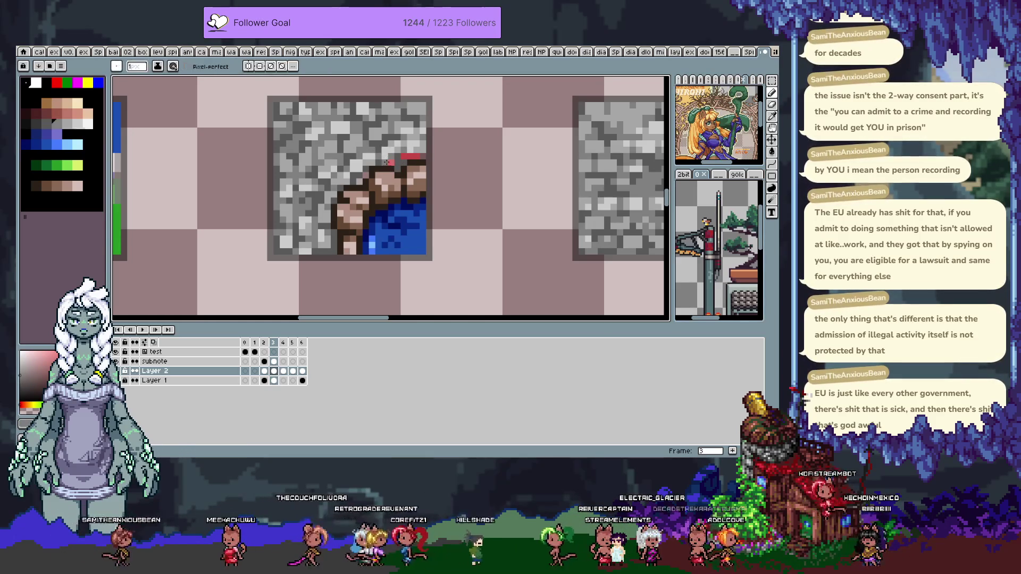
{"action": "left_click", "coordinate": [409, 156], "text": "alt"}
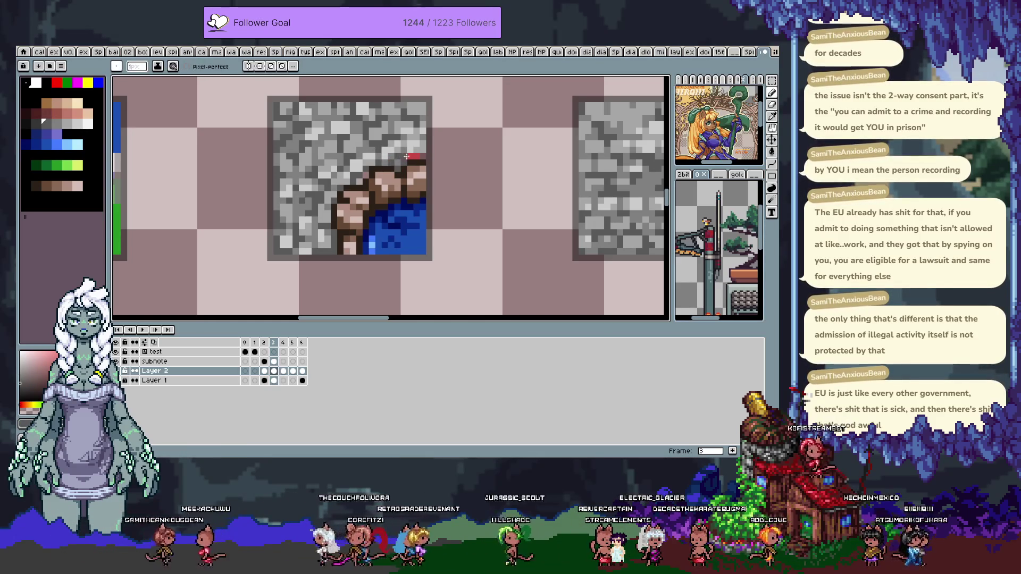
{"action": "left_click", "coordinate": [425, 137], "text": "alt"}
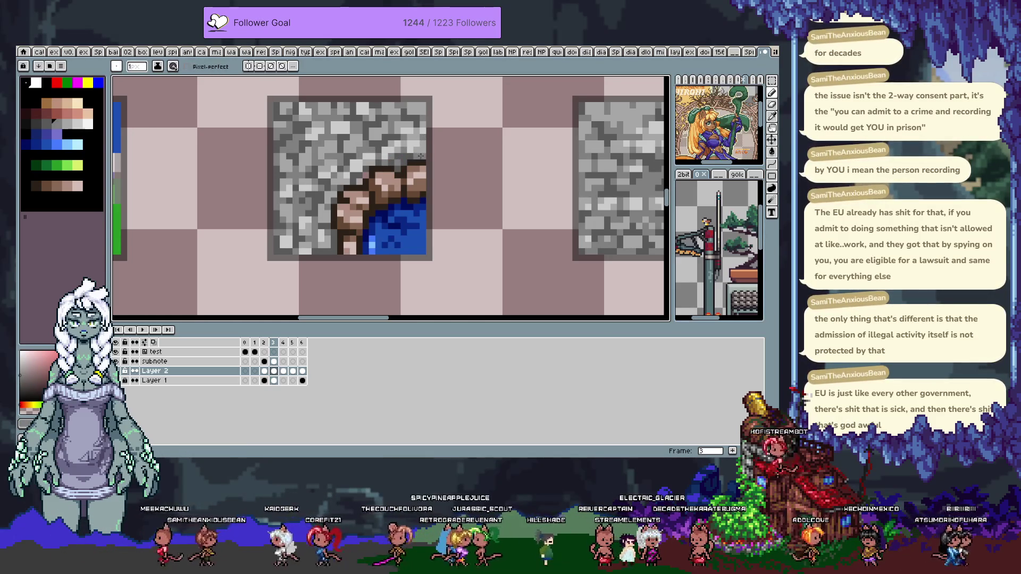
{"action": "left_click", "coordinate": [403, 173], "text": "alt"}
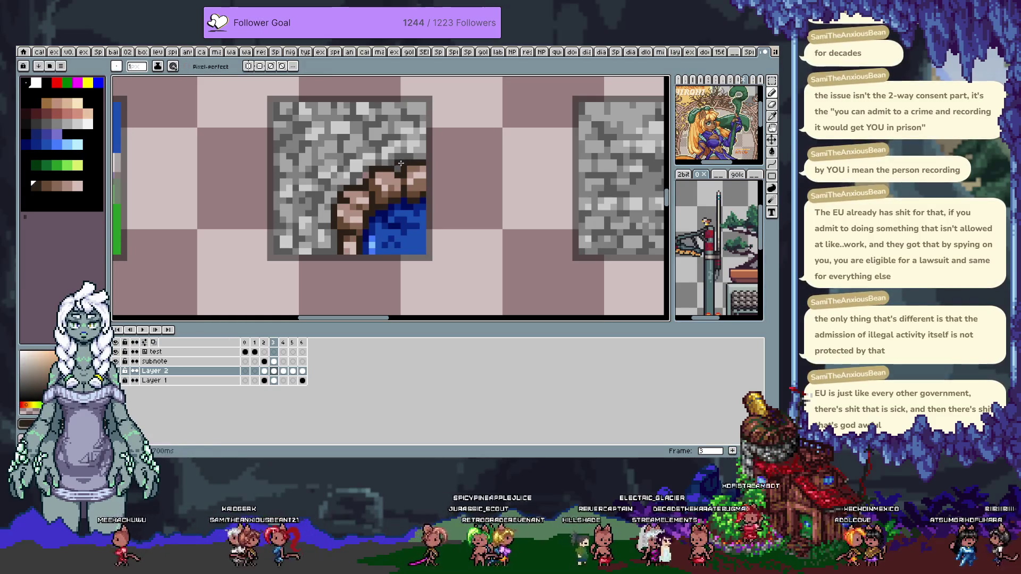
{"action": "left_click", "coordinate": [400, 175], "text": "alt"}
{"action": "left_click", "coordinate": [402, 176], "text": "alt"}
Pick a darker rock brown and stone greys including #606060 from the cobblestone texture
{"action": "key", "text": "alt"}
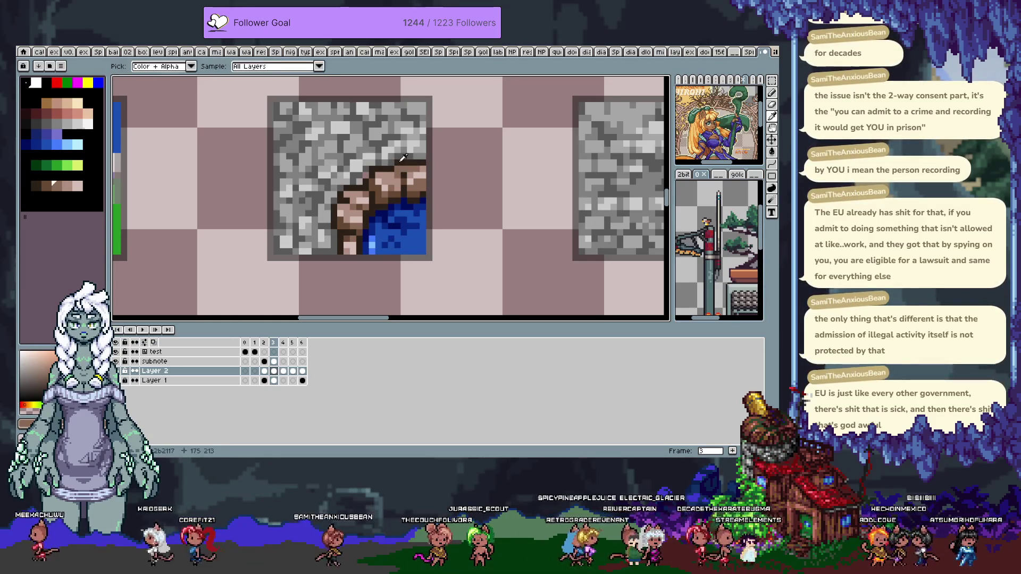
{"action": "left_click", "coordinate": [399, 168], "text": "alt"}
{"action": "left_click", "coordinate": [402, 156], "text": "alt"}
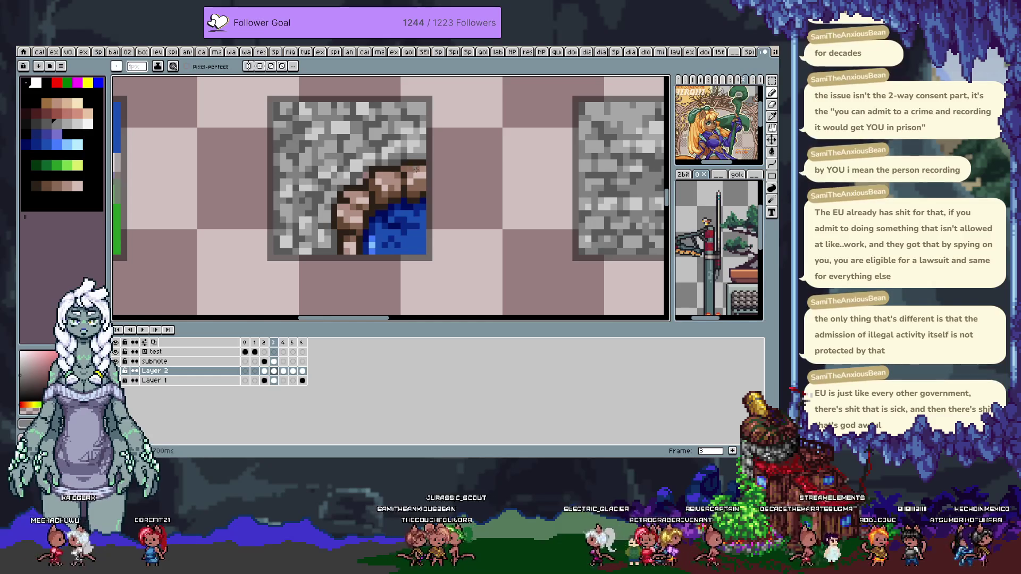
{"action": "left_click", "coordinate": [418, 153], "text": "alt"}
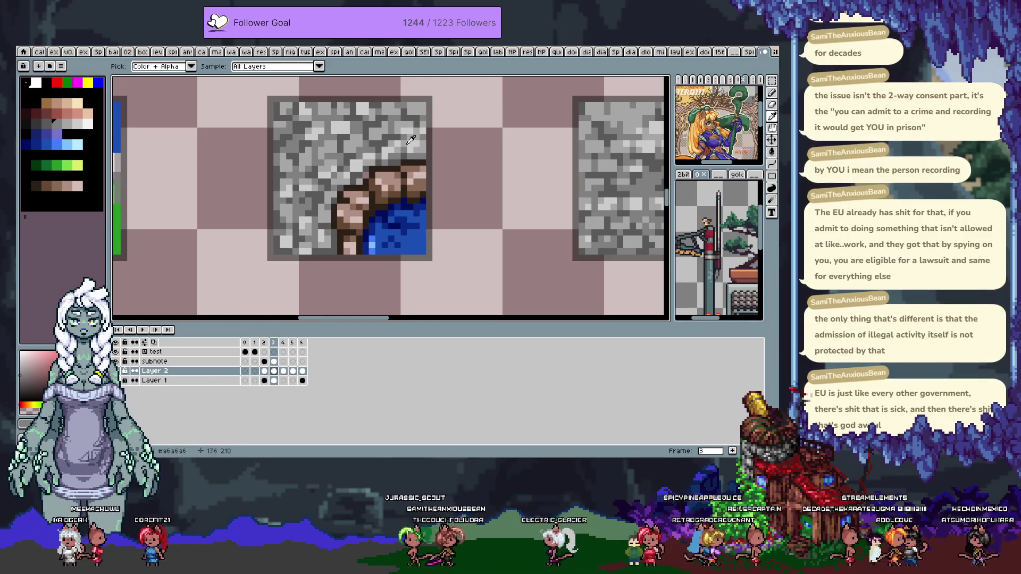
{"action": "left_click", "coordinate": [412, 155], "text": "alt"}
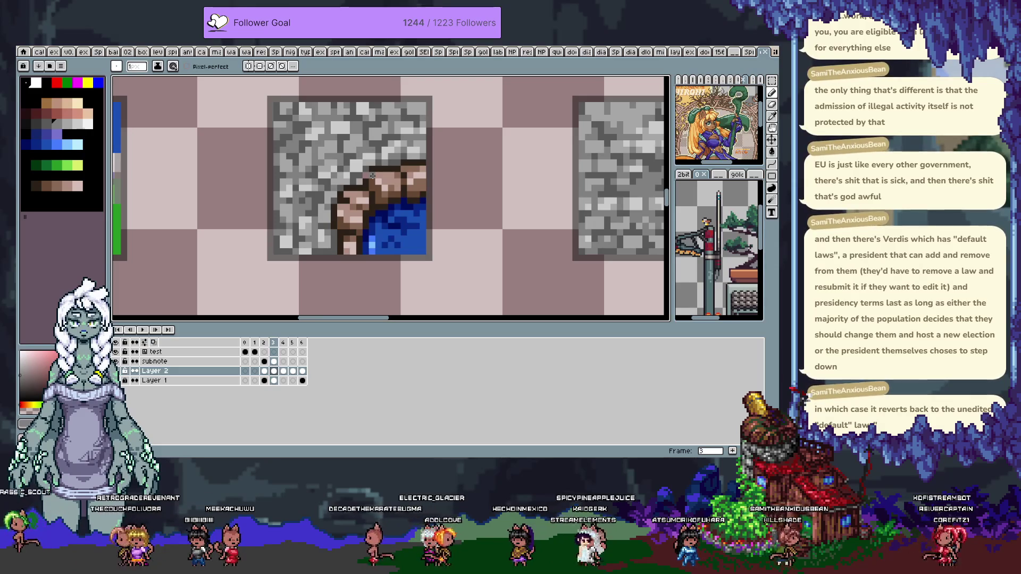
{"action": "key", "text": "i"}
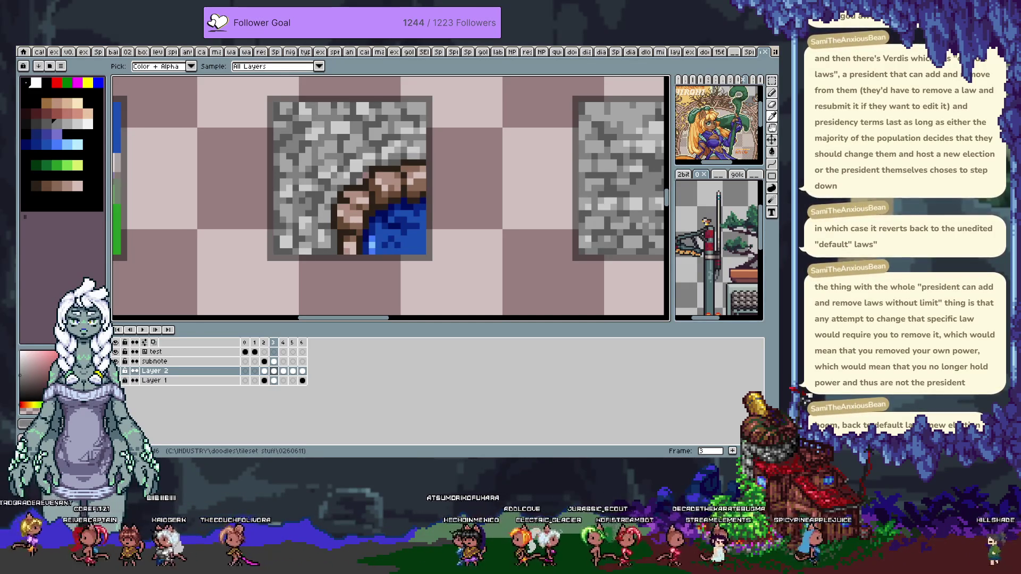
With the Pencil, sample the dark red-brown, mid grey #808080, and dark and light stone greys beside the rocks
{"action": "key", "text": "b"}
{"action": "left_click", "coordinate": [371, 171], "text": "alt"}
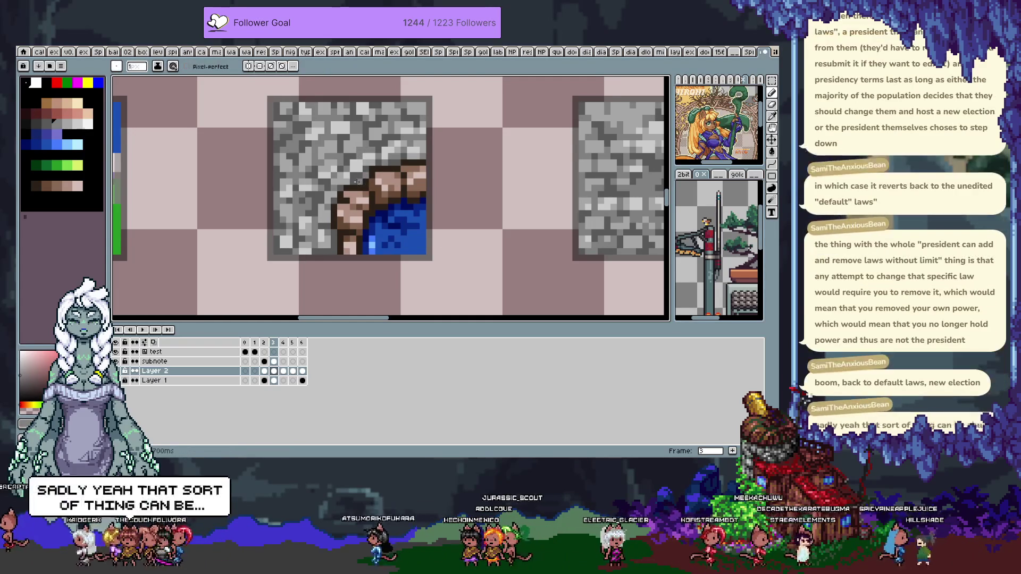
{"action": "left_click", "coordinate": [362, 172], "text": "alt"}
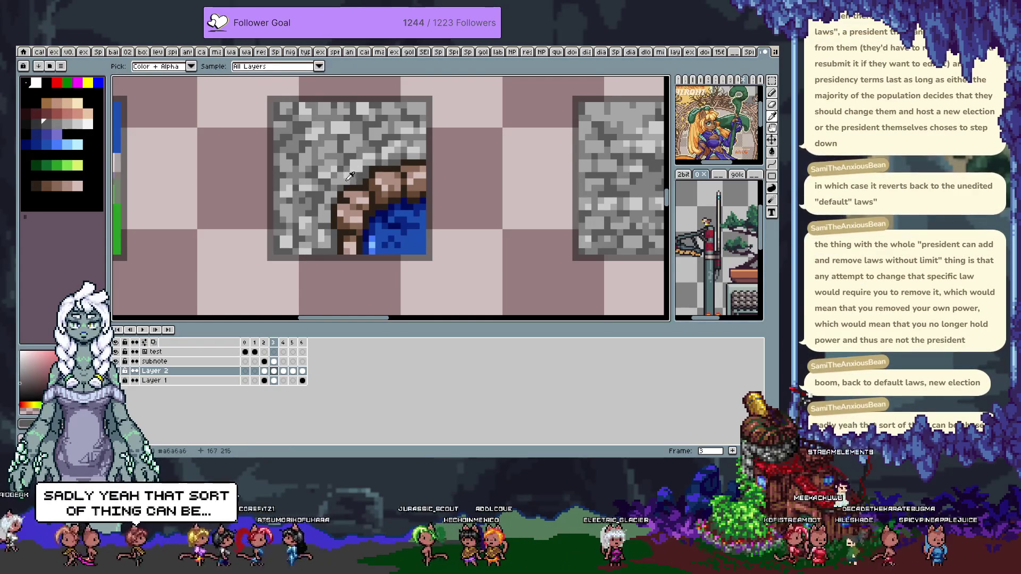
{"action": "left_click", "coordinate": [337, 170], "text": "alt"}
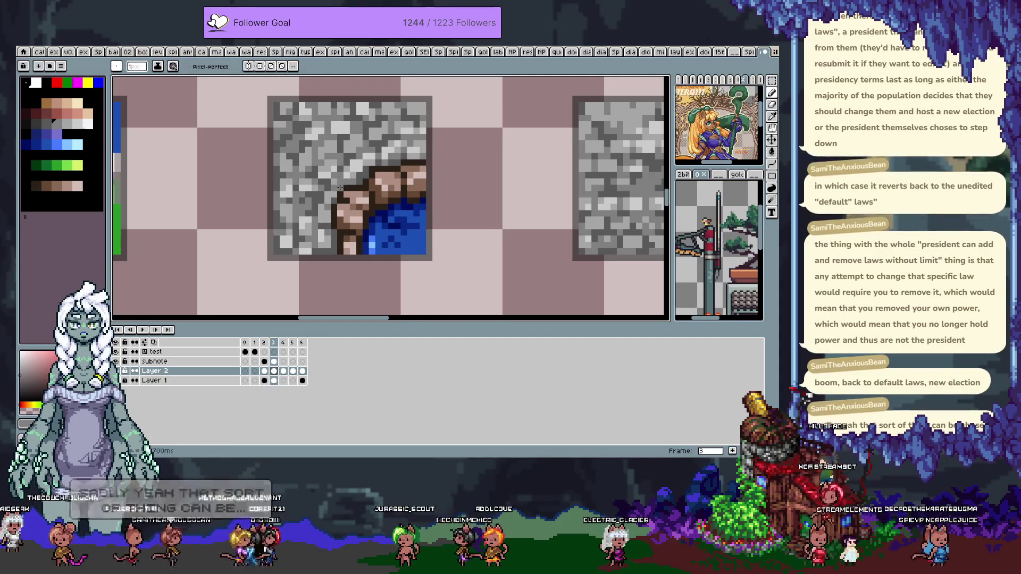
{"action": "left_click", "coordinate": [337, 186], "text": "alt"}
{"action": "left_click", "coordinate": [335, 184], "text": "alt"}
{"action": "left_click", "coordinate": [331, 181], "text": "alt"}
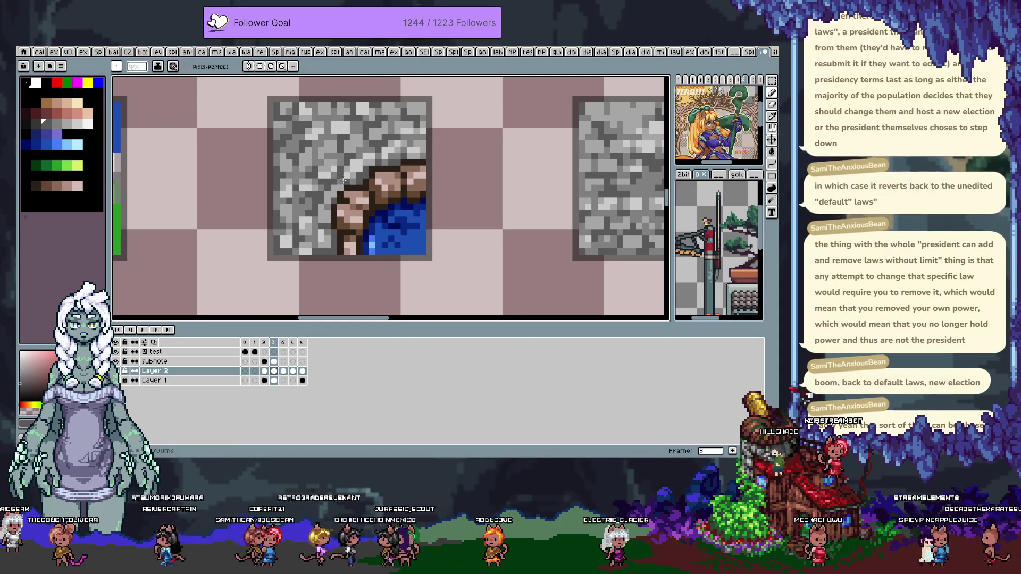
{"action": "left_click", "coordinate": [331, 203], "text": "alt"}
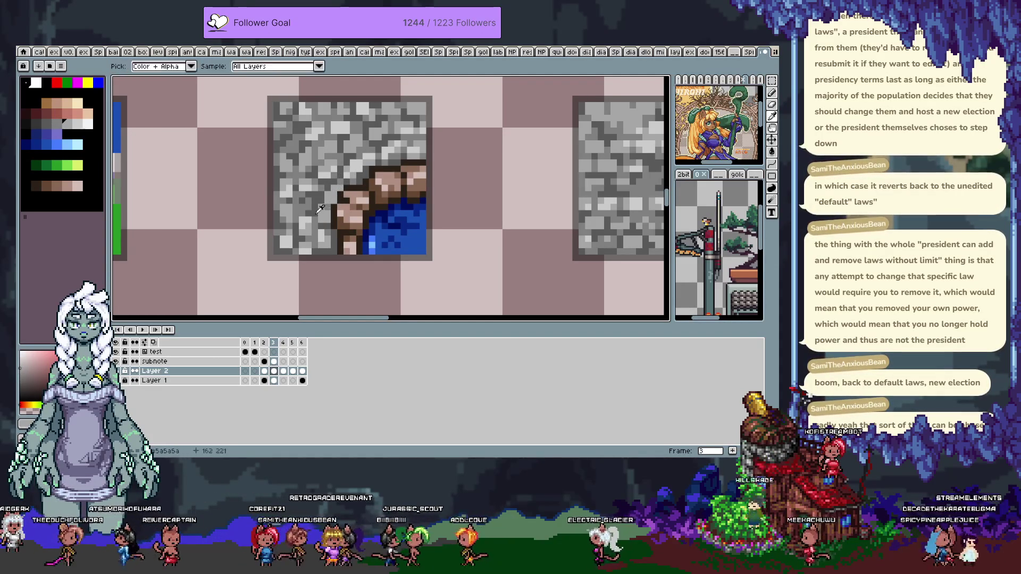
{"action": "left_click", "coordinate": [326, 198], "text": "alt"}
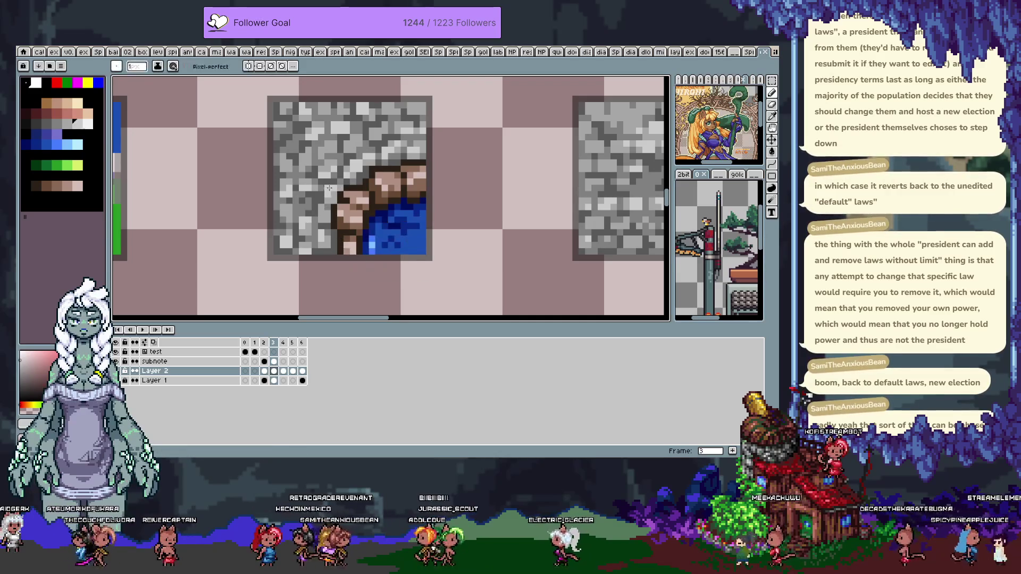
{"action": "scroll", "coordinate": [467, 151], "scroll_direction": "down", "scroll_amount": 1}
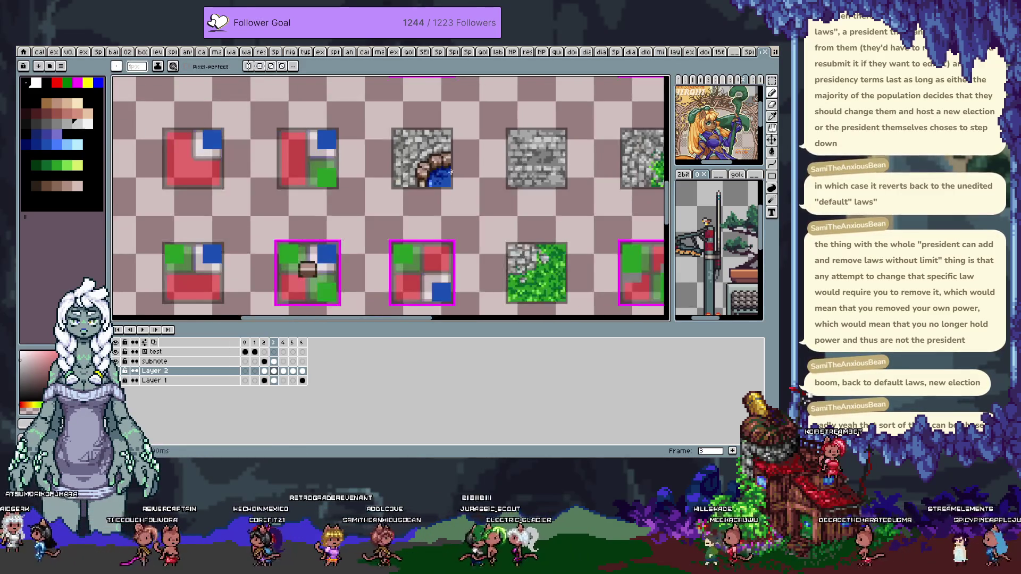
Zoom in and sample a darker grey and the dark grey #5a5a5a from the stone
{"action": "scroll", "coordinate": [394, 181], "scroll_direction": "up", "scroll_amount": 1}
{"action": "scroll", "coordinate": [395, 181], "scroll_direction": "up", "scroll_amount": 1}
{"action": "left_click", "coordinate": [404, 171], "text": "alt"}
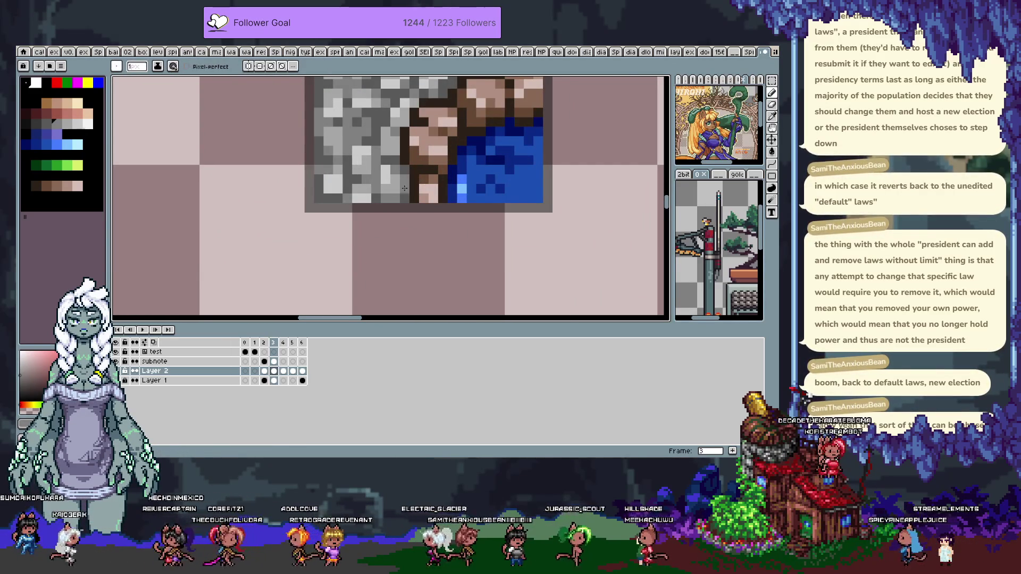
{"action": "left_click", "coordinate": [382, 197], "text": "alt"}
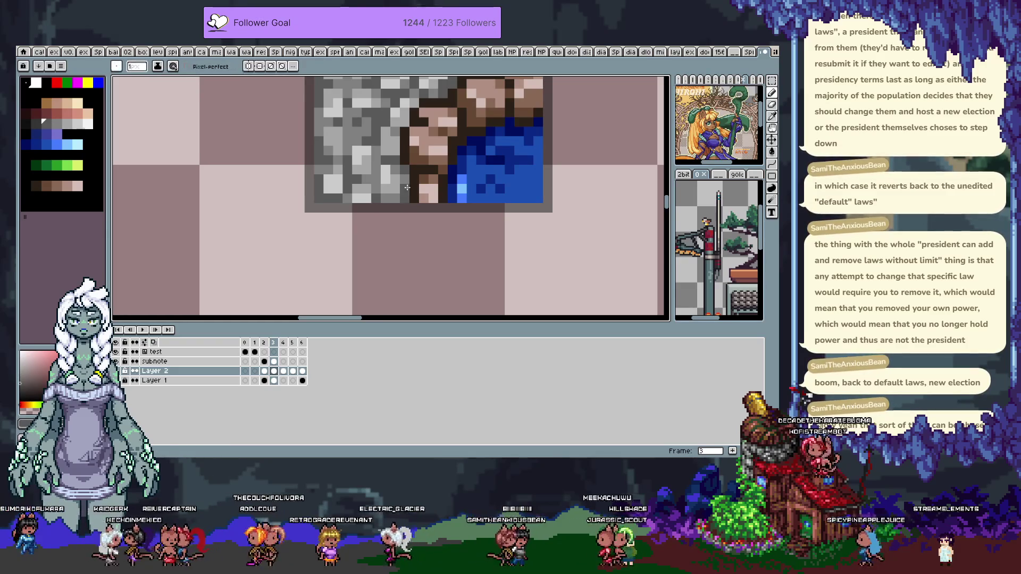
{"action": "left_click", "coordinate": [427, 178]}
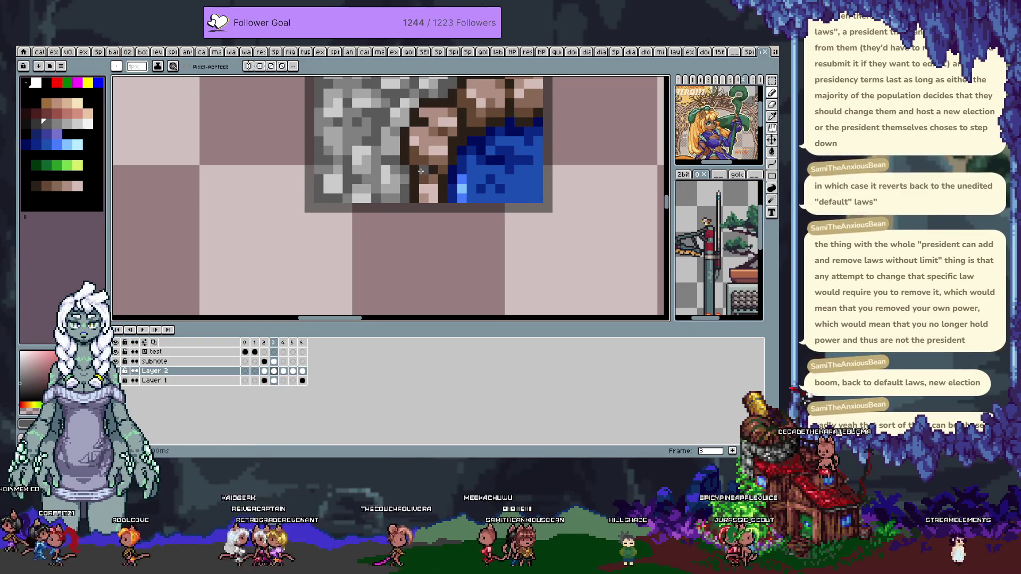
Pan to the rock-and-water corner and sample rock browns, a stone grey and the dark brown outline
{"action": "scroll", "coordinate": [420, 170], "scroll_direction": "down", "scroll_amount": 1}
{"action": "scroll", "coordinate": [455, 203], "scroll_direction": "up", "scroll_amount": 1}
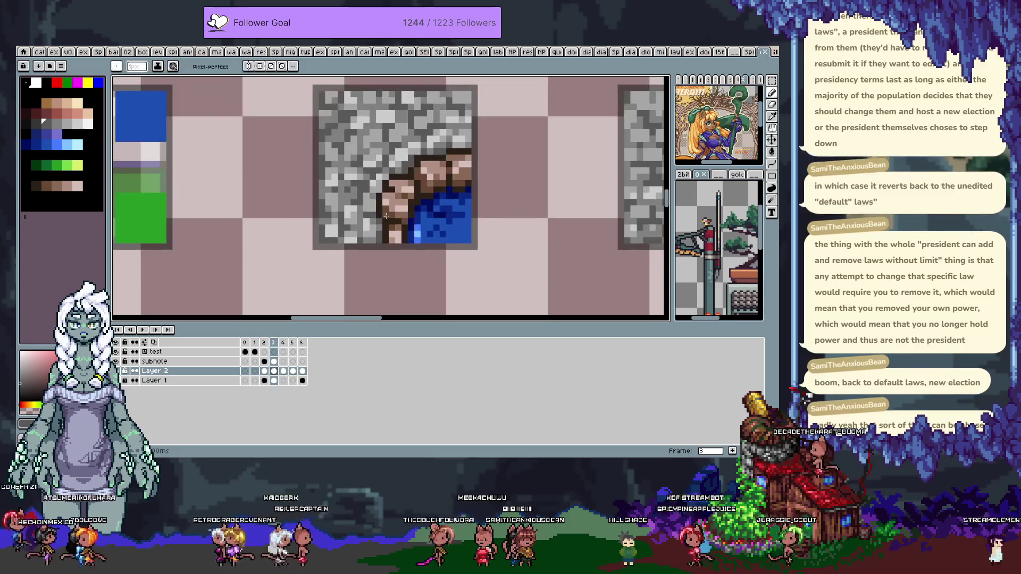
{"action": "scroll", "coordinate": [458, 181], "scroll_direction": "up", "scroll_amount": 1}
{"action": "scroll", "coordinate": [462, 163], "scroll_direction": "up", "scroll_amount": 1}
{"action": "left_click_drag", "start_coordinate": [396, 153], "coordinate": [358, 202]}
{"action": "left_click", "coordinate": [352, 212], "text": "alt"}
{"action": "left_click", "coordinate": [351, 216], "text": "alt"}
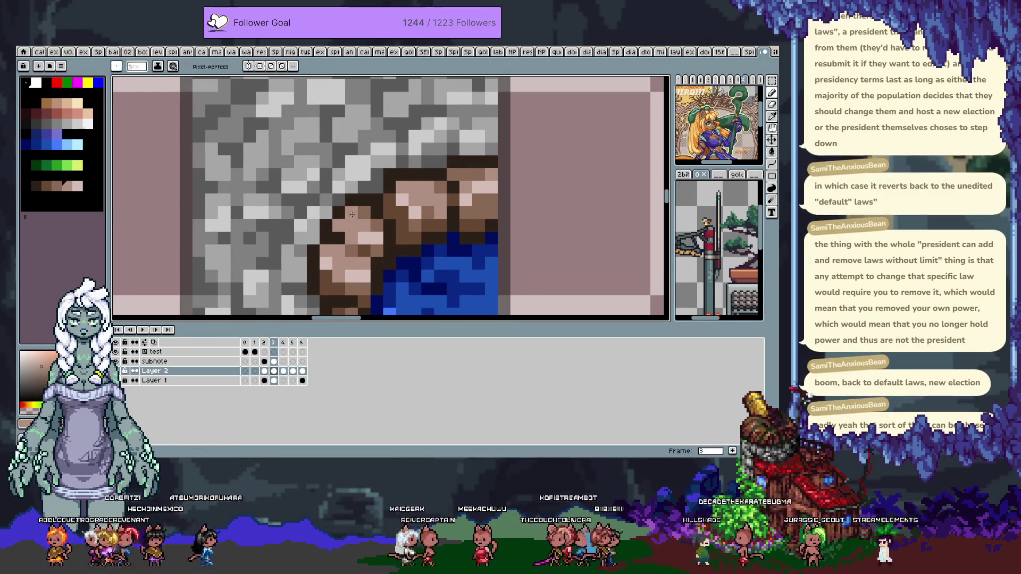
{"action": "left_click", "coordinate": [326, 228], "text": "alt"}
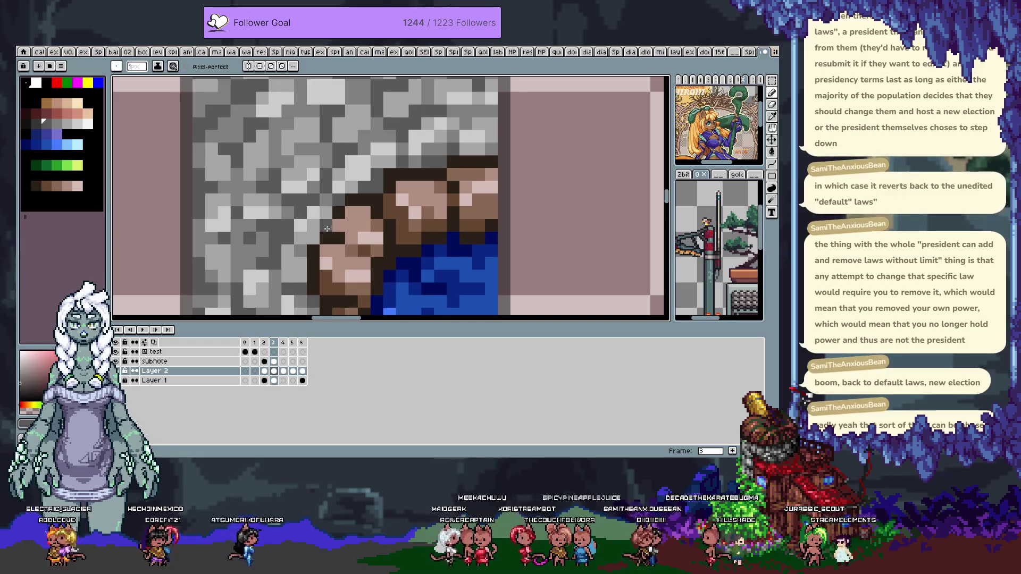
{"action": "left_click", "coordinate": [353, 242], "text": "alt"}
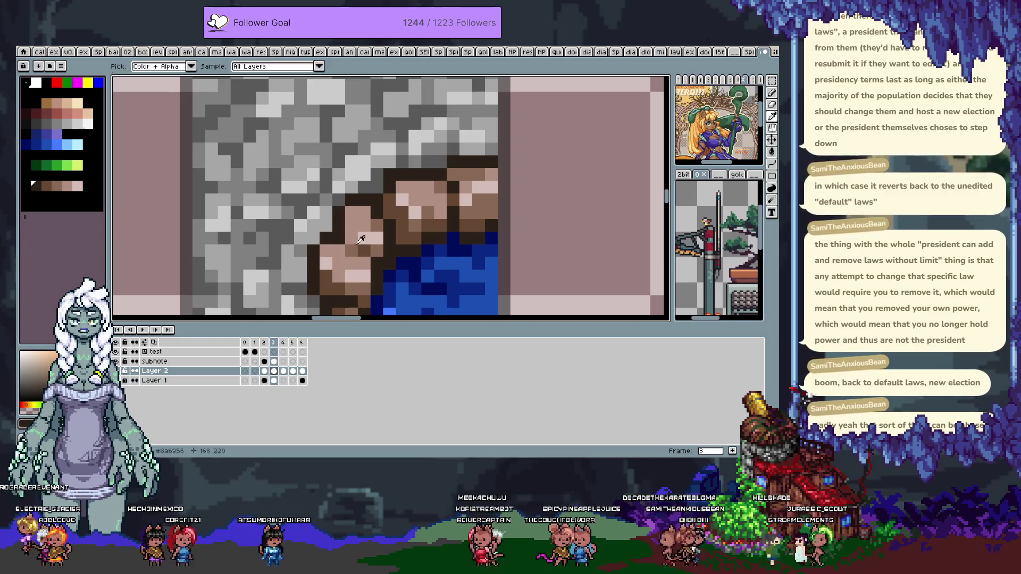
{"action": "key", "text": "h"}
{"action": "left_click_drag", "start_coordinate": [336, 277], "coordinate": [328, 241]}
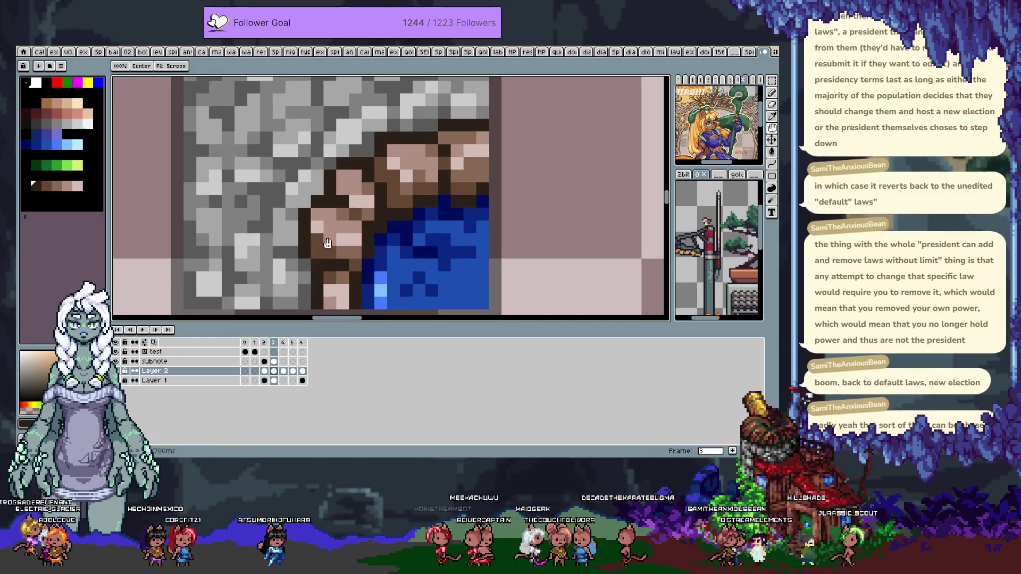
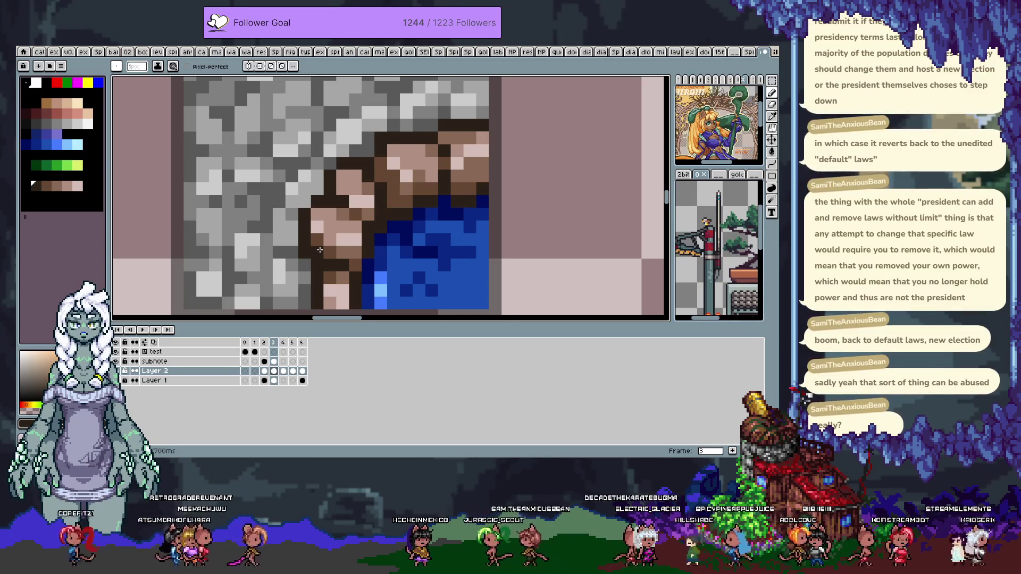
Undo stray strokes and paint light brown ledge pixels over the water edge using sampled ledge browns
{"action": "key", "text": "ctrl+z"}
{"action": "key", "text": "v"}
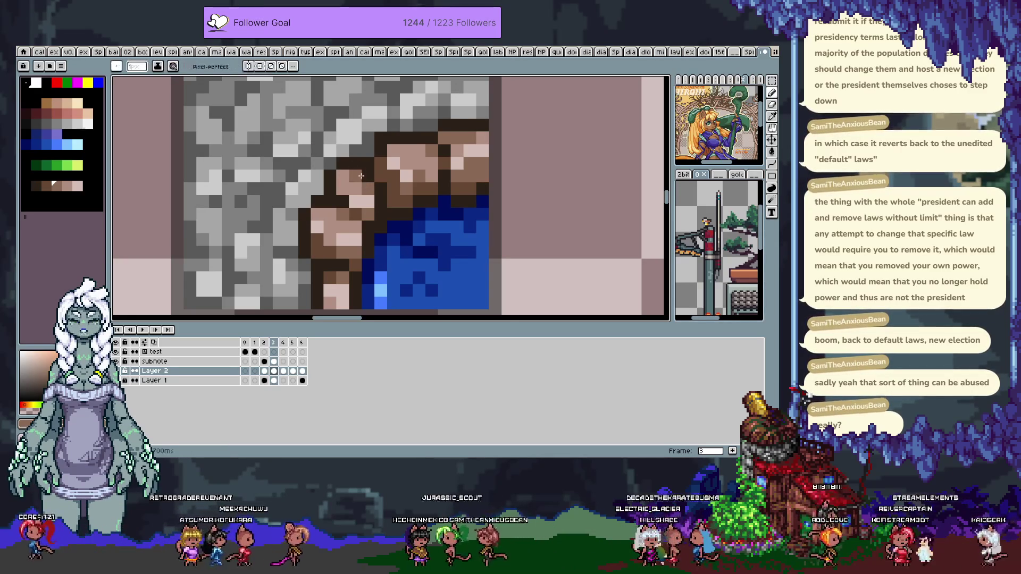
{"action": "key", "text": "i"}
{"action": "left_click", "coordinate": [388, 196]}
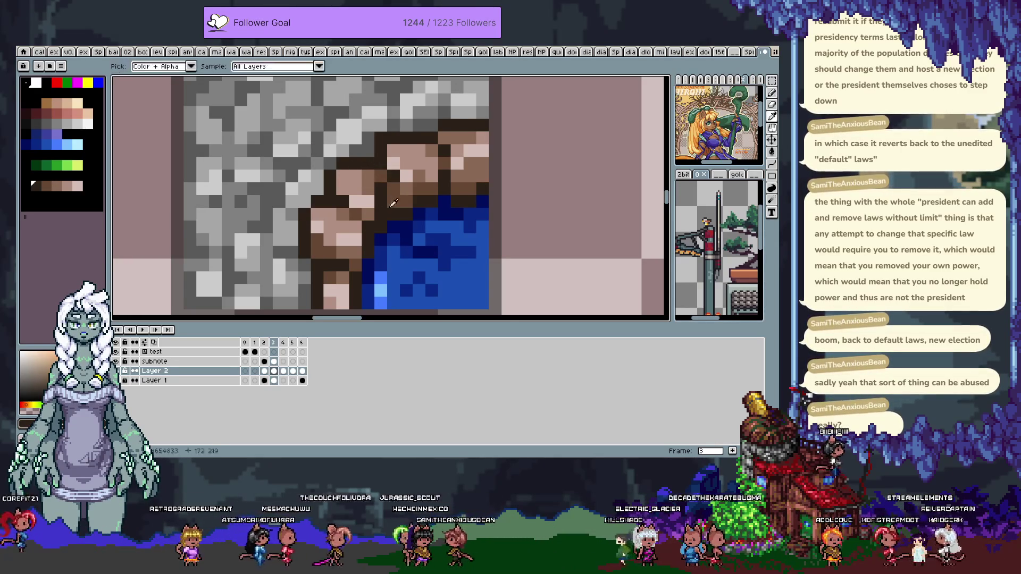
{"action": "left_click", "coordinate": [379, 174]}
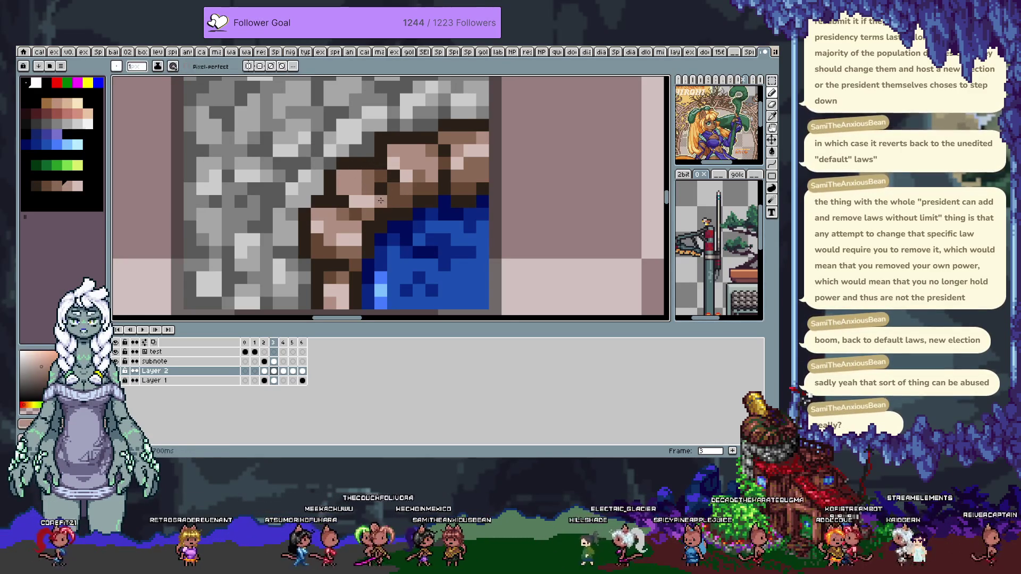
{"action": "left_click", "coordinate": [380, 214]}
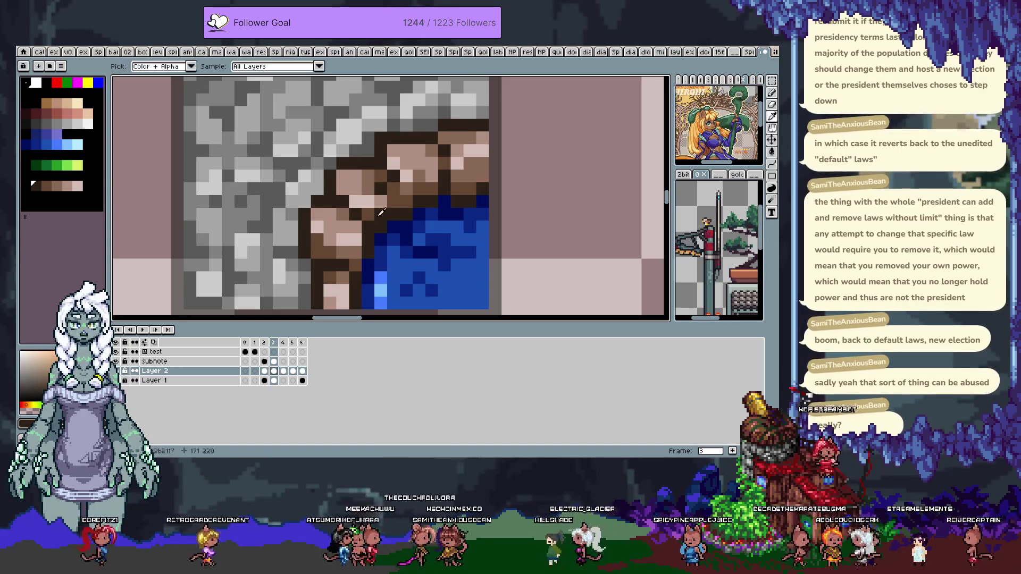
{"action": "left_click", "coordinate": [370, 177]}
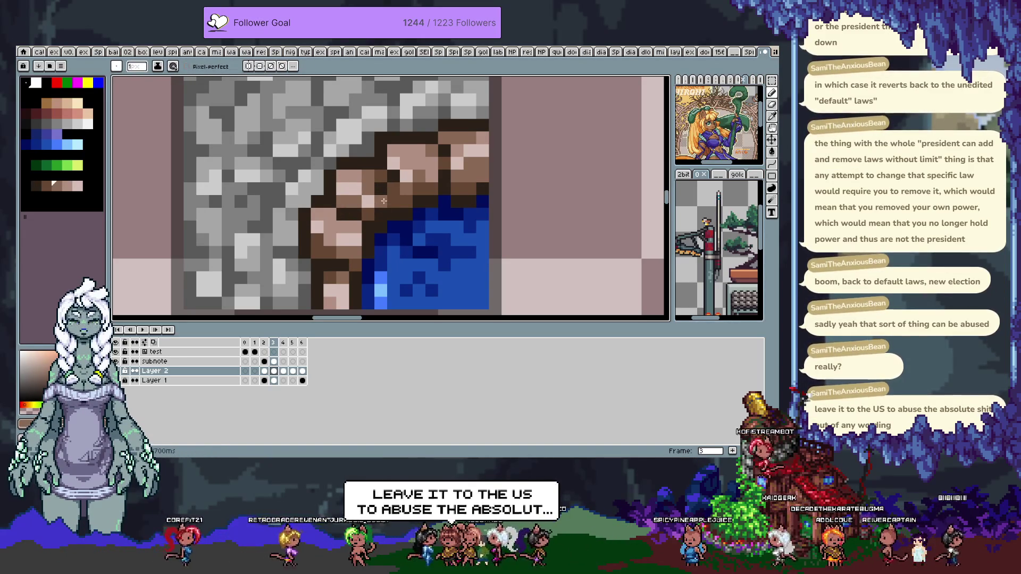
{"action": "left_click", "coordinate": [364, 183], "text": "alt"}
{"action": "left_click", "coordinate": [381, 222]}
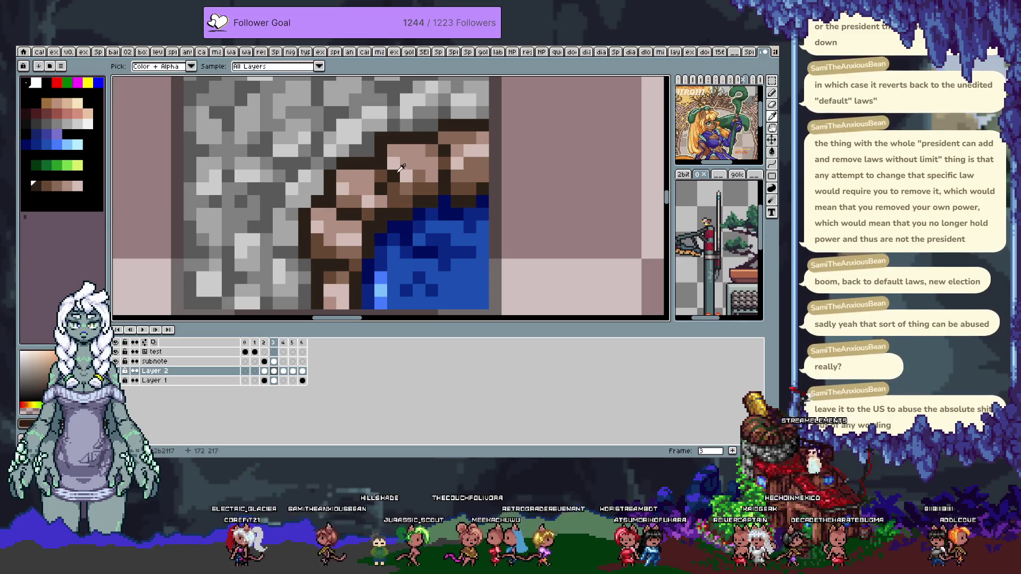
Retouch the stone-ledge boundary with cobblestone greys and the dark ledge brown sampled from the tile
{"action": "left_click", "coordinate": [367, 136], "text": "alt"}
{"action": "left_click", "coordinate": [364, 125], "text": "alt"}
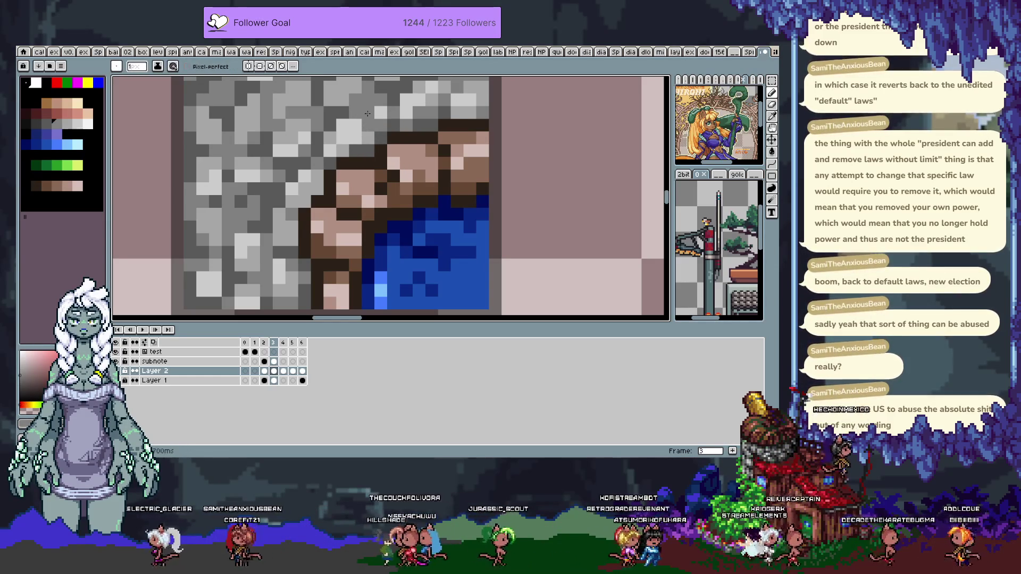
{"action": "left_click", "coordinate": [418, 86], "text": "alt"}
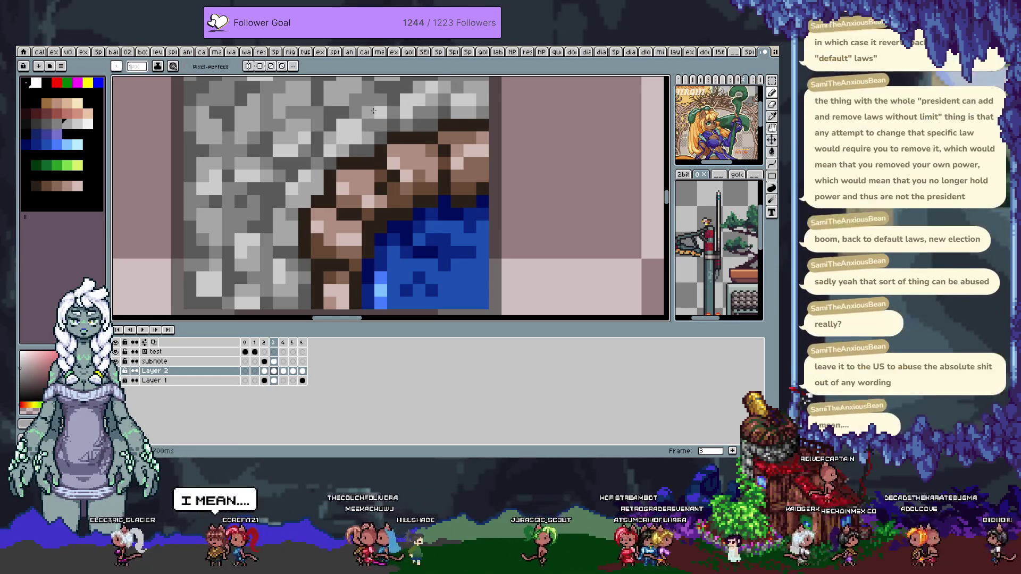
{"action": "scroll", "coordinate": [355, 155], "scroll_direction": "up", "scroll_amount": 1}
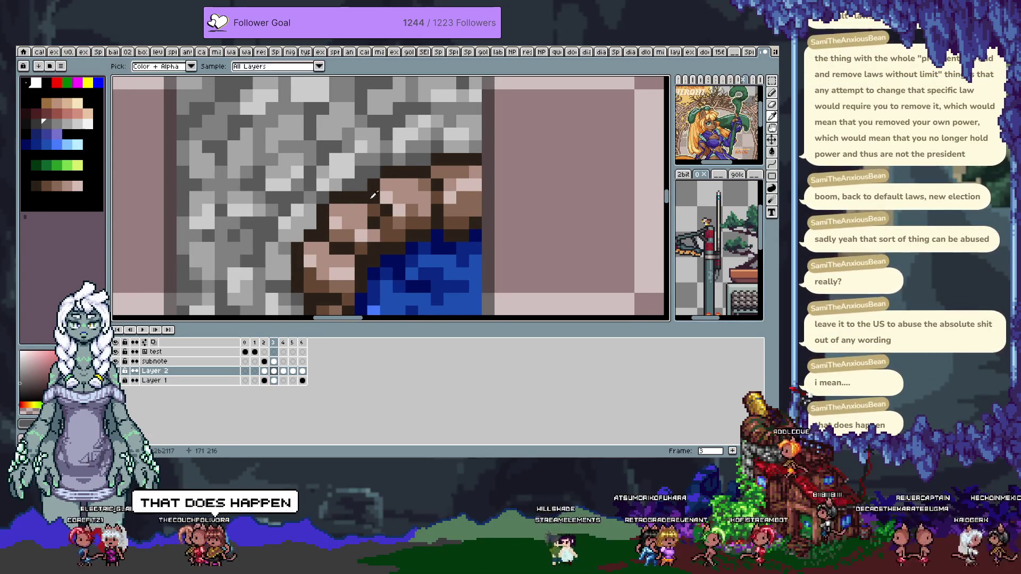
{"action": "left_click_drag", "start_coordinate": [384, 227], "coordinate": [358, 198]}
{"action": "left_click", "coordinate": [337, 218], "text": "alt"}
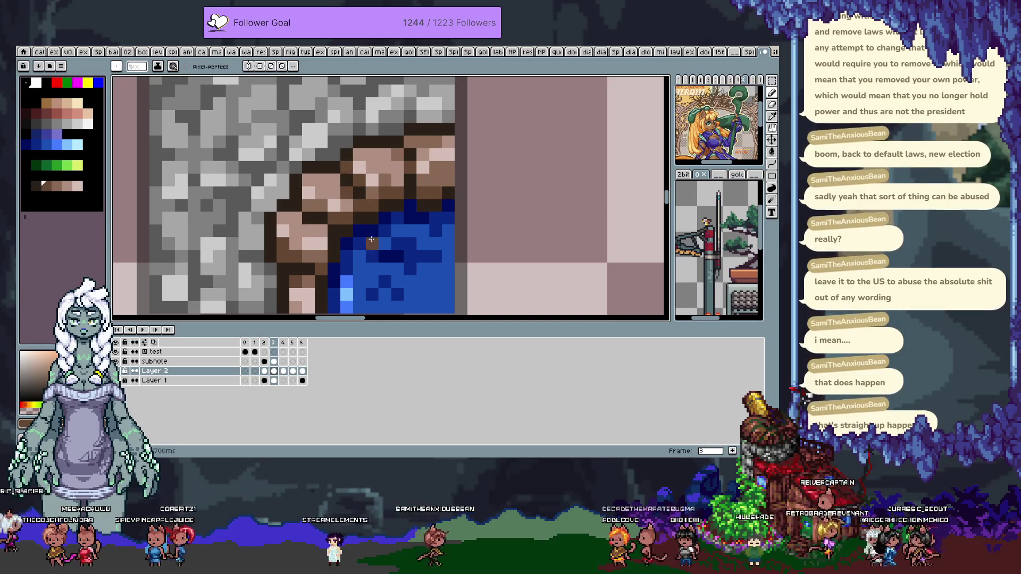
{"action": "key", "text": "i"}
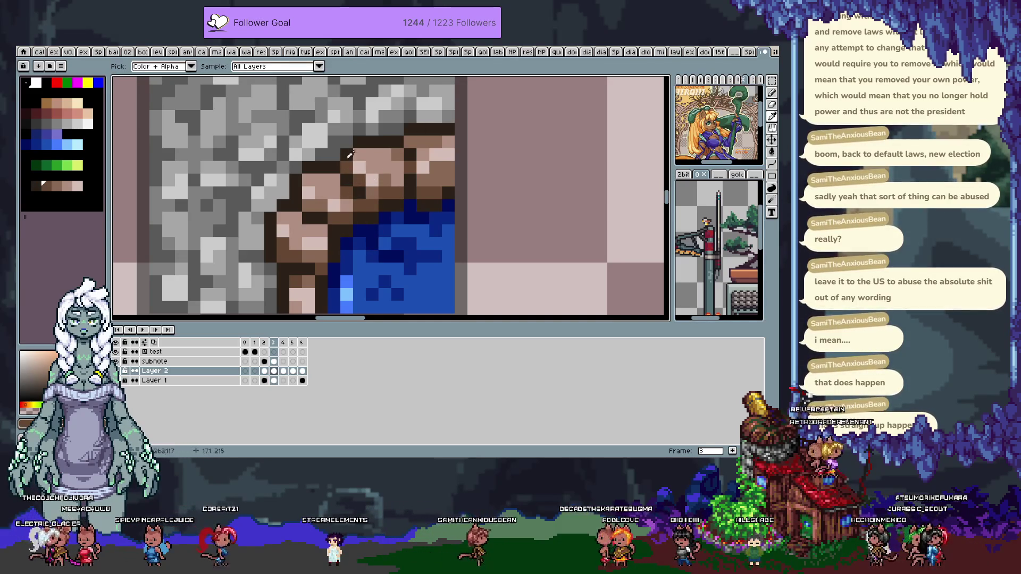
{"action": "left_click", "coordinate": [341, 124]}
Paint grey stone pixels beside the ledge corner using greys sampled from the cobblestones
{"action": "key", "text": "b"}
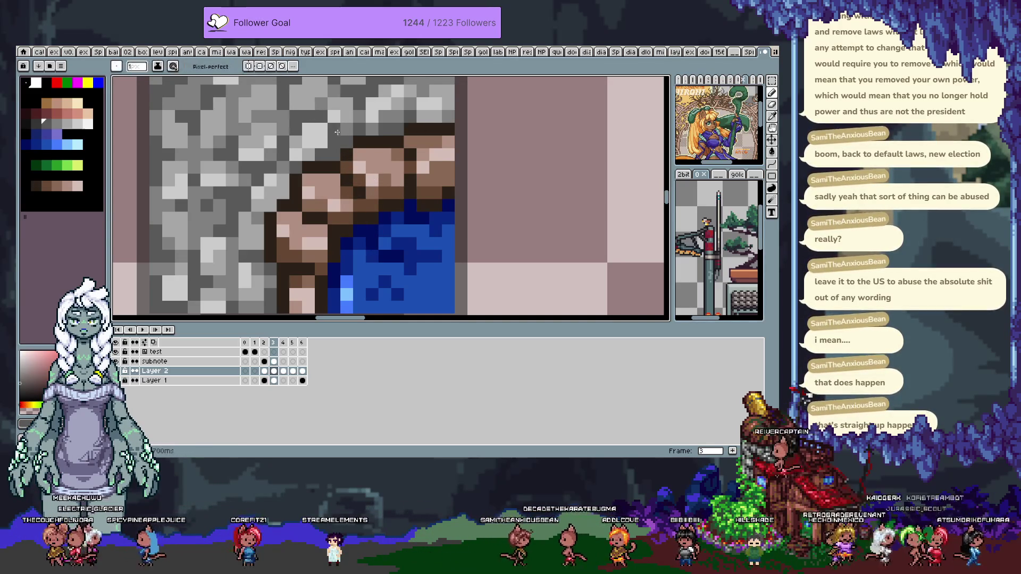
{"action": "scroll", "coordinate": [349, 136], "scroll_direction": "up", "scroll_amount": 2}
{"action": "key", "text": "i"}
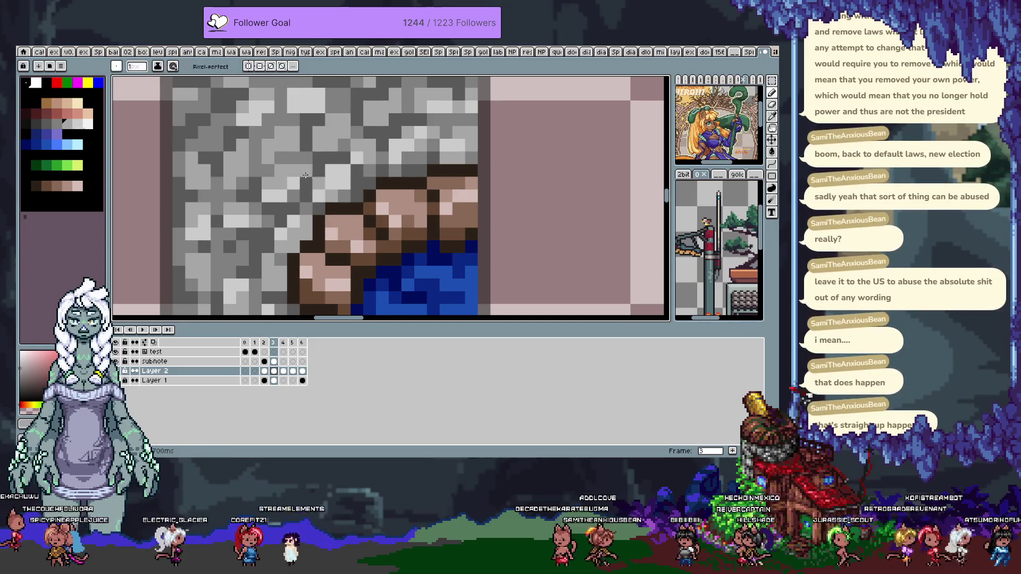
{"action": "left_click", "coordinate": [321, 179]}
{"action": "key", "text": "b"}
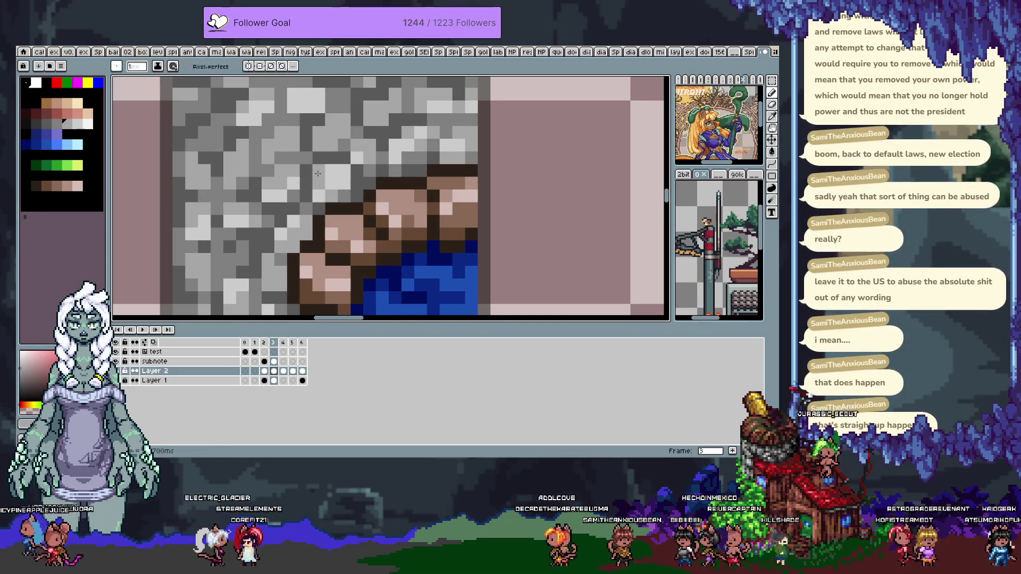
{"action": "key", "text": "i"}
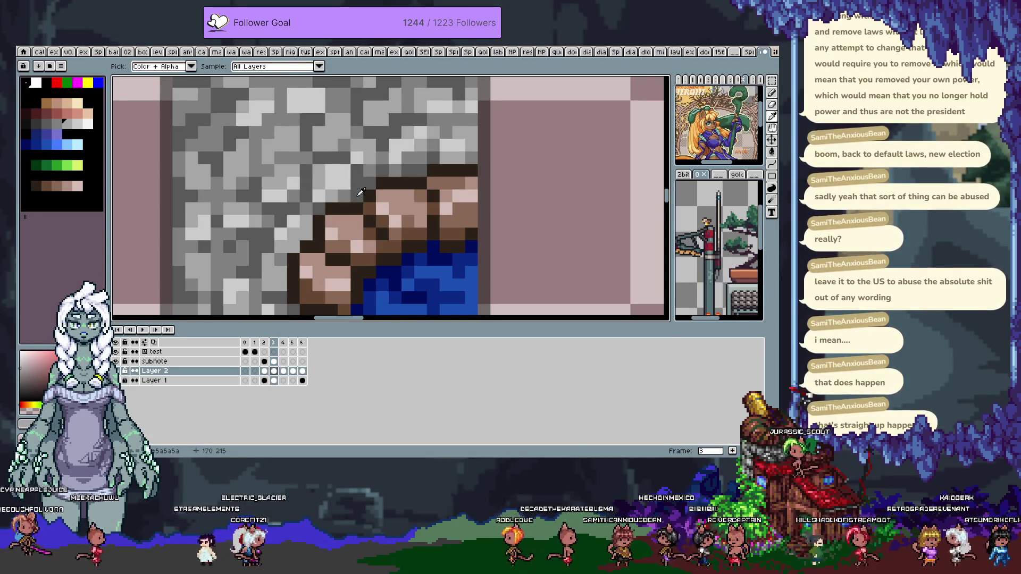
{"action": "key", "text": "b"}
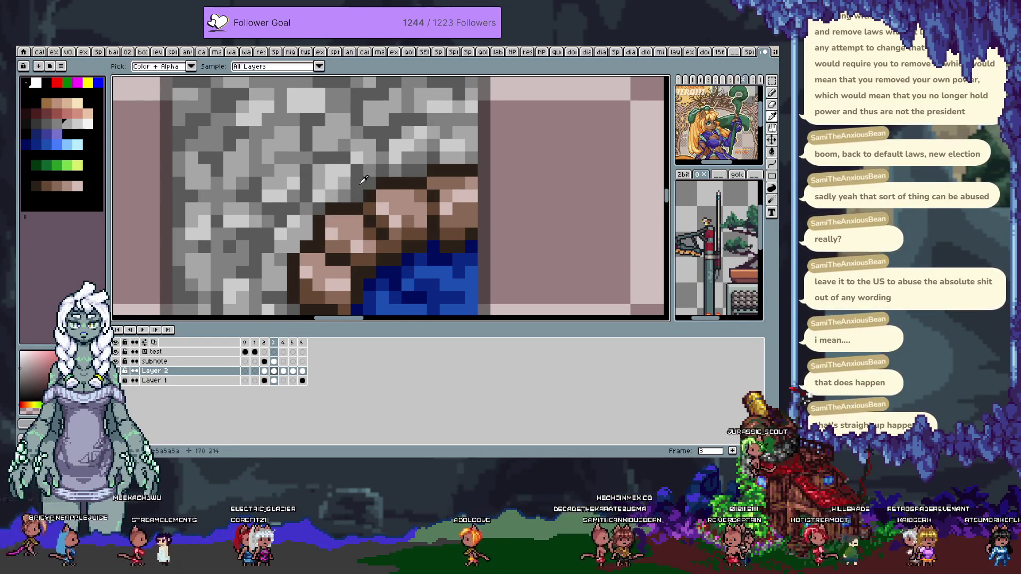
{"action": "left_click", "coordinate": [338, 143], "text": "alt"}
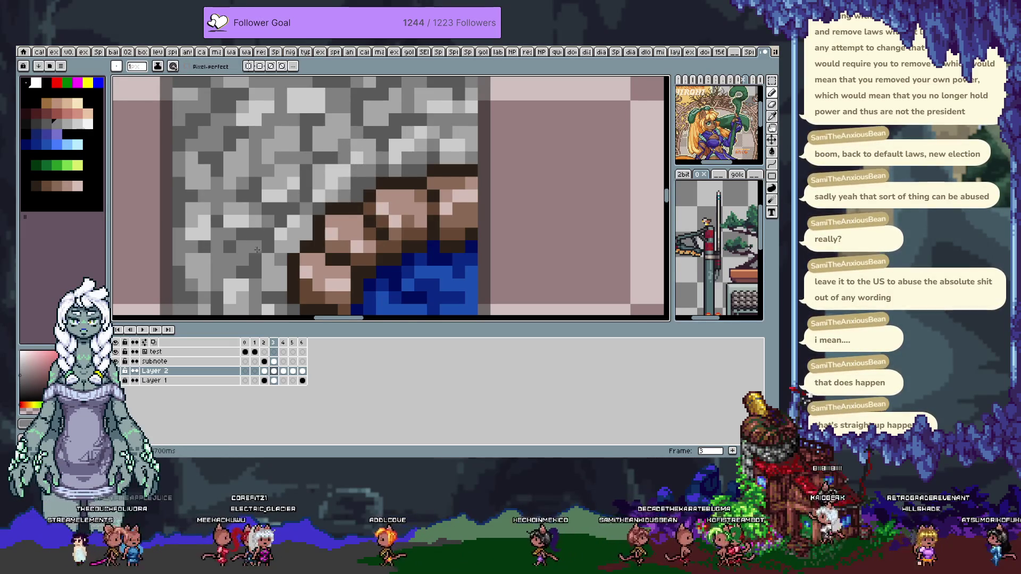
{"action": "left_click", "coordinate": [229, 243], "text": "alt"}
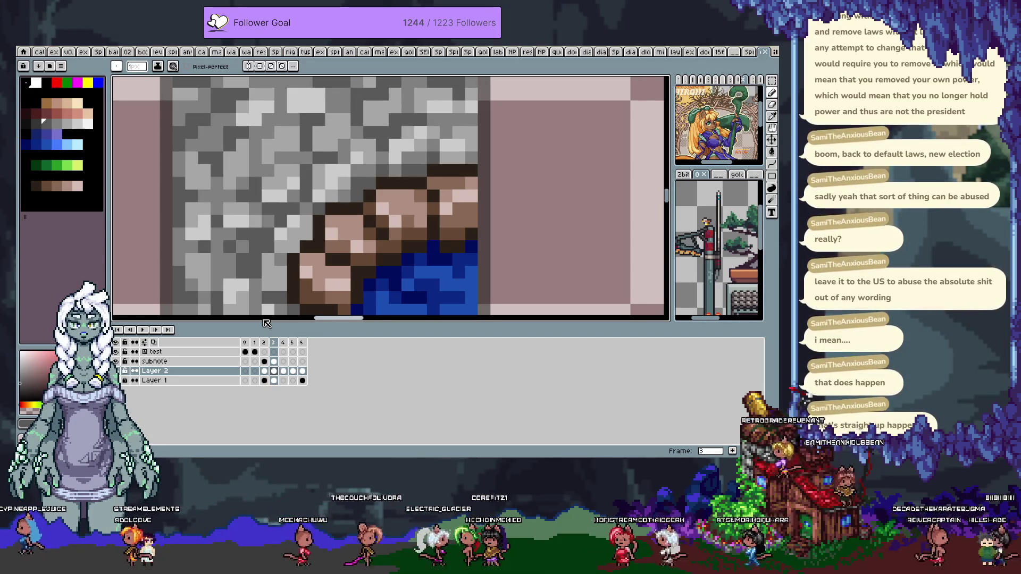
{"action": "scroll", "coordinate": [396, 174], "scroll_direction": "down", "scroll_amount": 2}
Sample the dark ledge browns and undo stray strokes along the corner
{"action": "key", "text": "alt"}
{"action": "left_click", "coordinate": [346, 194]}
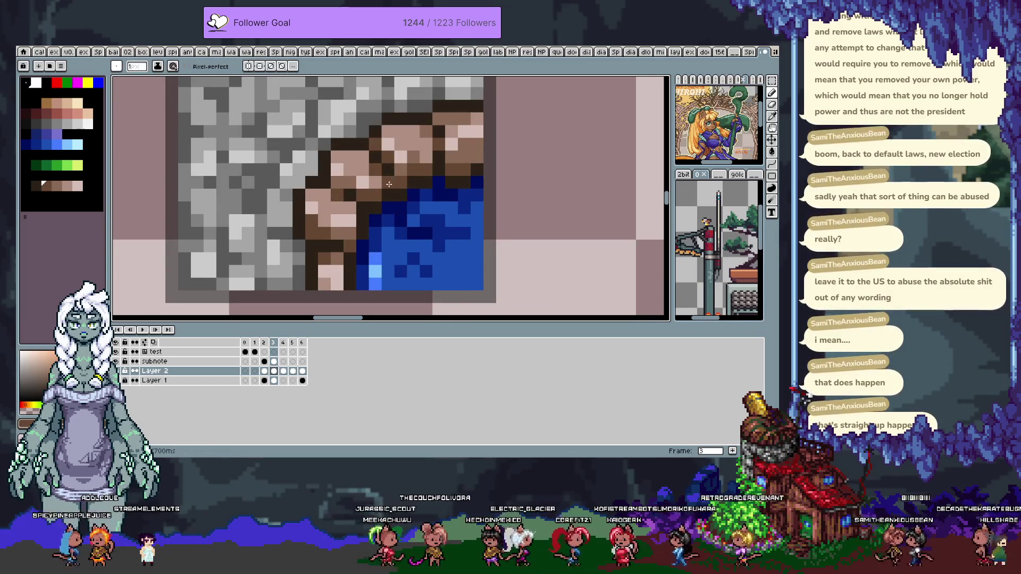
{"action": "left_click", "coordinate": [379, 186]}
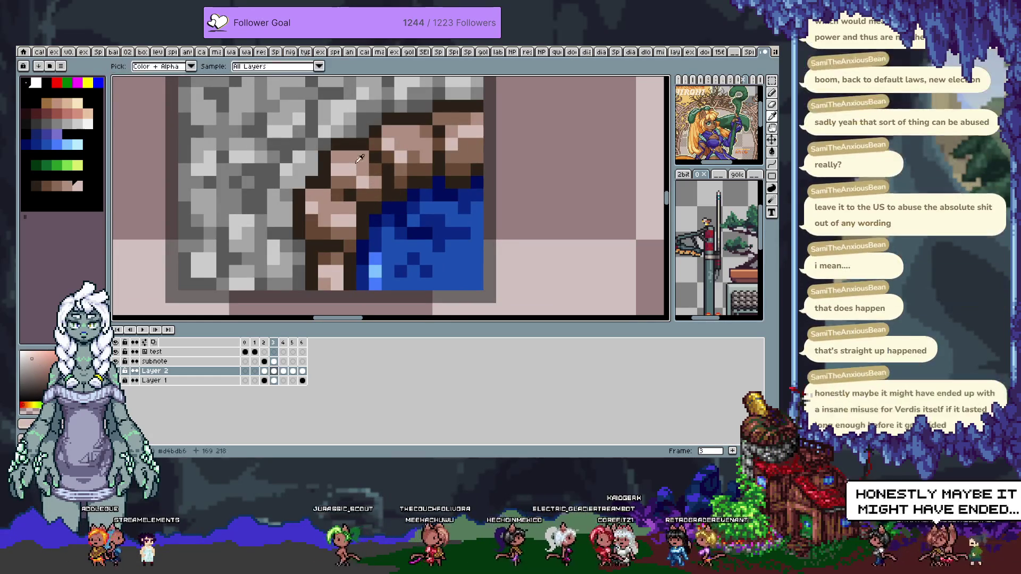
{"action": "key", "text": "b"}
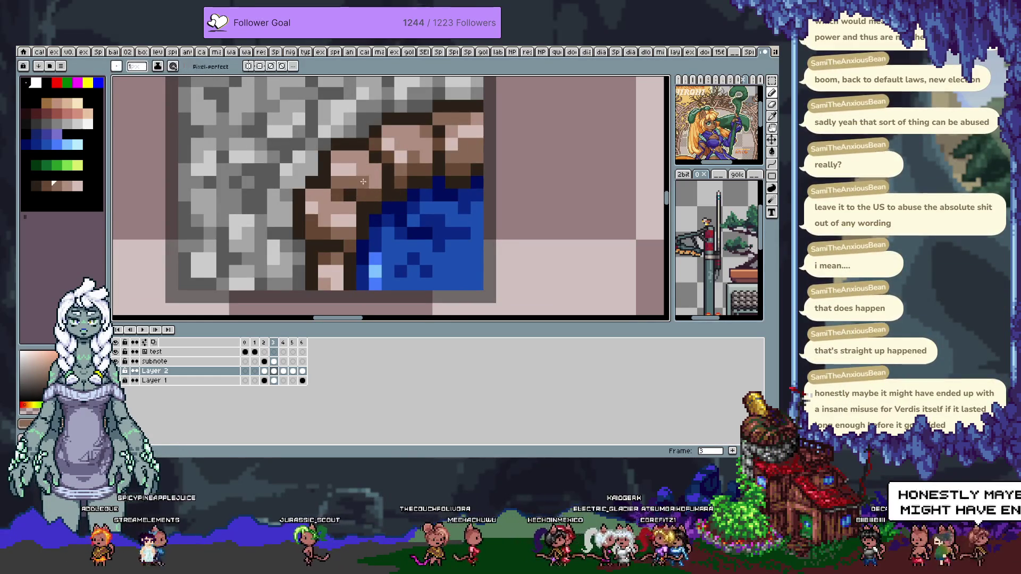
{"action": "key", "text": "ctrl+z"}
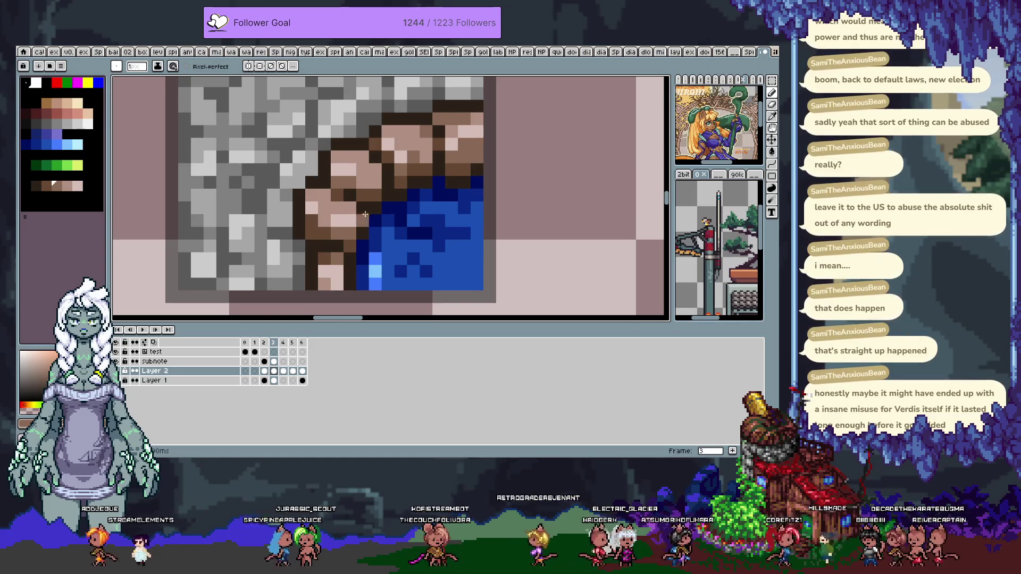
Add light pink highlights and darkest brown shadow pixels to the ledge curve
{"action": "key", "text": "alt"}
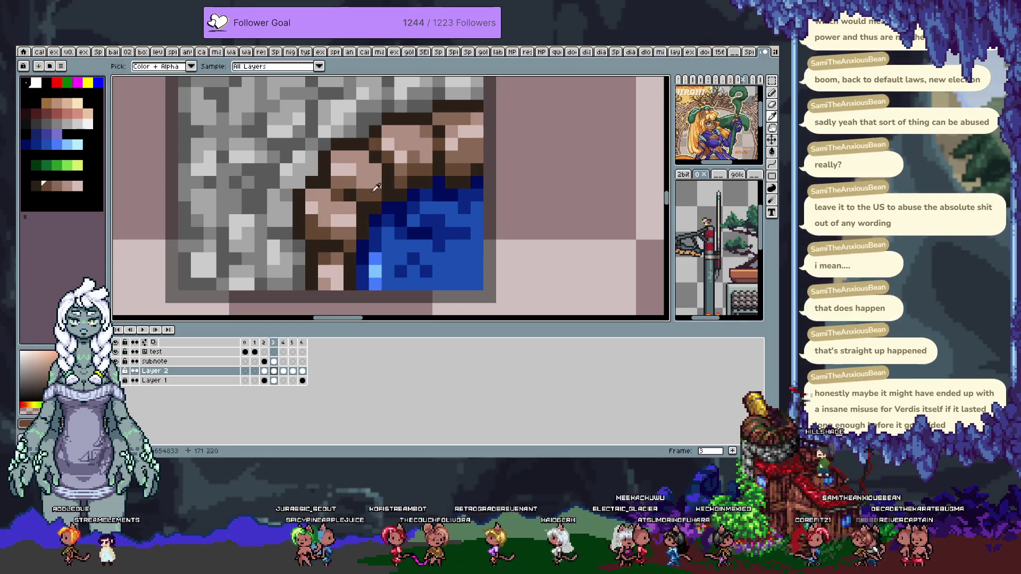
{"action": "left_click", "coordinate": [356, 164], "text": "alt"}
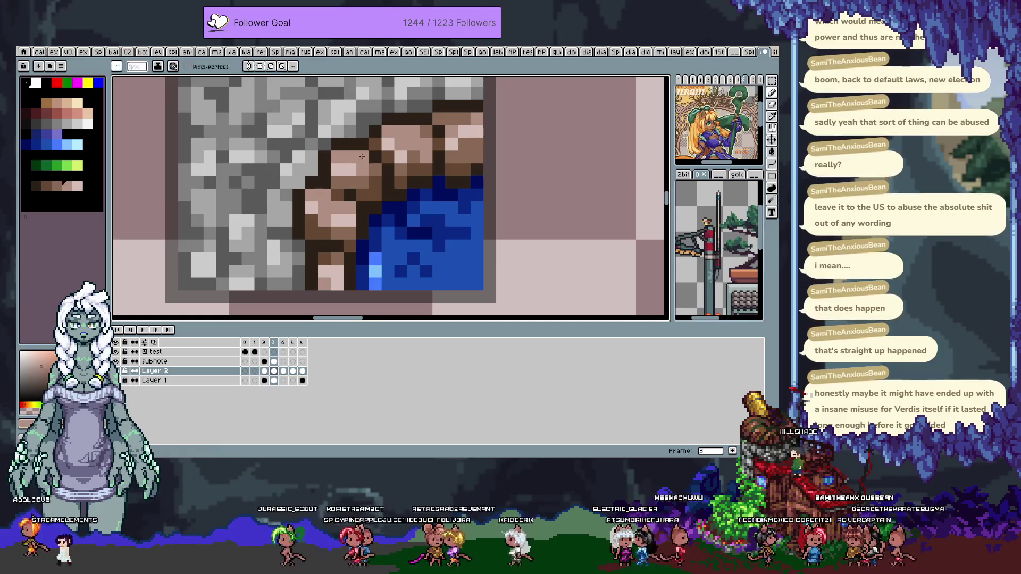
{"action": "left_click", "coordinate": [351, 157], "text": "alt"}
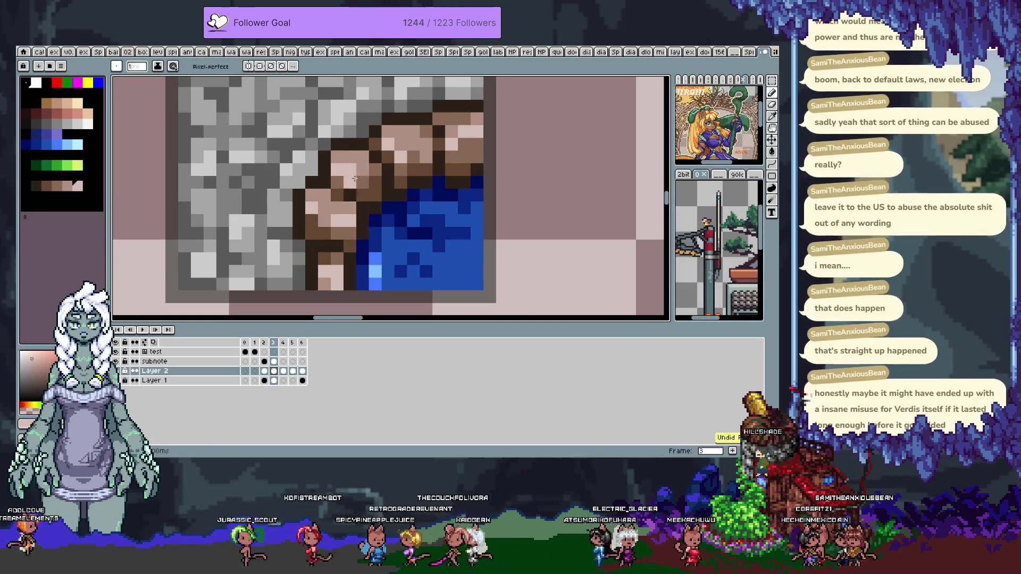
{"action": "left_click", "coordinate": [310, 219], "text": "alt"}
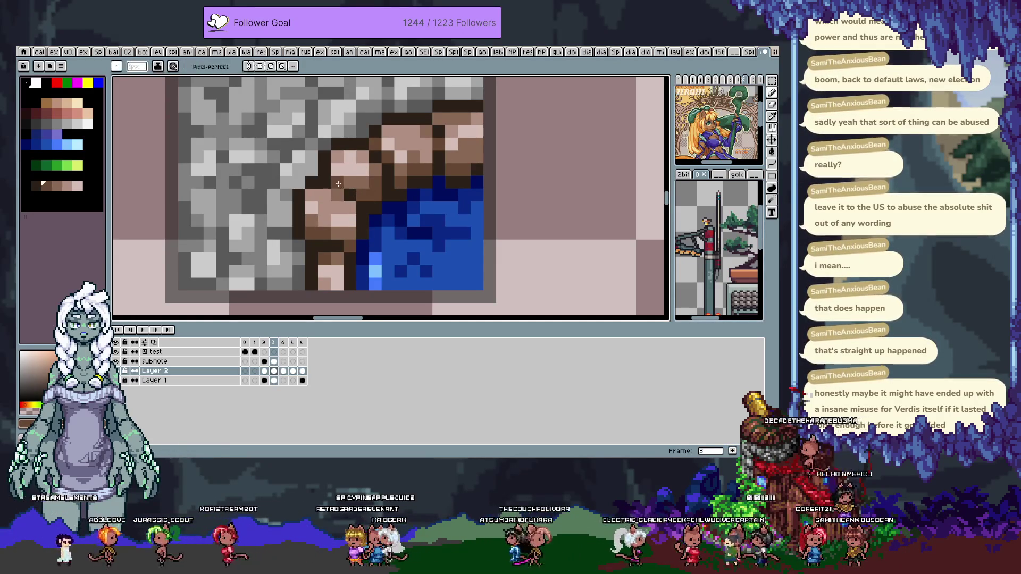
{"action": "left_click", "coordinate": [332, 268], "text": "alt"}
{"action": "scroll", "coordinate": [332, 267], "scroll_direction": "down", "scroll_amount": 1}
Repaint the pixels along the ledge edge where it meets the water, adding blue pixels
{"action": "scroll", "coordinate": [441, 247], "scroll_direction": "down", "scroll_amount": 2}
{"action": "scroll", "coordinate": [447, 230], "scroll_direction": "up", "scroll_amount": 4}
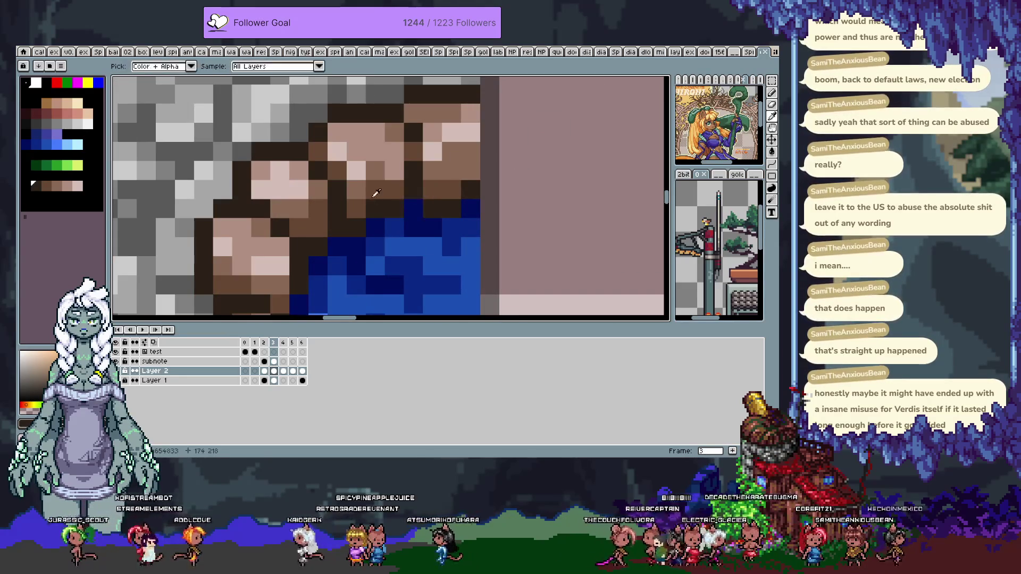
{"action": "scroll", "coordinate": [393, 217], "scroll_direction": "down", "scroll_amount": 3}
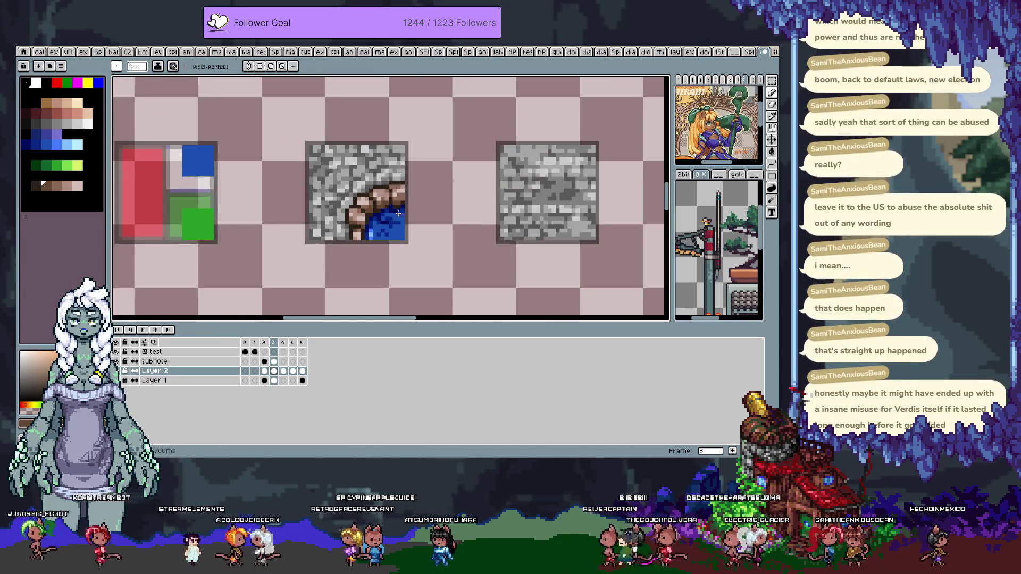
{"action": "scroll", "coordinate": [395, 214], "scroll_direction": "up", "scroll_amount": 2}
{"action": "scroll", "coordinate": [377, 197], "scroll_direction": "down", "scroll_amount": 3}
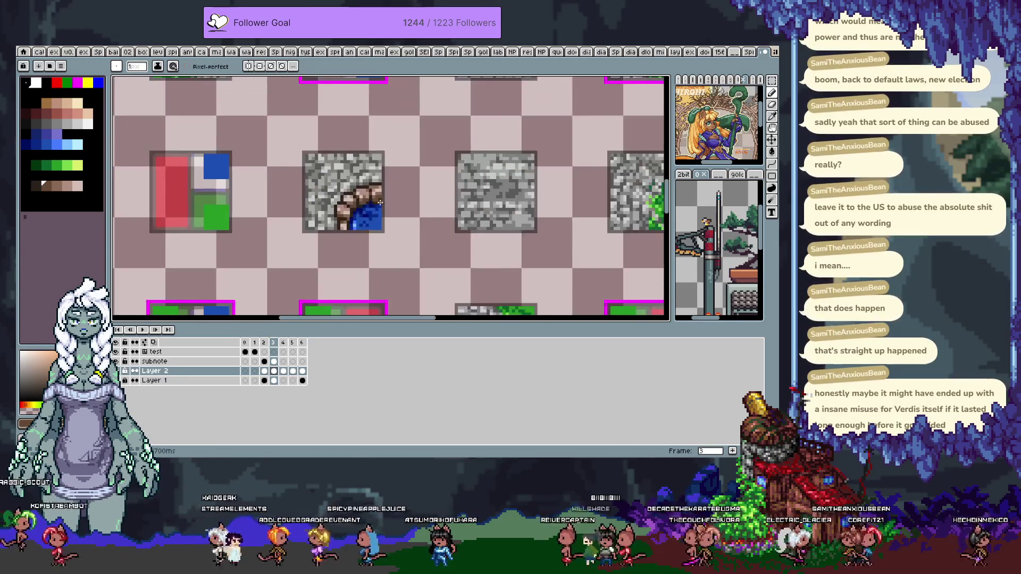
{"action": "scroll", "coordinate": [374, 185], "scroll_direction": "up", "scroll_amount": 4}
{"action": "left_click", "coordinate": [383, 185]}
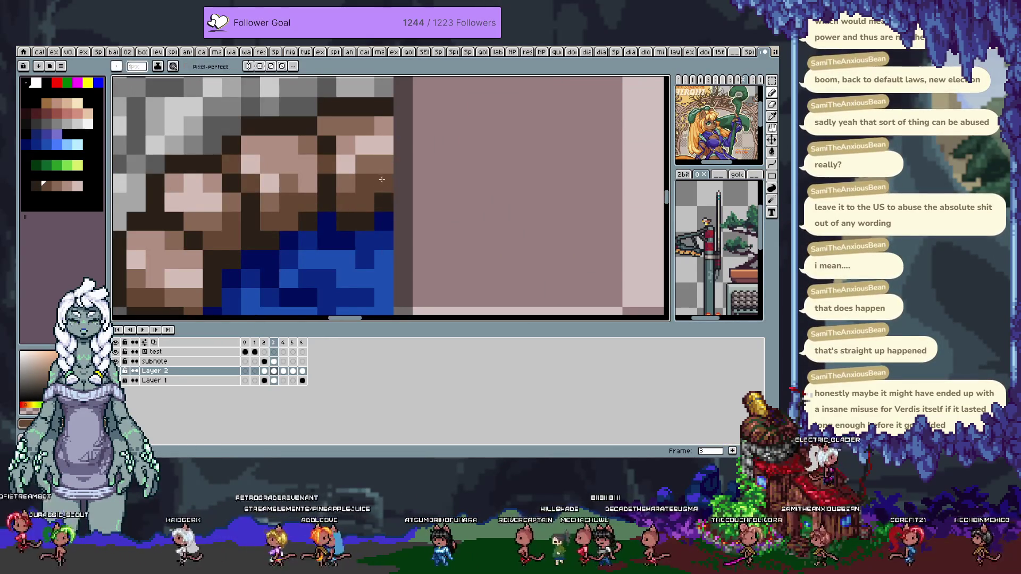
{"action": "left_click", "coordinate": [384, 204], "text": "alt"}
{"action": "left_click", "coordinate": [365, 202]}
{"action": "left_click", "coordinate": [384, 222], "text": "alt"}
{"action": "left_click", "coordinate": [365, 221]}
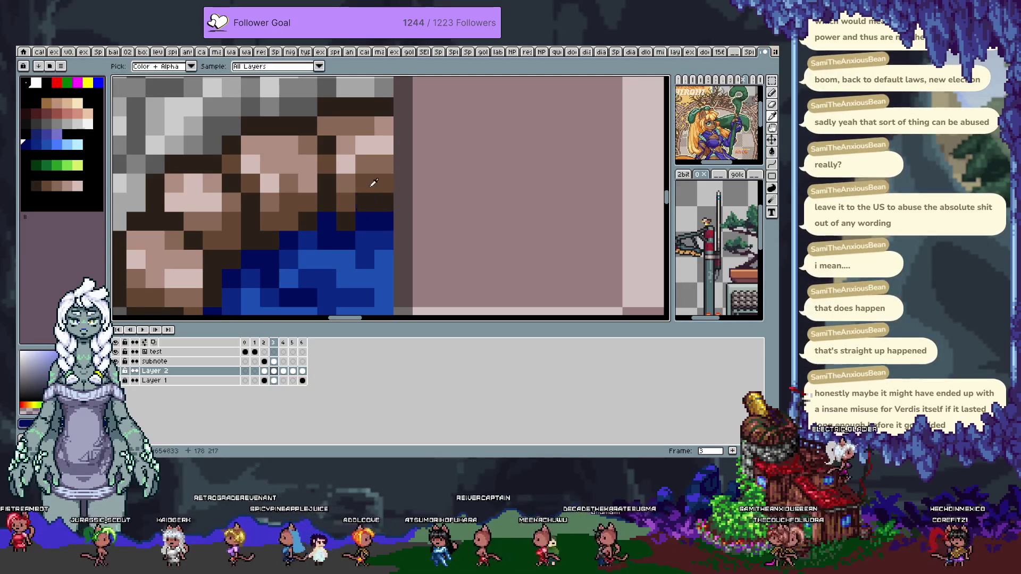
Touch up the corner with a slightly different brown and dark blue, then hide the tile grid
{"action": "scroll", "coordinate": [335, 221], "scroll_direction": "down", "scroll_amount": 3}
{"action": "scroll", "coordinate": [335, 221], "scroll_direction": "up", "scroll_amount": 3}
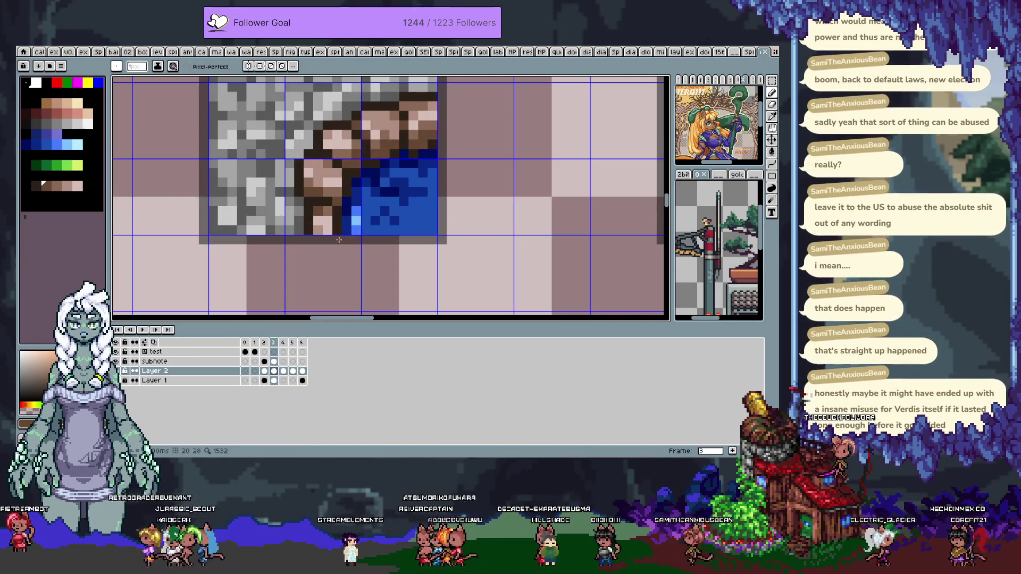
{"action": "scroll", "coordinate": [346, 218], "scroll_direction": "up", "scroll_amount": 2}
{"action": "scroll", "coordinate": [349, 212], "scroll_direction": "down", "scroll_amount": 3}
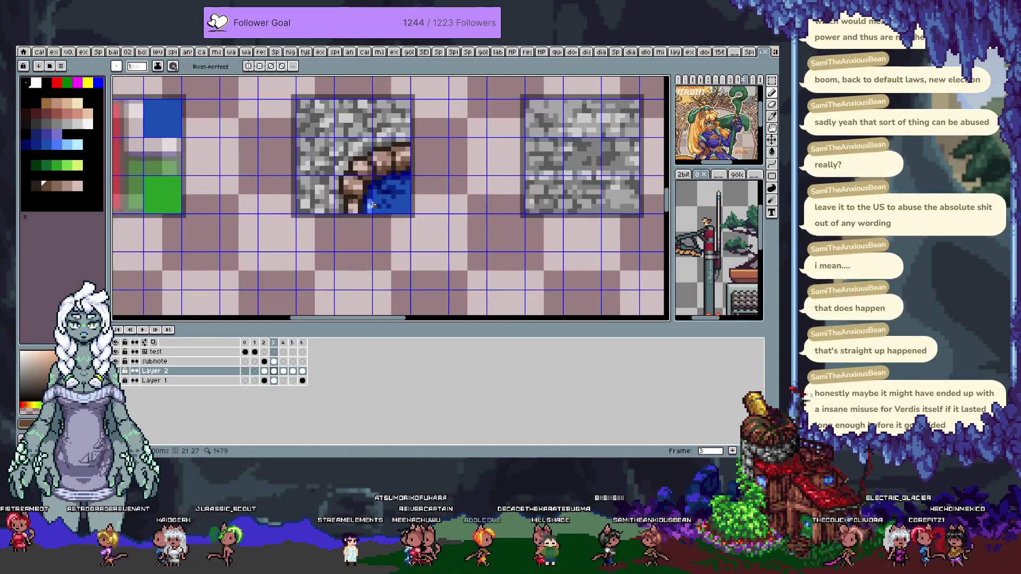
{"action": "scroll", "coordinate": [355, 200], "scroll_direction": "up", "scroll_amount": 2}
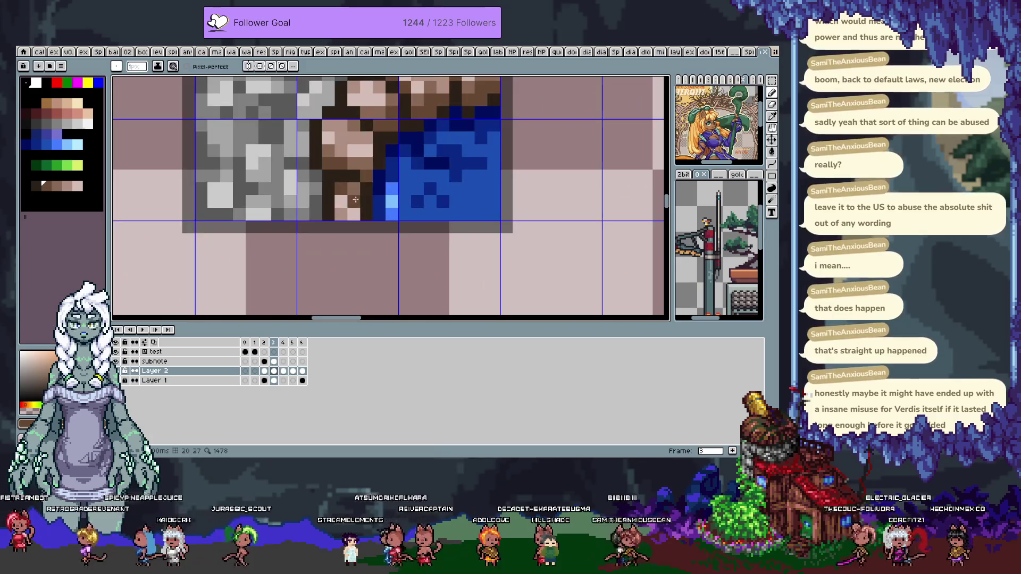
{"action": "left_click", "coordinate": [383, 188], "text": "alt"}
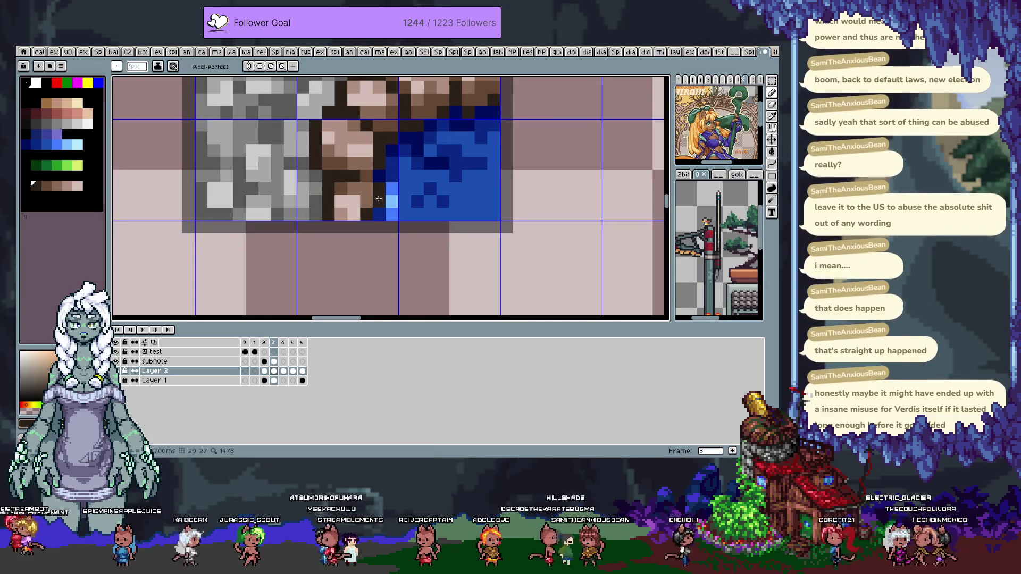
{"action": "left_click", "coordinate": [405, 197], "text": "alt"}
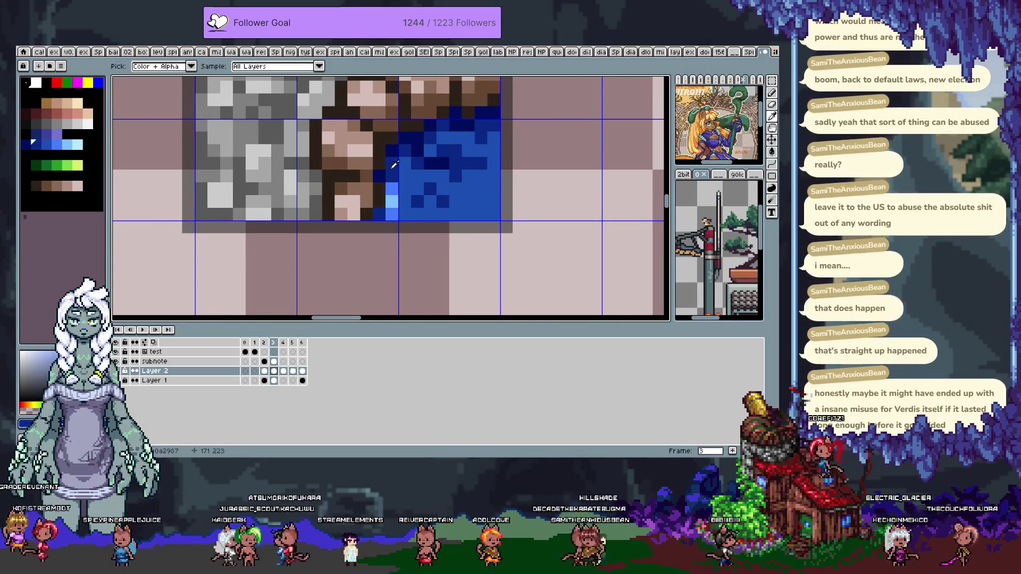
{"action": "scroll", "coordinate": [405, 197], "scroll_direction": "down", "scroll_amount": 3}
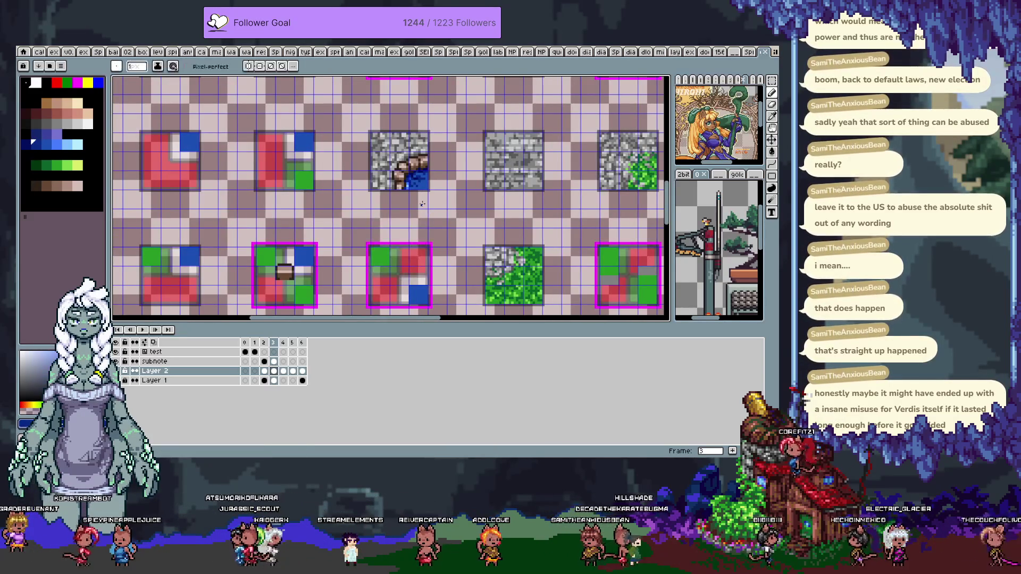
{"action": "key", "text": "ctrl+apostrophe"}
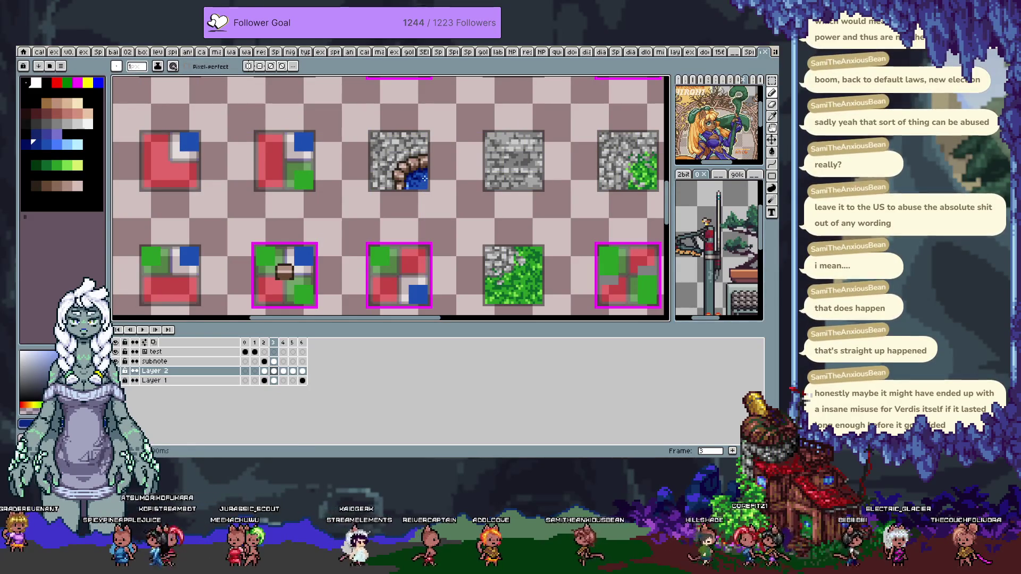
{"action": "scroll", "coordinate": [401, 135], "scroll_direction": "up", "scroll_amount": 3}
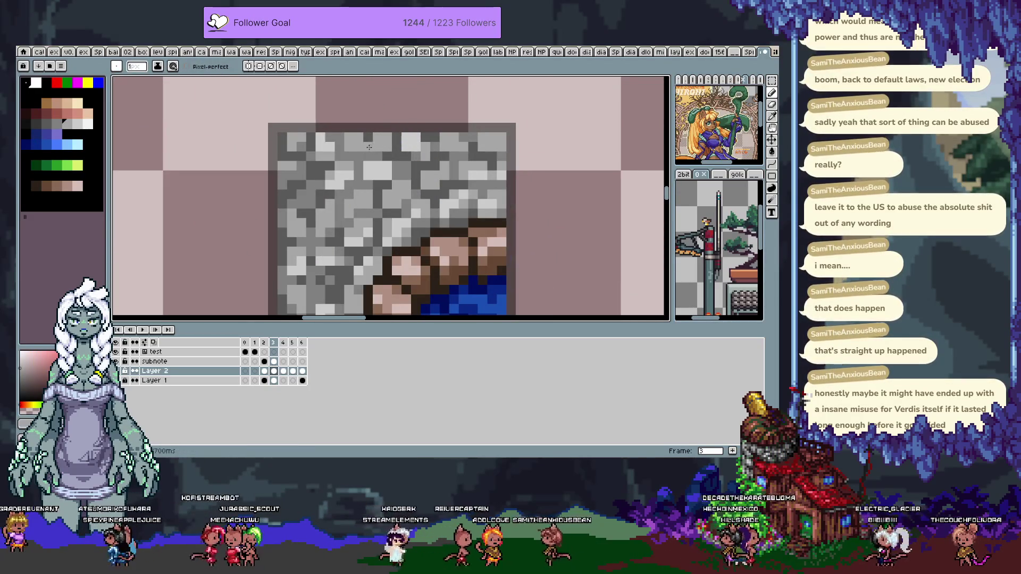
Repaint cobblestone shading with lighter and neighbouring greys sampled from the stones, then check the tilesheet
{"action": "key", "text": "alt"}
{"action": "key", "text": "alt"}
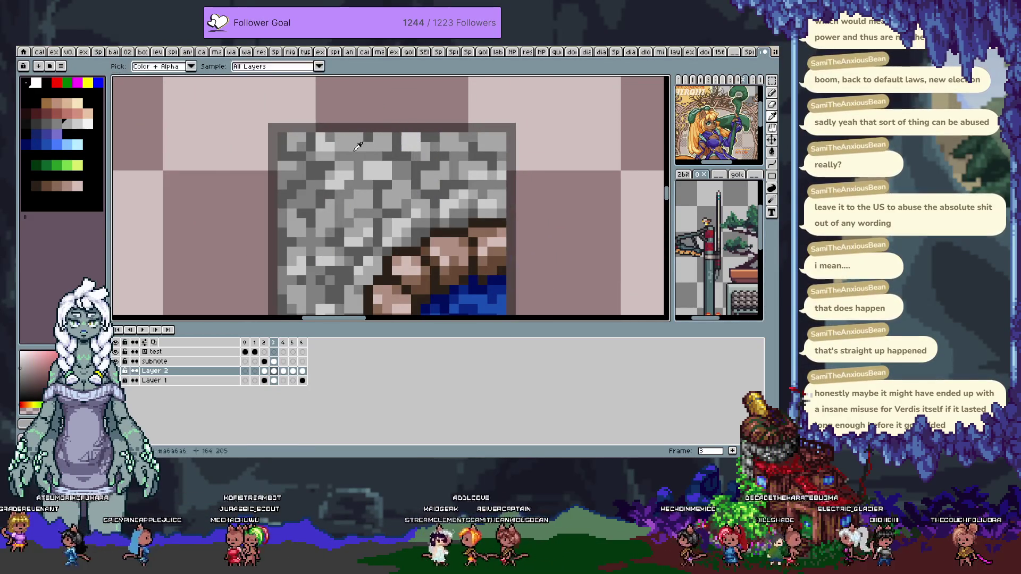
{"action": "left_click", "coordinate": [355, 147], "text": "alt"}
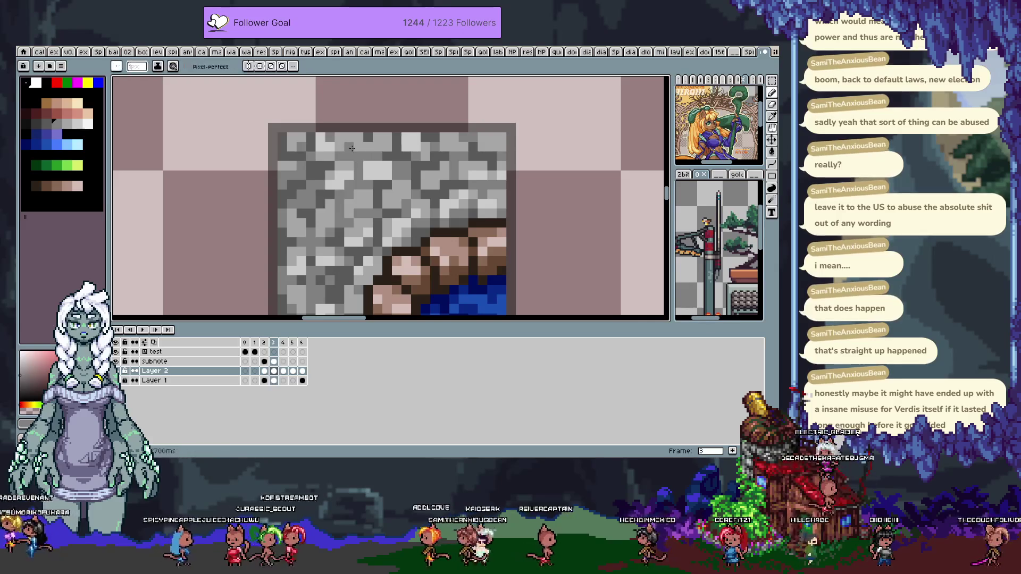
{"action": "key", "text": "alt"}
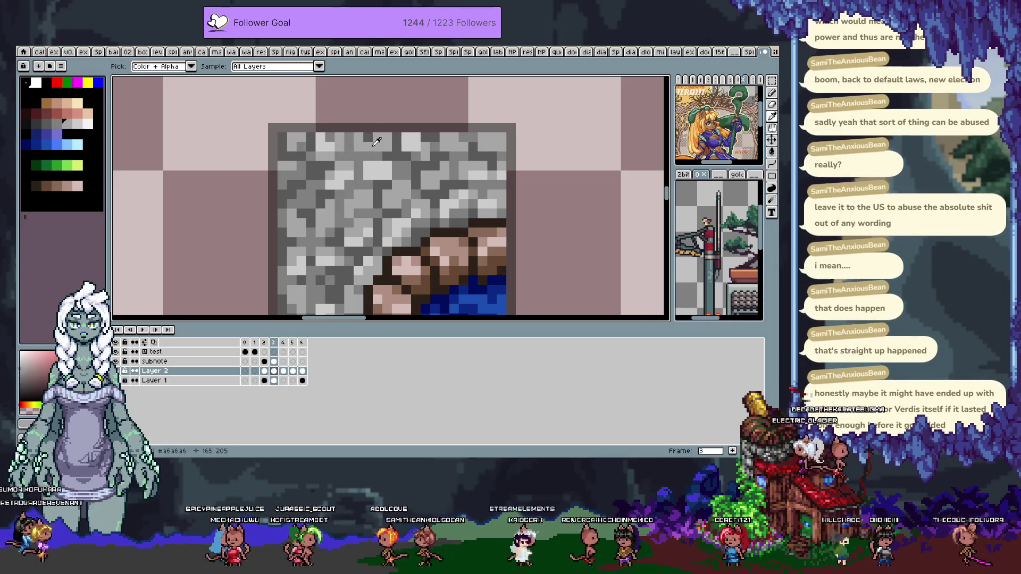
{"action": "left_click", "coordinate": [396, 141], "text": "alt"}
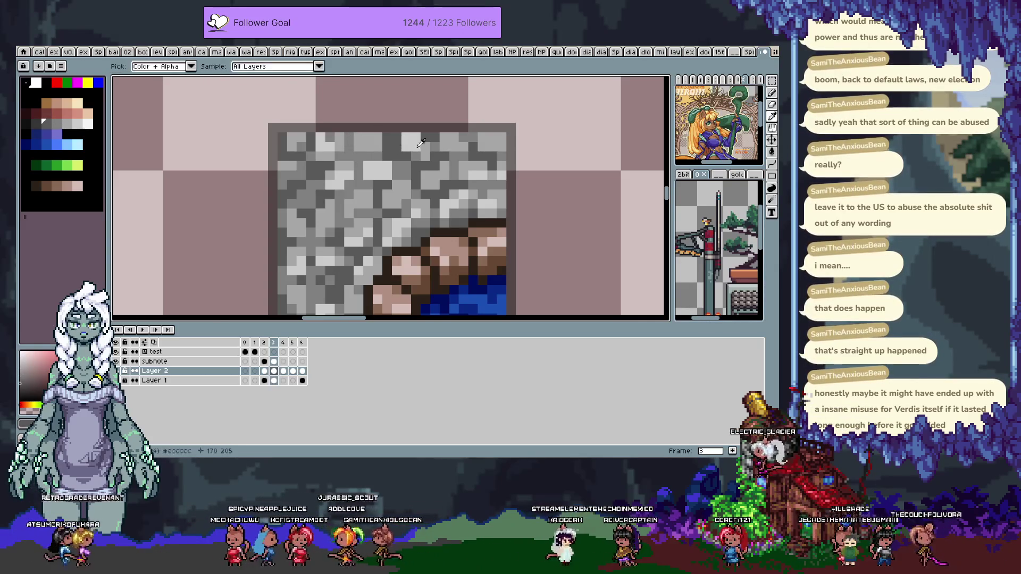
{"action": "key", "text": "alt"}
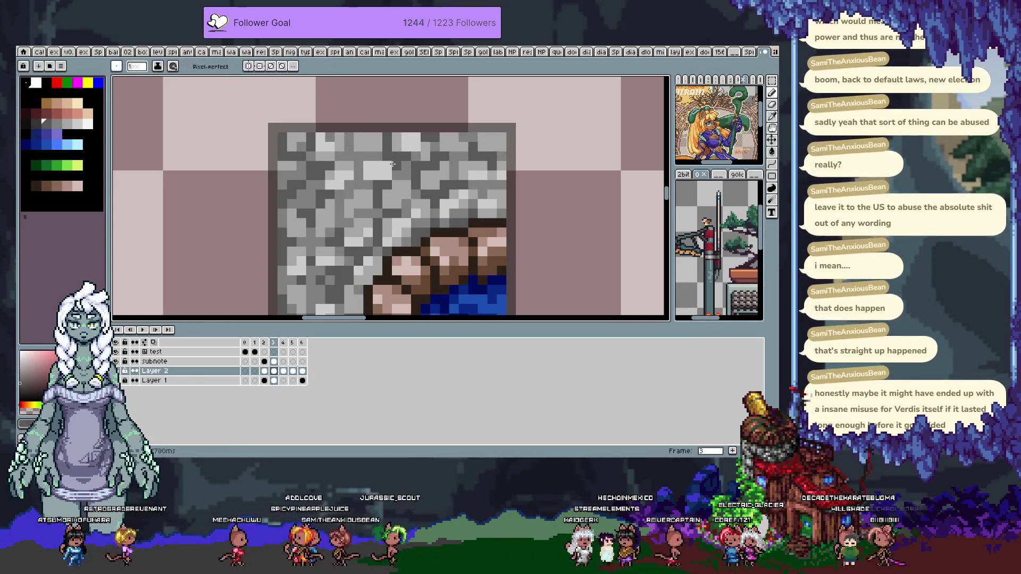
{"action": "key", "text": "alt"}
{"action": "key", "text": "alt"}
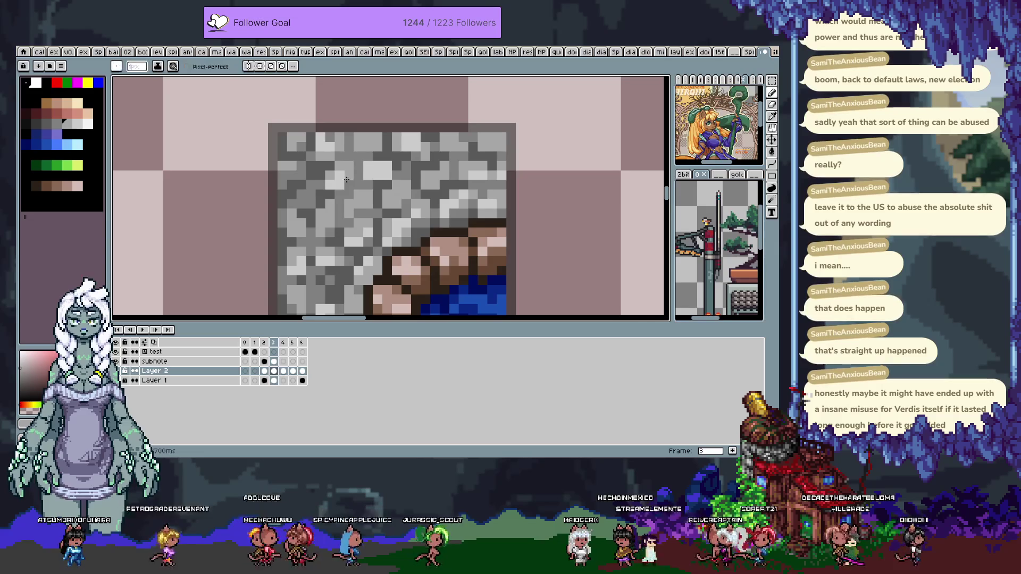
{"action": "left_click", "coordinate": [335, 169], "text": "alt"}
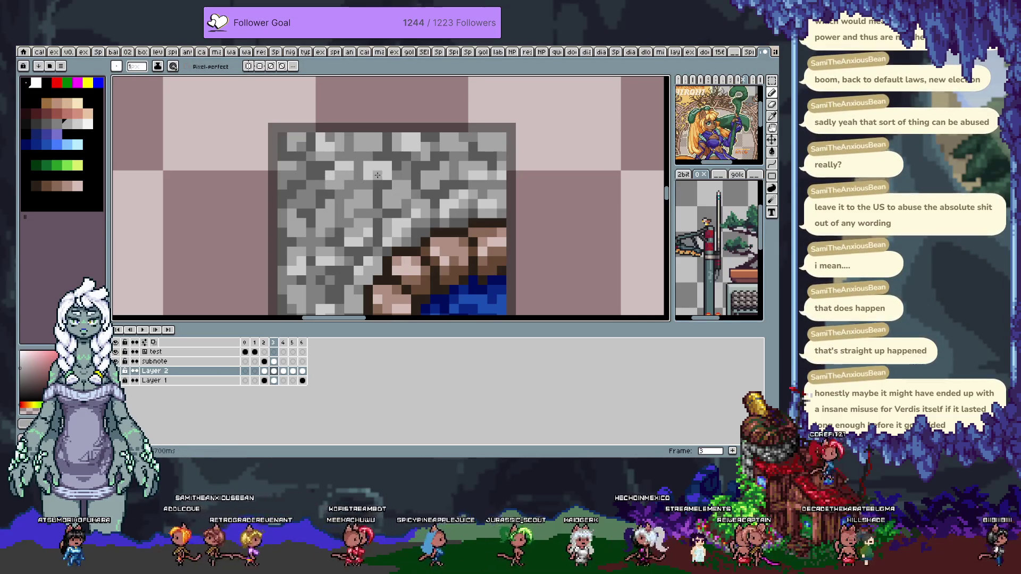
{"action": "scroll", "coordinate": [383, 174], "scroll_direction": "down", "scroll_amount": 3}
{"action": "scroll", "coordinate": [384, 176], "scroll_direction": "up", "scroll_amount": 3}
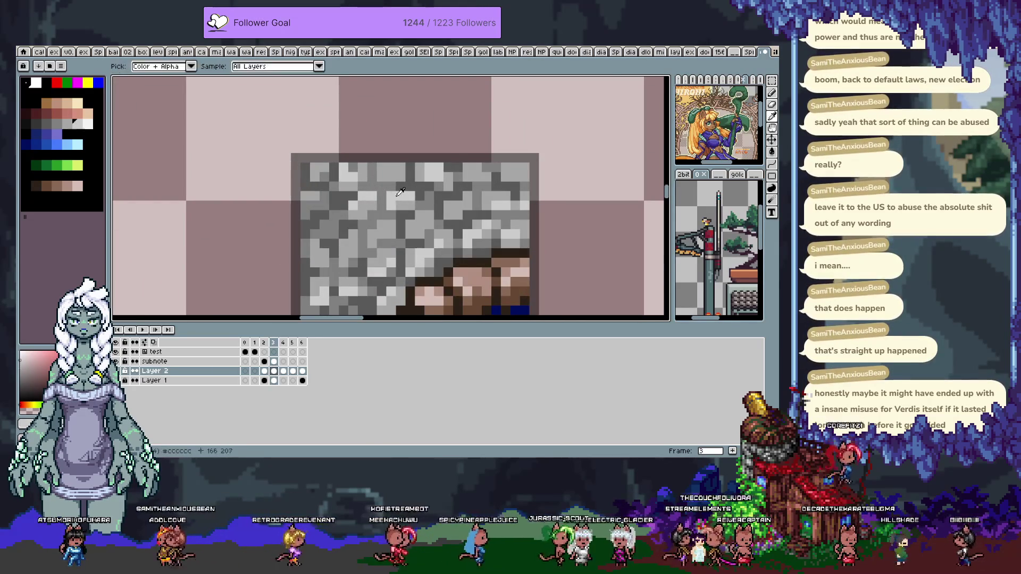
{"action": "scroll", "coordinate": [384, 177], "scroll_direction": "down", "scroll_amount": 3}
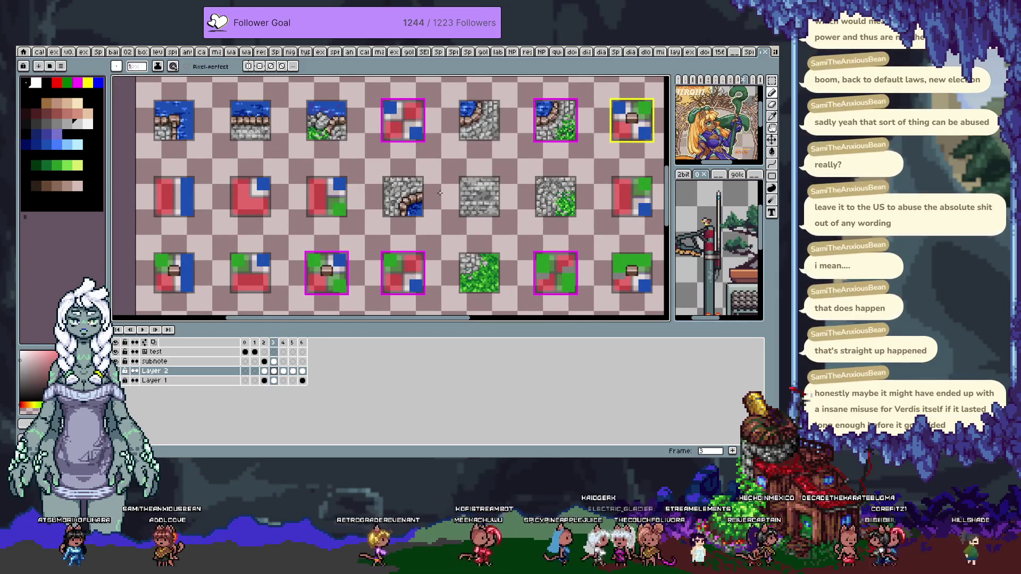
Marquee-select the stone-and-water corner tile on the tile sheet
{"action": "key", "text": "m"}
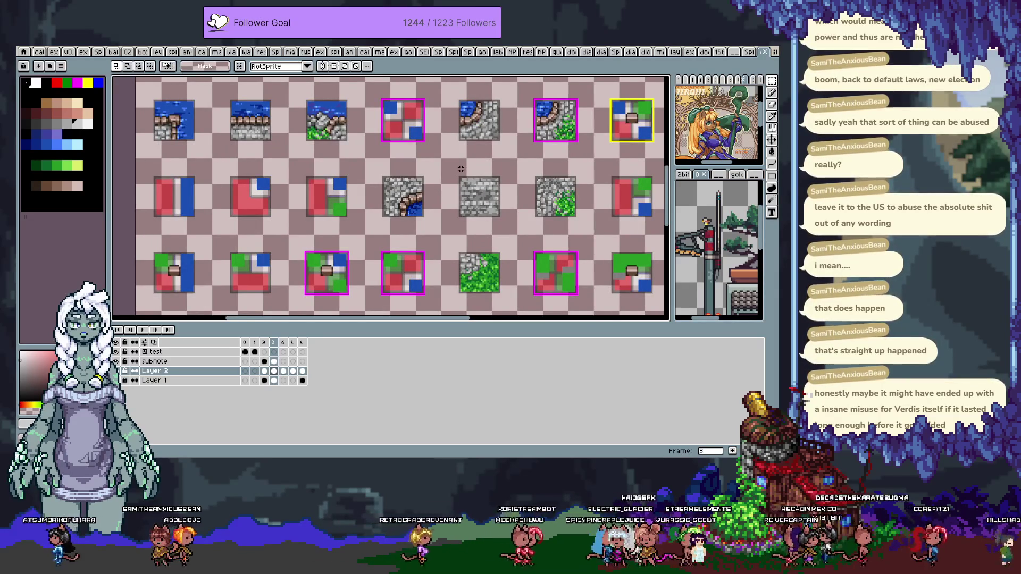
{"action": "scroll", "coordinate": [460, 168], "scroll_direction": "left", "scroll_amount": 2}
{"action": "left_click_drag", "start_coordinate": [411, 171], "coordinate": [469, 221]}
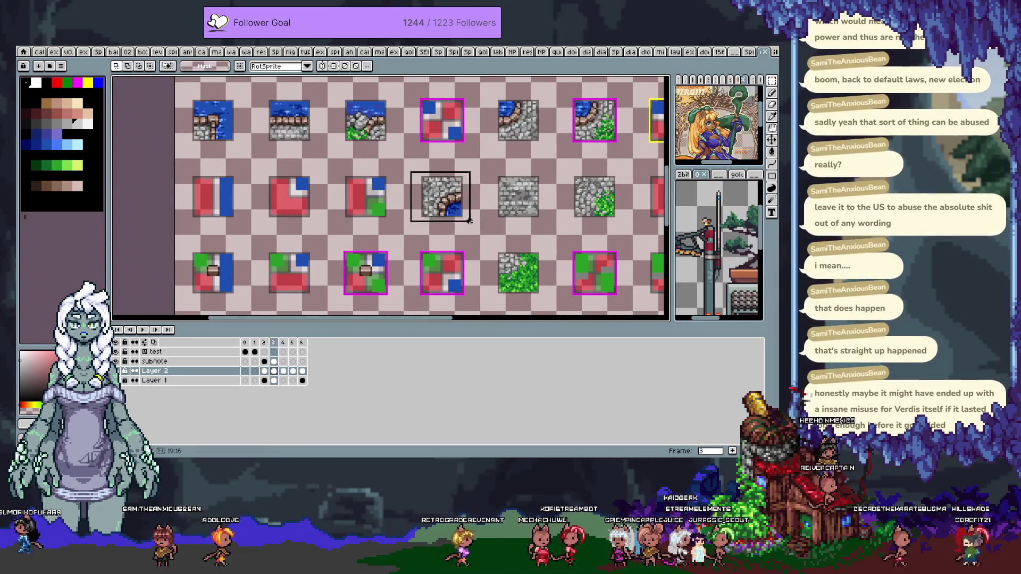
{"action": "left_click", "coordinate": [398, 255]}
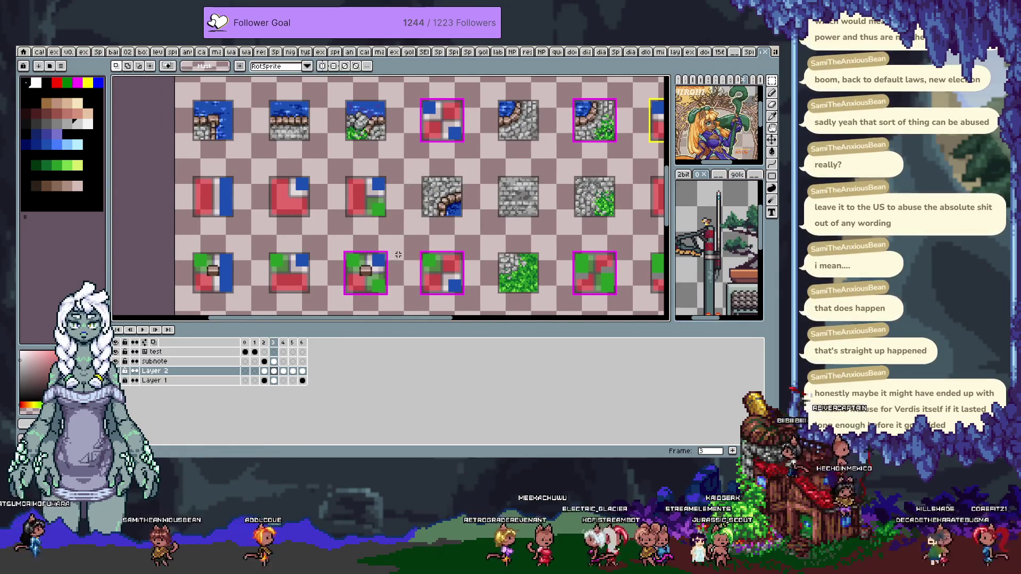
Go to the frame 1 map layout with the tile grid shown
{"action": "key", "text": "Left"}
{"action": "key", "text": "Left"}
{"action": "key", "text": "Right"}
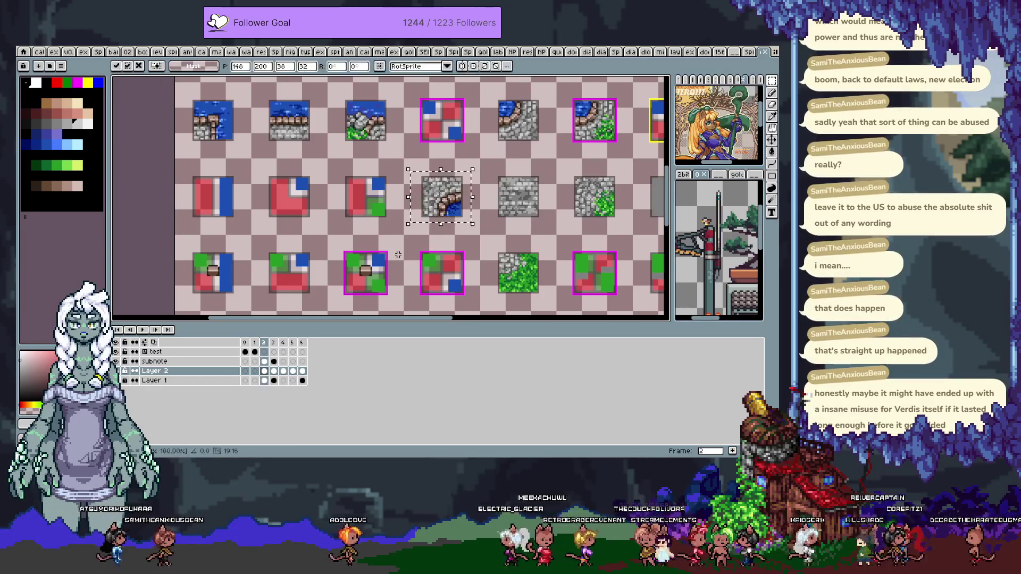
{"action": "key", "text": "Left"}
{"action": "key", "text": "ctrl+apostrophe"}
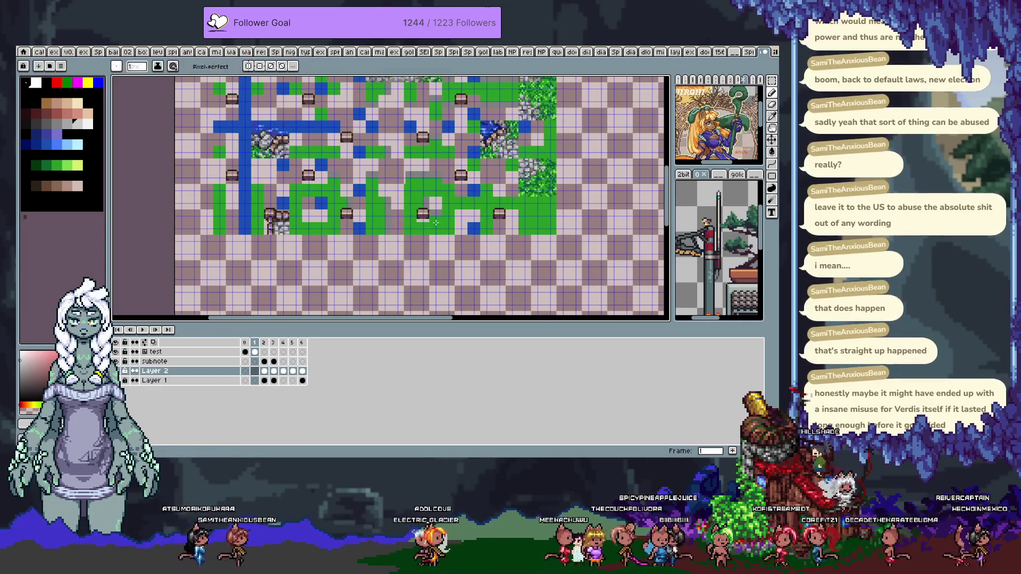
{"action": "scroll", "coordinate": [398, 255], "scroll_direction": "up", "scroll_amount": 2}
{"action": "scroll", "coordinate": [426, 223], "scroll_direction": "up", "scroll_amount": 2}
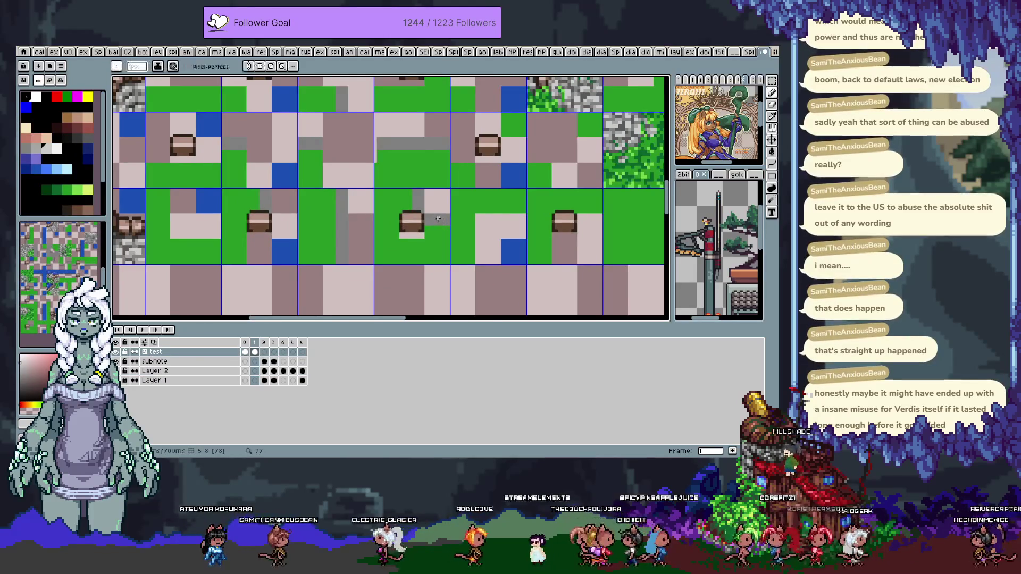
{"action": "key", "text": "Right"}
{"action": "key", "text": "Left"}
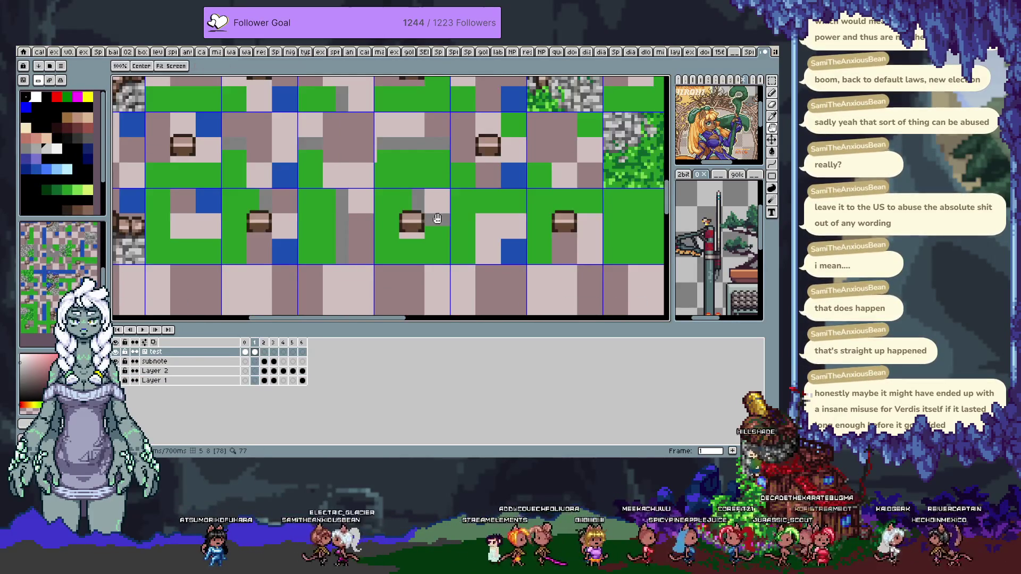
Paste the stone-and-water tile onto the map's stone area, shifted two tiles left
{"action": "left_click_drag", "start_coordinate": [437, 218], "coordinate": [521, 339]}
{"action": "key", "text": "ctrl+v"}
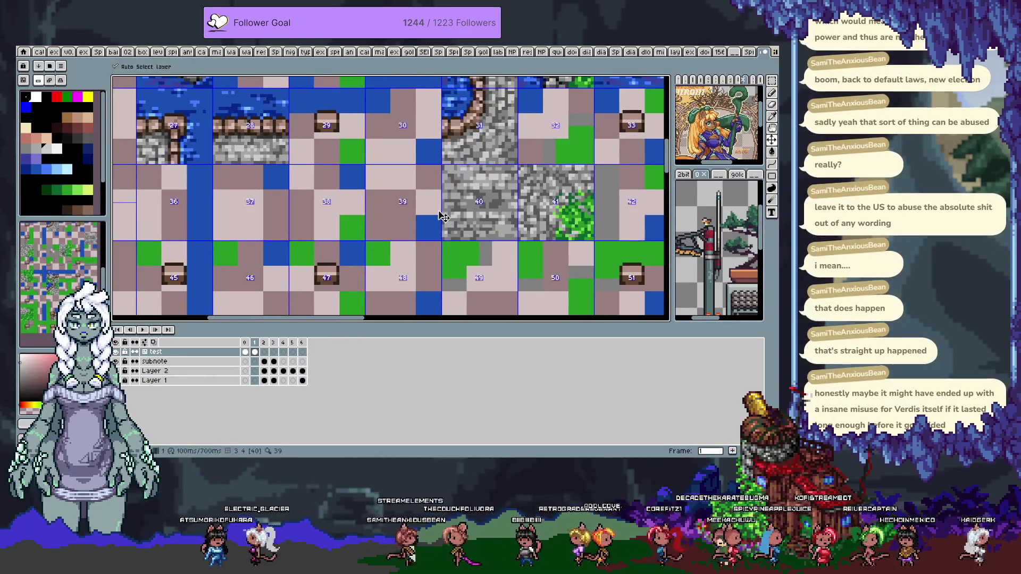
{"action": "key", "text": "Left"}
{"action": "key", "text": "Left"}
{"action": "key", "text": "Left"}
{"action": "key", "text": "Left"}
{"action": "key", "text": "Left"}
{"action": "key", "text": "Left"}
{"action": "key", "text": "Left"}
{"action": "key", "text": "Left"}
{"action": "key", "text": "Left"}
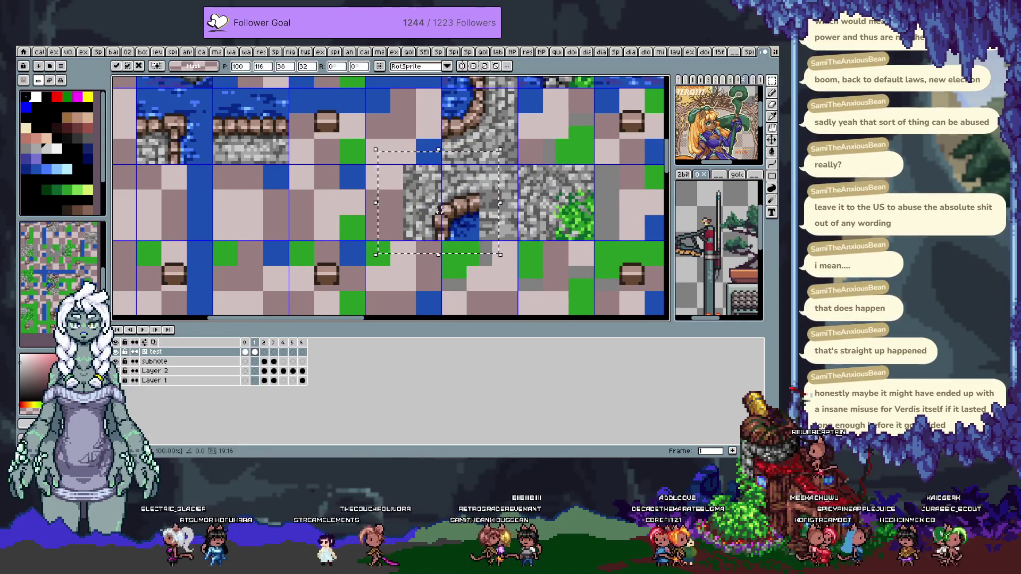
{"action": "key", "text": "Left"}
{"action": "key", "text": "Left"}
{"action": "key", "text": "Left"}
{"action": "key", "text": "Left"}
{"action": "key", "text": "Left"}
{"action": "key", "text": "Left"}
{"action": "key", "text": "Left"}
{"action": "key", "text": "Left"}
{"action": "key", "text": "Left"}
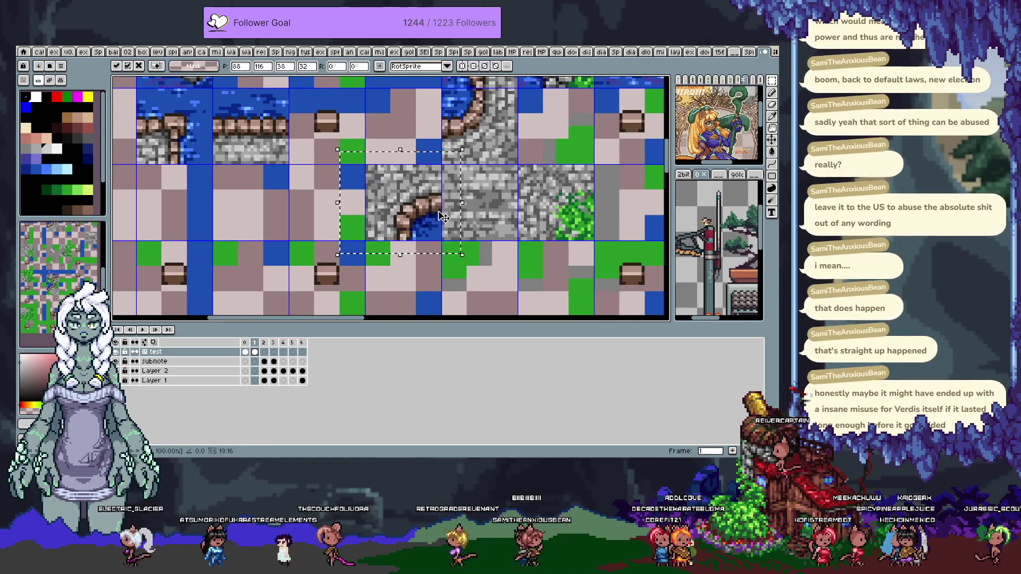
{"action": "key", "text": "Return"}
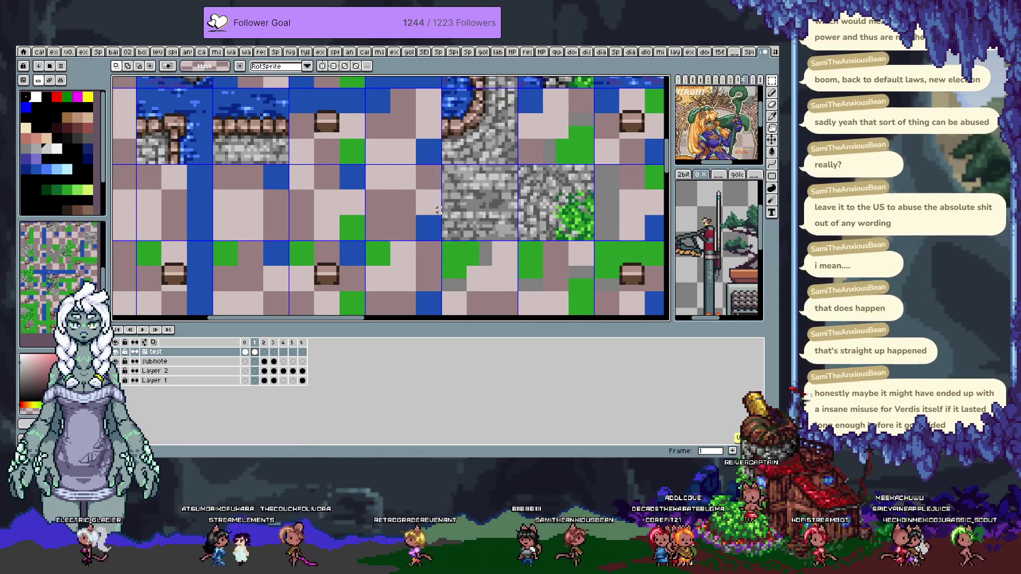
Step through the frames back to the island map
{"action": "key", "text": "Right"}
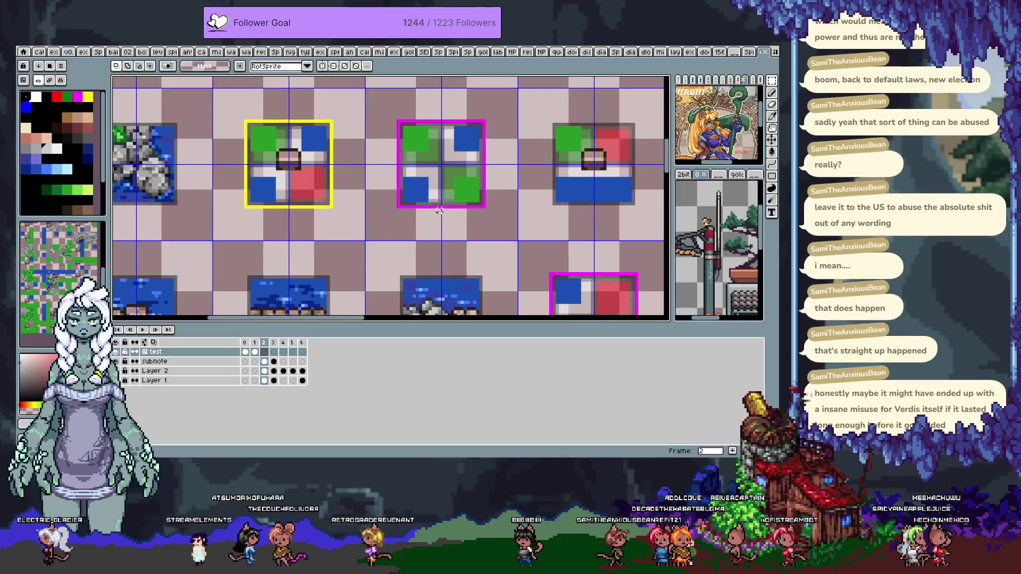
{"action": "scroll", "coordinate": [439, 211], "scroll_direction": "down", "scroll_amount": 3}
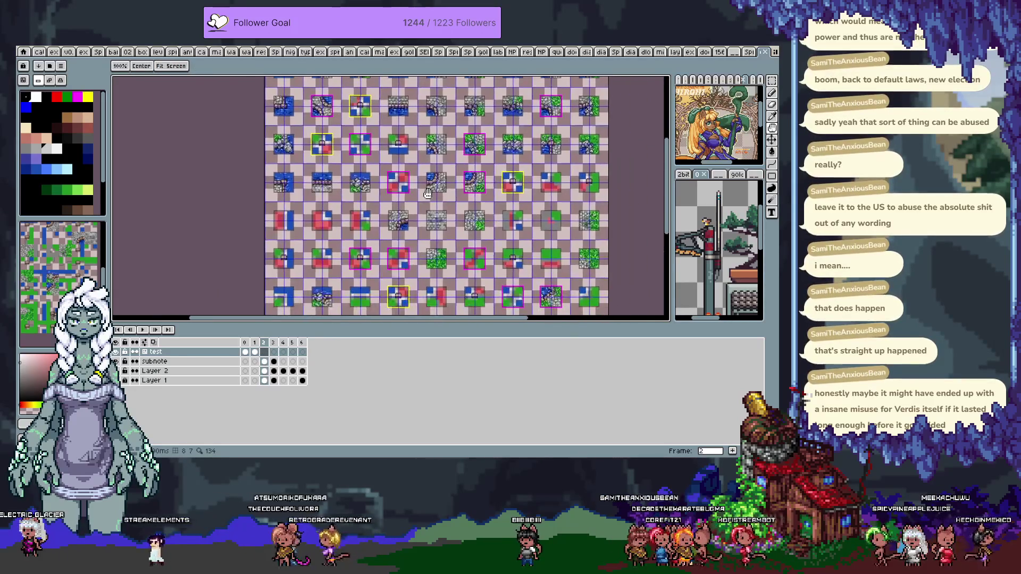
{"action": "scroll", "coordinate": [409, 200], "scroll_direction": "up", "scroll_amount": 1}
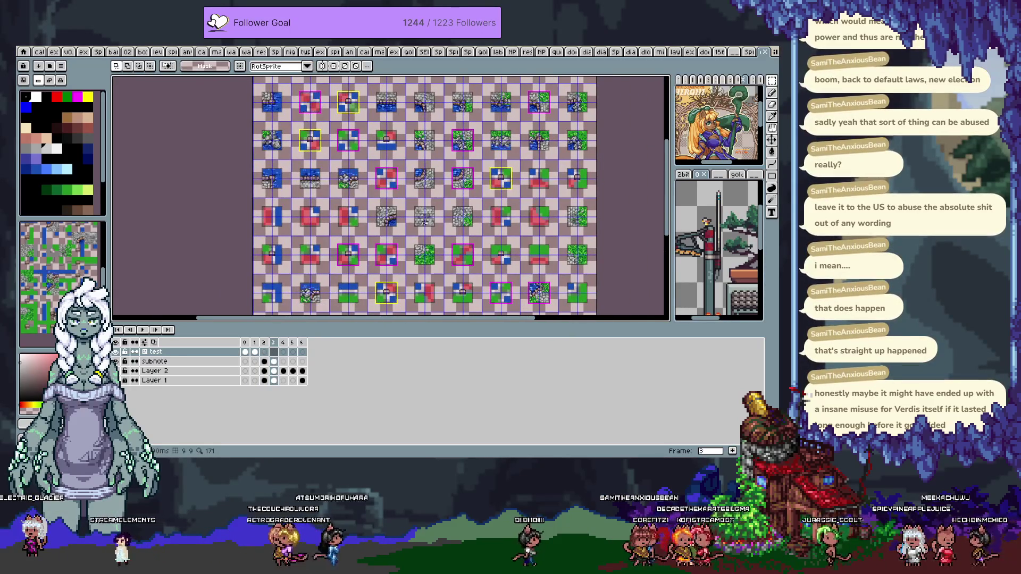
{"action": "key", "text": "Right"}
{"action": "key", "text": "Right"}
{"action": "key", "text": "Right"}
{"action": "key", "text": "Right"}
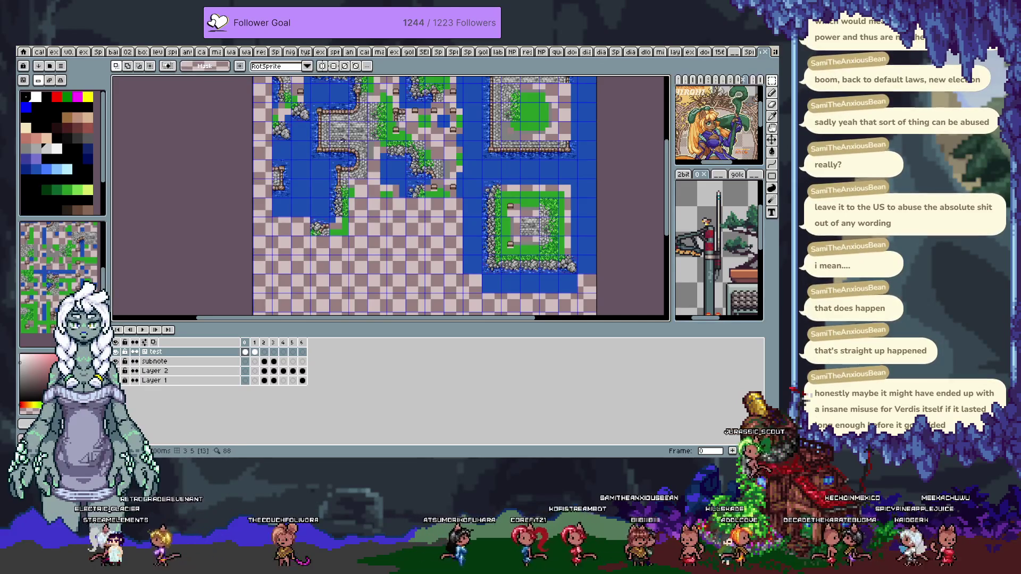
{"action": "scroll", "coordinate": [343, 141], "scroll_direction": "up", "scroll_amount": 3}
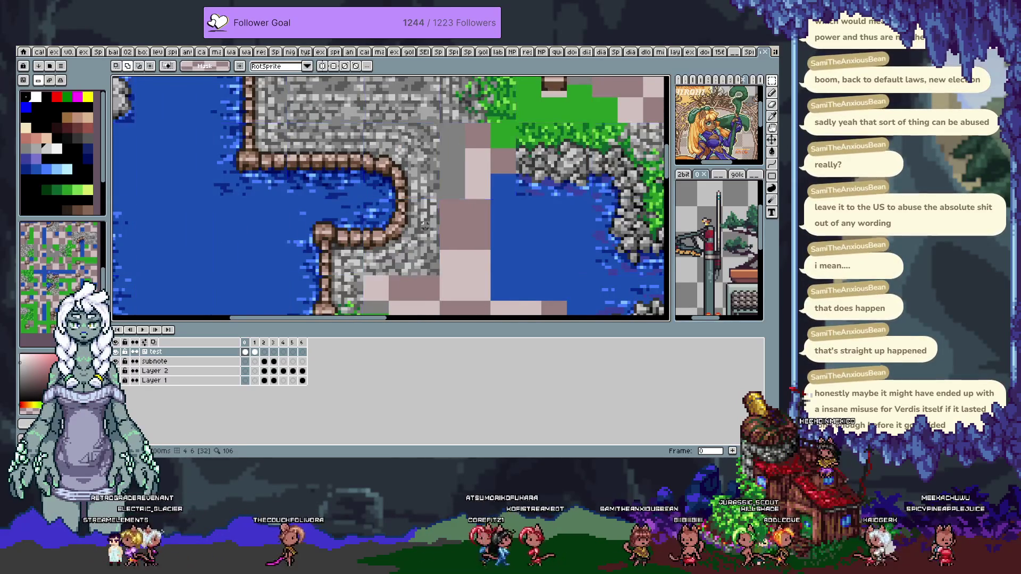
{"action": "scroll", "coordinate": [426, 225], "scroll_direction": "down", "scroll_amount": 1}
{"action": "scroll", "coordinate": [426, 221], "scroll_direction": "down", "scroll_amount": 1}
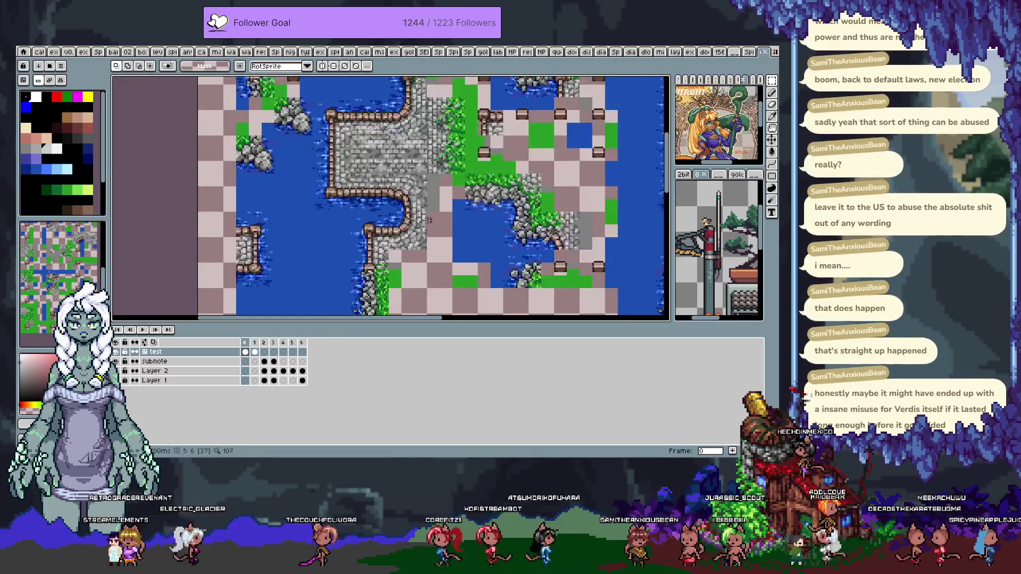
{"action": "key", "text": "h"}
{"action": "mouse_move", "coordinate": [412, 101]}
{"action": "left_mouse_down"}
{"action": "mouse_move", "coordinate": [405, 197]}
{"action": "mouse_move", "coordinate": [260, 117]}
{"action": "left_mouse_up"}
{"action": "left_click_drag", "start_coordinate": [590, 303], "coordinate": [453, 227]}
{"action": "scroll", "coordinate": [453, 226], "scroll_direction": "up", "scroll_amount": 4}
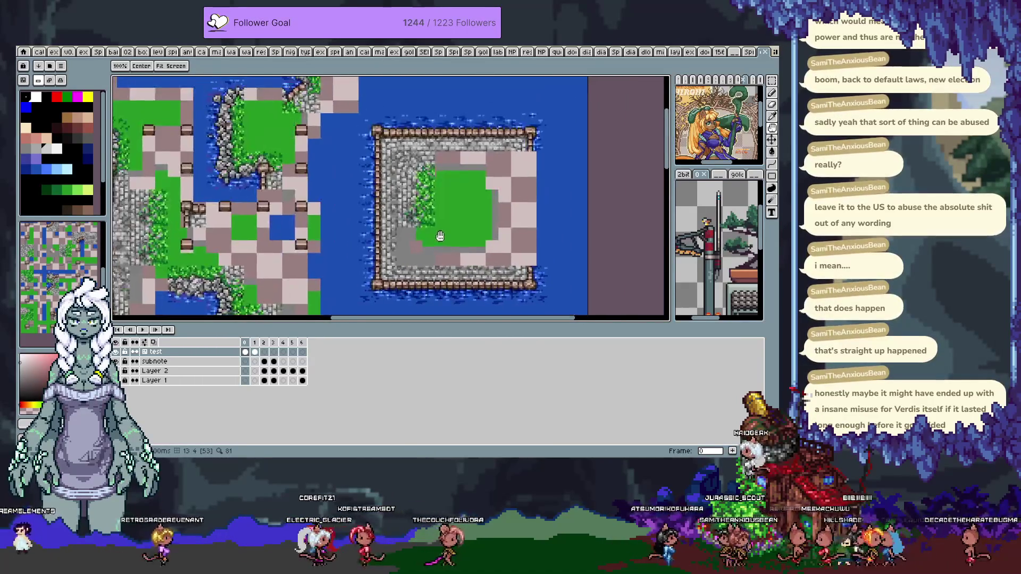
{"action": "scroll", "coordinate": [440, 236], "scroll_direction": "up", "scroll_amount": 1}
{"action": "scroll", "coordinate": [404, 223], "scroll_direction": "left", "scroll_amount": 3}
{"action": "scroll", "coordinate": [287, 202], "scroll_direction": "up", "scroll_amount": 2}
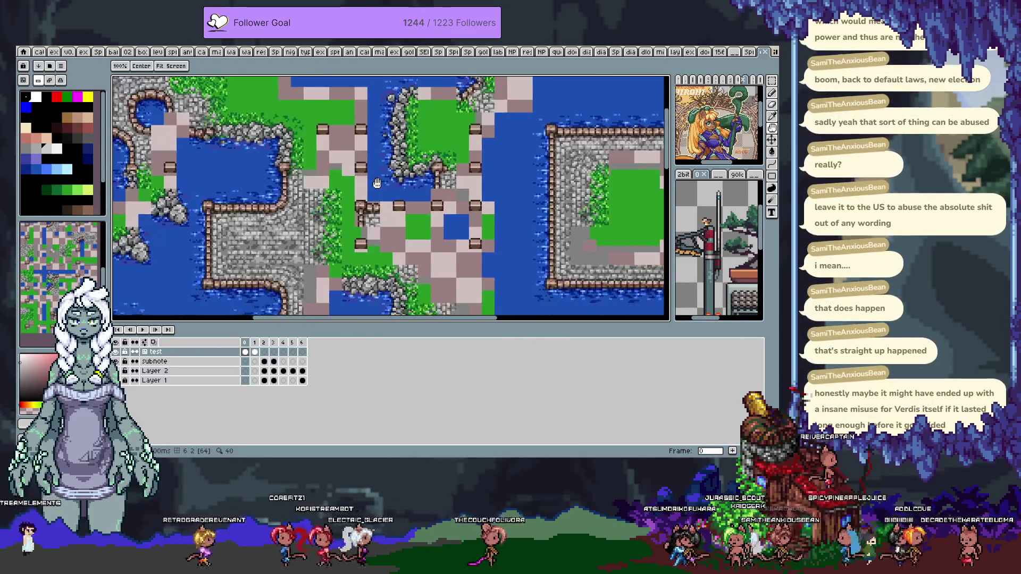
{"action": "scroll", "coordinate": [369, 224], "scroll_direction": "up", "scroll_amount": 1}
{"action": "left_click_drag", "start_coordinate": [369, 223], "coordinate": [379, 282]}
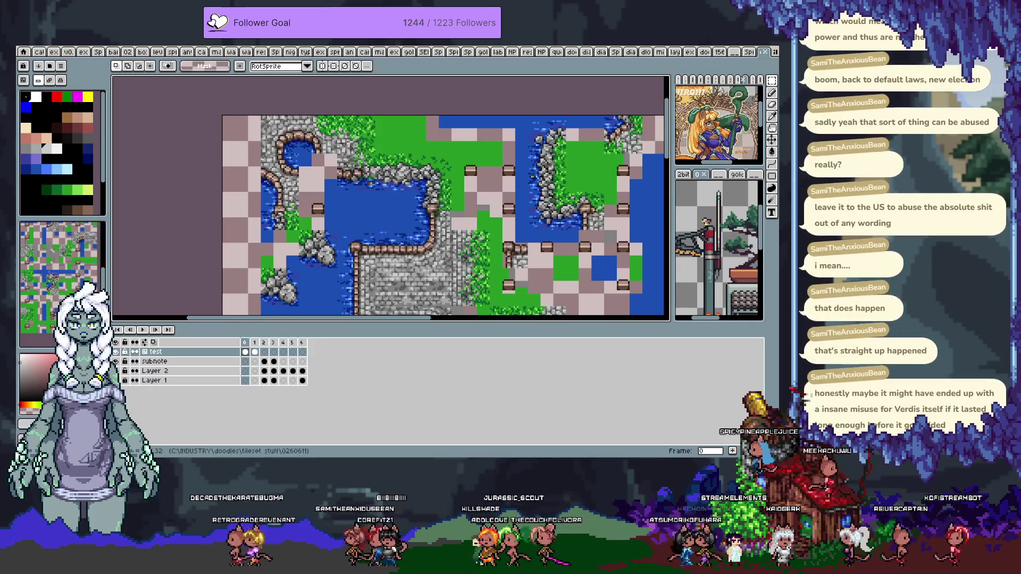
{"action": "left_click_drag", "start_coordinate": [610, 219], "coordinate": [488, 213]}
Hide the timeline with Tab and pan the map's top-left corner into view
{"action": "key", "text": "Tab"}
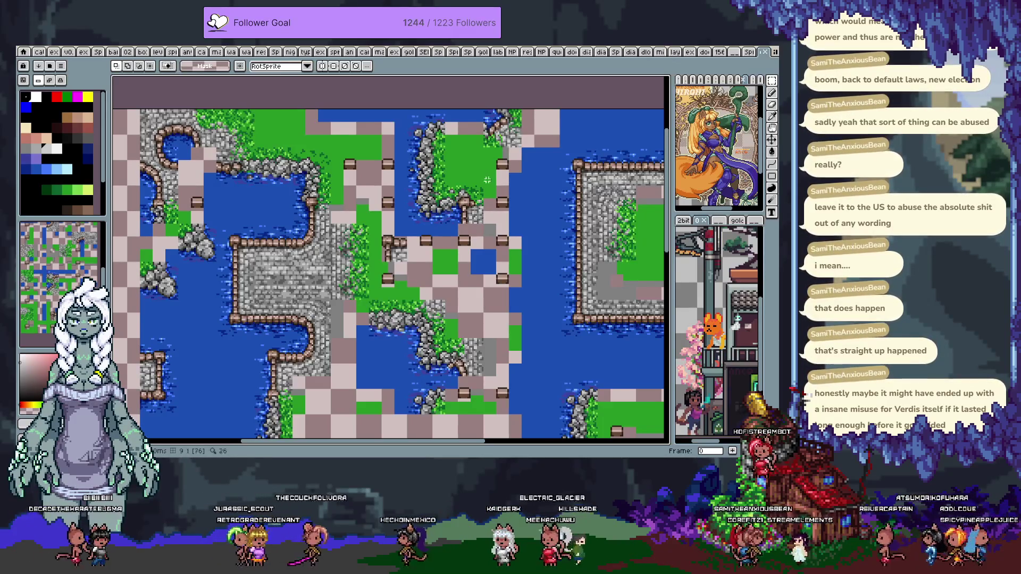
{"action": "left_click_drag", "start_coordinate": [380, 234], "coordinate": [428, 218]}
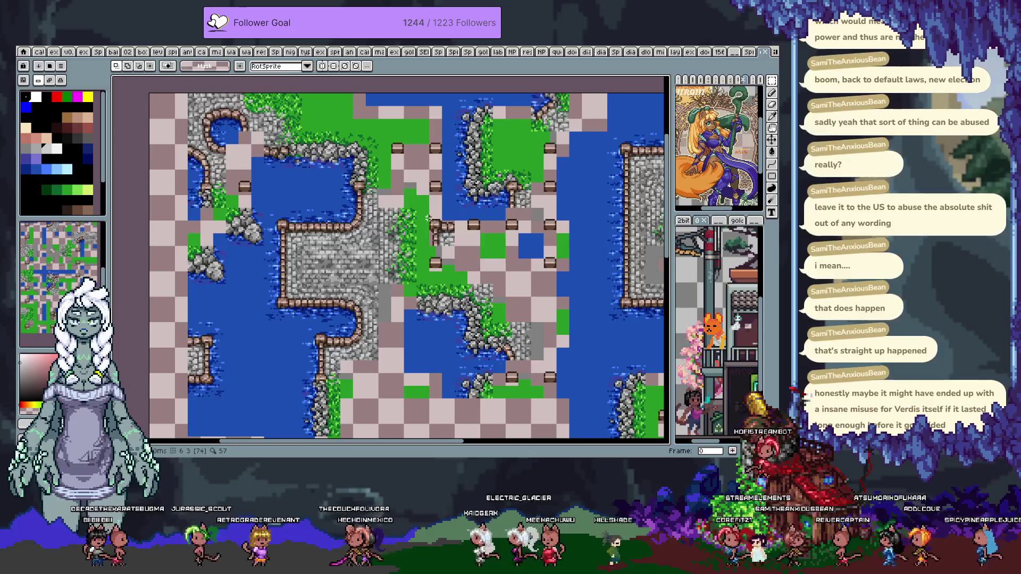
On frame 3, copy the mossy stone-and-grass tile into the neighbouring placeholder slot
{"action": "key", "text": "Right"}
{"action": "key", "text": "Right"}
{"action": "key", "text": "Right"}
{"action": "key", "text": "Right"}
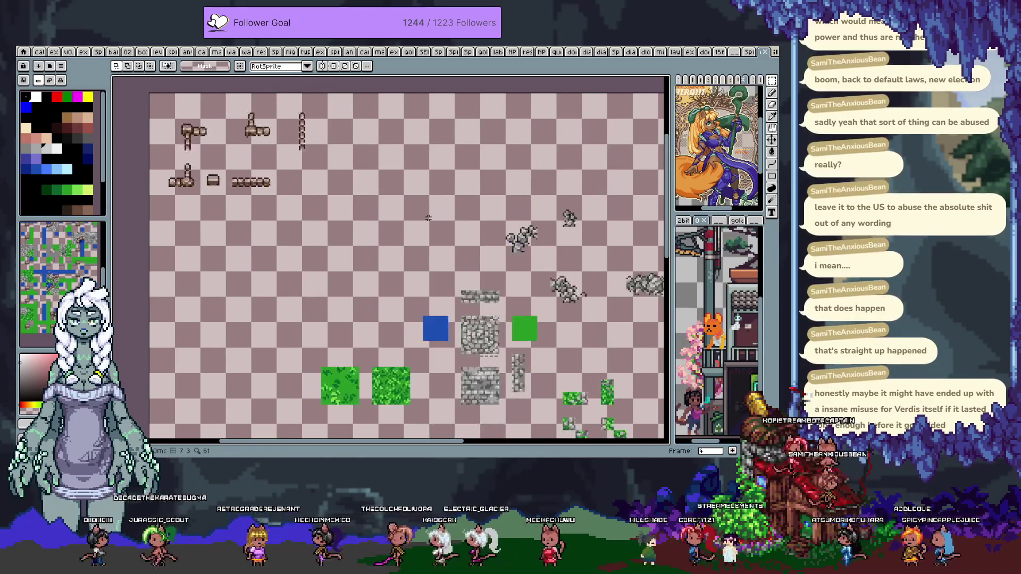
{"action": "key", "text": "Left"}
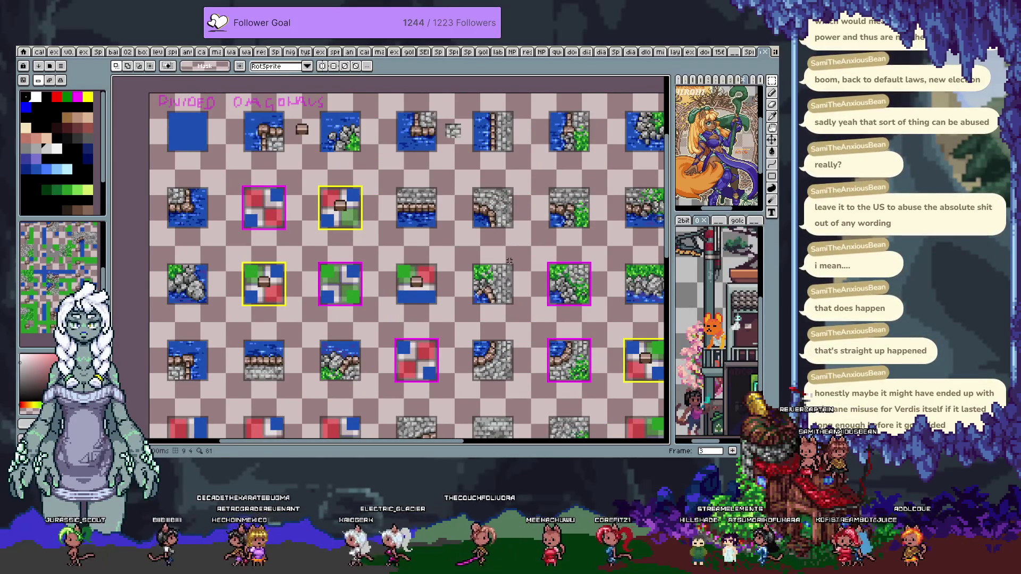
{"action": "scroll", "coordinate": [509, 259], "scroll_direction": "up", "scroll_amount": 3}
{"action": "scroll", "coordinate": [478, 256], "scroll_direction": "up", "scroll_amount": 2}
{"action": "mouse_move", "coordinate": [479, 256]}
{"action": "left_mouse_down"}
{"action": "mouse_move", "coordinate": [406, 244]}
{"action": "mouse_move", "coordinate": [429, 280]}
{"action": "left_mouse_up"}
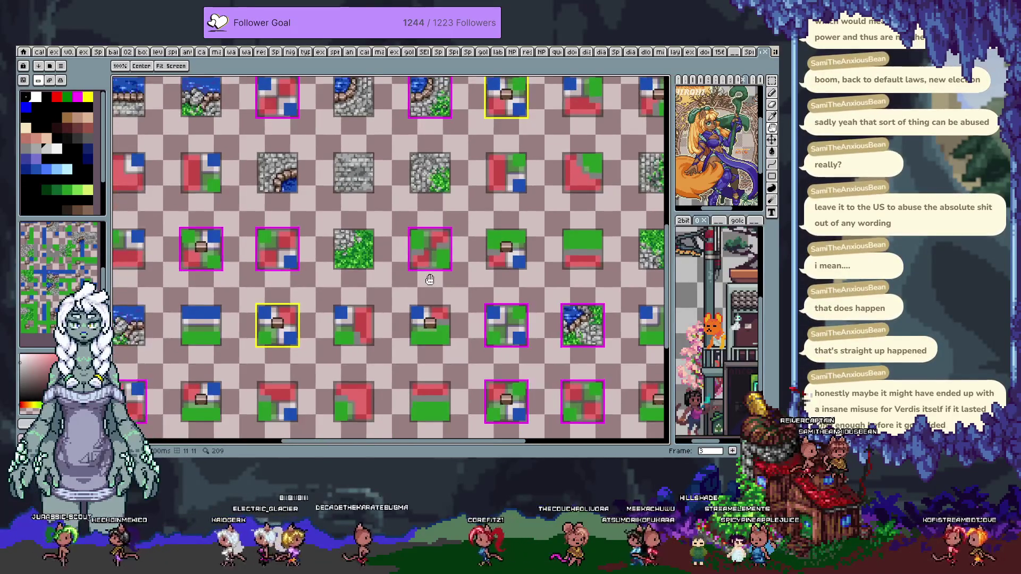
{"action": "key", "text": "m"}
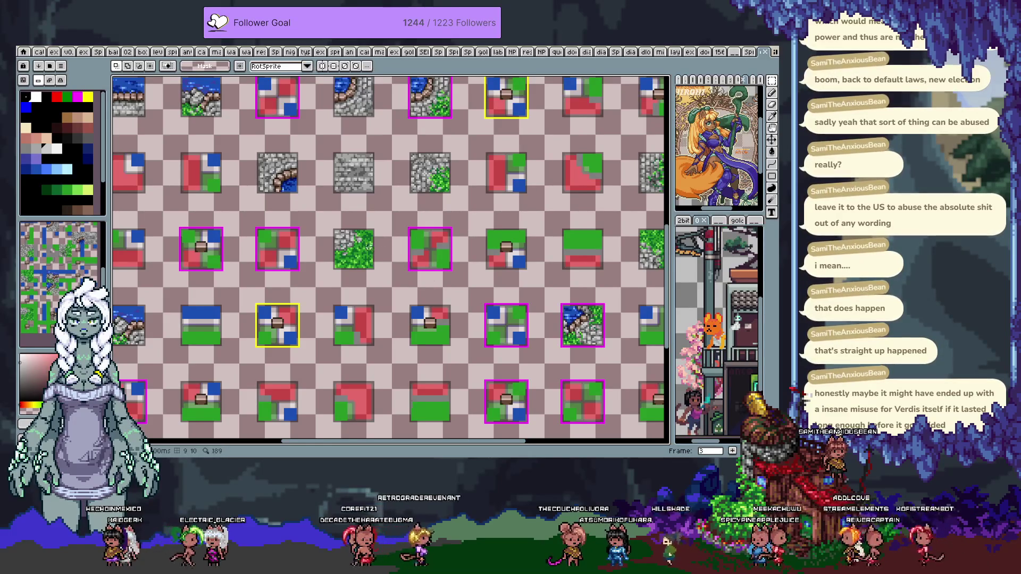
{"action": "scroll", "coordinate": [375, 252], "scroll_direction": "up", "scroll_amount": 2}
{"action": "left_click_drag", "start_coordinate": [311, 220], "coordinate": [367, 279]}
{"action": "key", "text": "ctrl+d"}
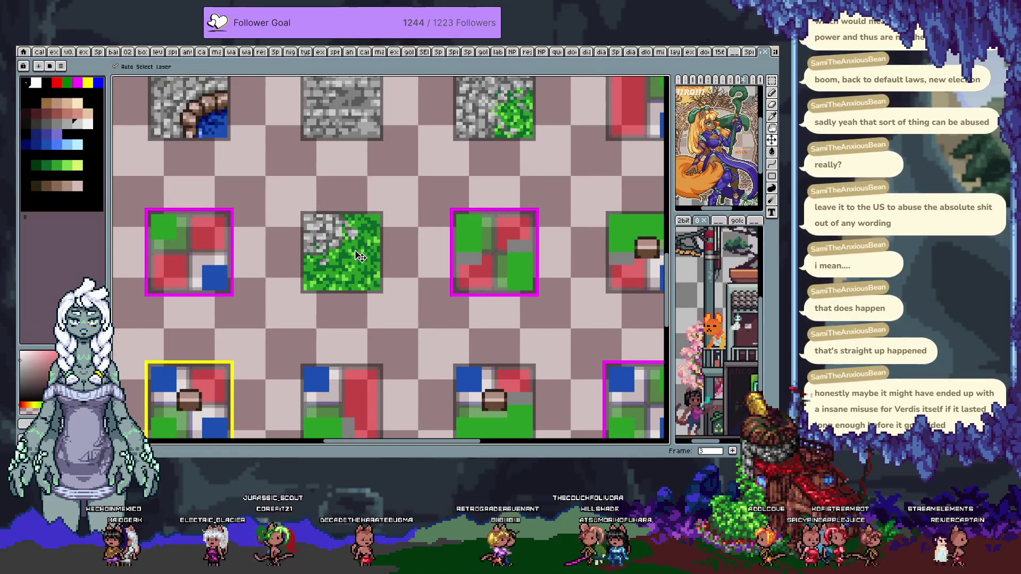
{"action": "mouse_move", "coordinate": [362, 270]}
{"action": "left_mouse_down"}
{"action": "mouse_move", "coordinate": [326, 242]}
{"action": "mouse_move", "coordinate": [474, 226]}
{"action": "left_mouse_up"}
{"action": "key", "text": "Return"}
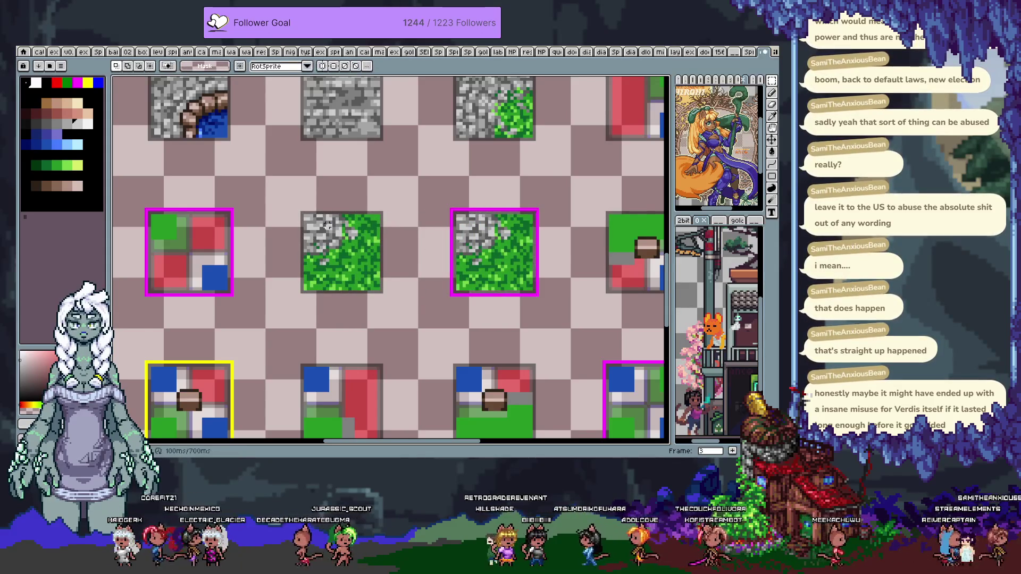
{"action": "scroll", "coordinate": [343, 197], "scroll_direction": "down", "scroll_amount": 2}
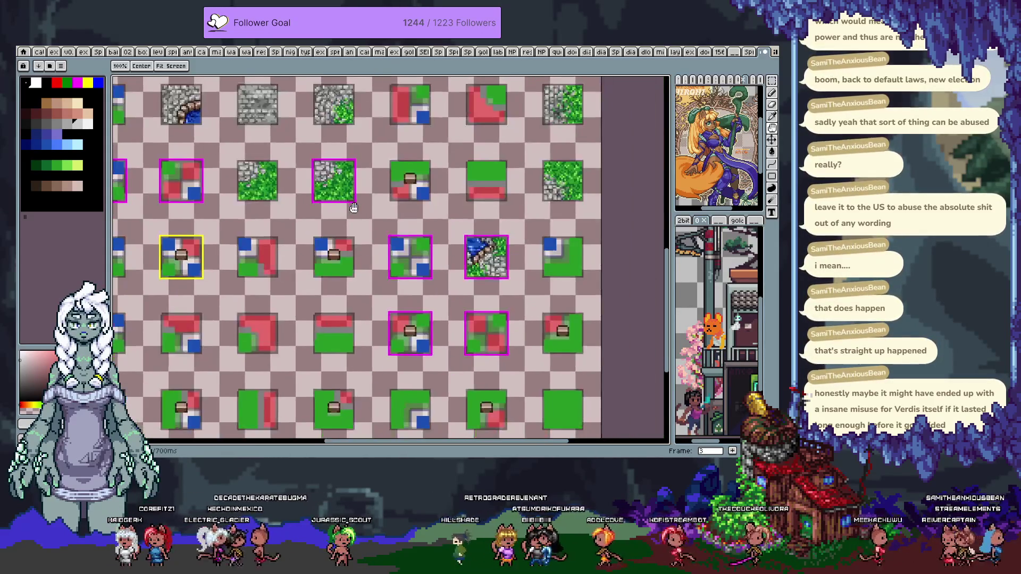
Stretch the selected cobblestone area leftward and paint green grass over the lower-left stones
{"action": "scroll", "coordinate": [591, 319], "scroll_direction": "up", "scroll_amount": 2}
{"action": "scroll", "coordinate": [532, 298], "scroll_direction": "up", "scroll_amount": 2}
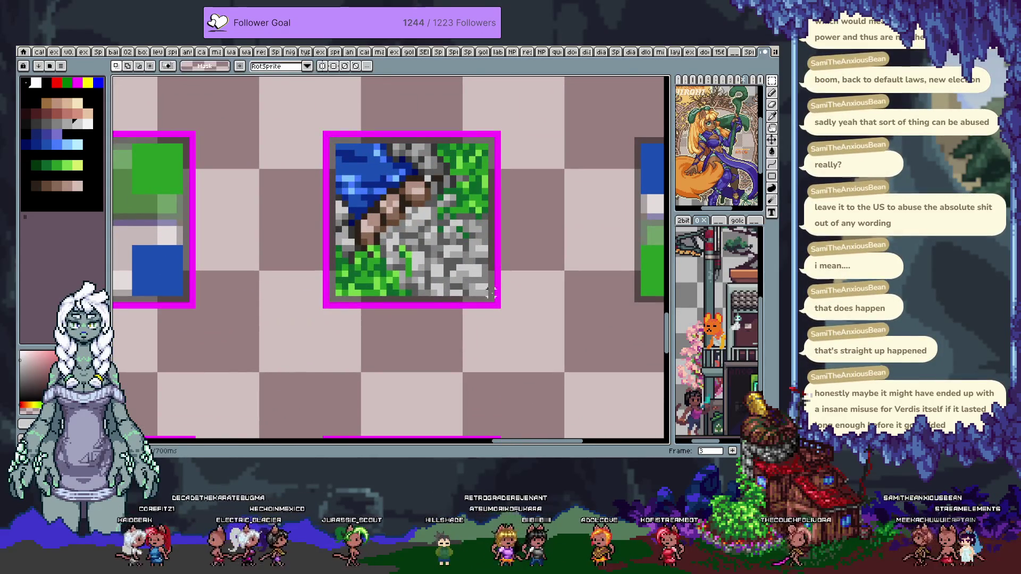
{"action": "left_click_drag", "start_coordinate": [440, 192], "coordinate": [436, 192]}
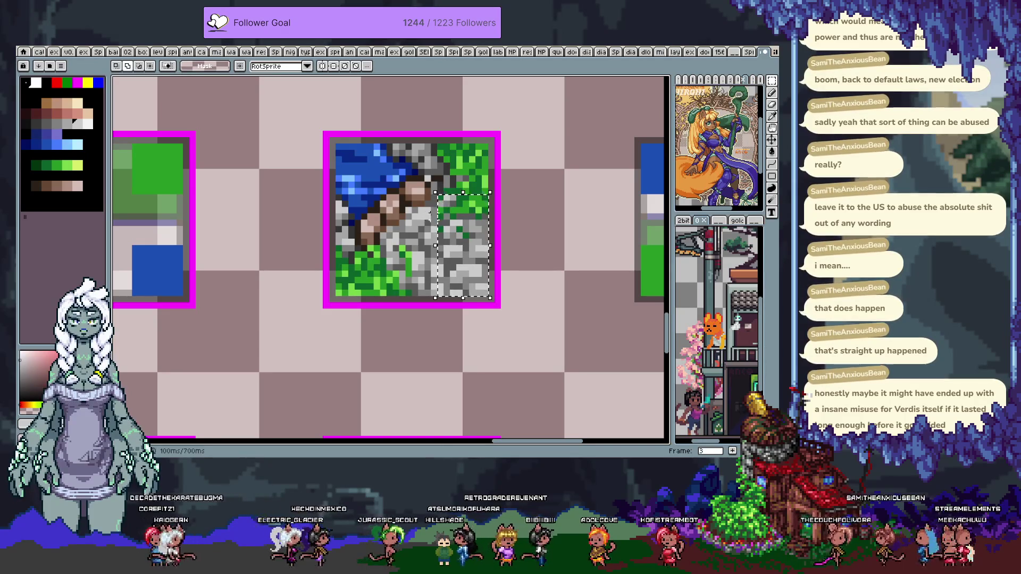
{"action": "left_click_drag", "start_coordinate": [426, 299], "coordinate": [382, 296]}
{"action": "left_click", "coordinate": [418, 257]}
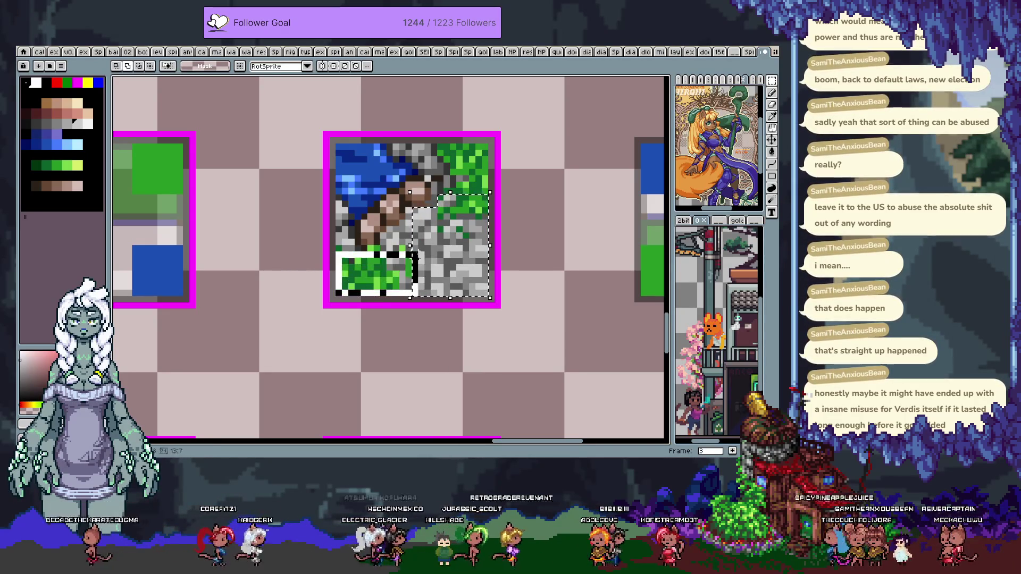
{"action": "left_click_drag", "start_coordinate": [409, 245], "coordinate": [333, 245]}
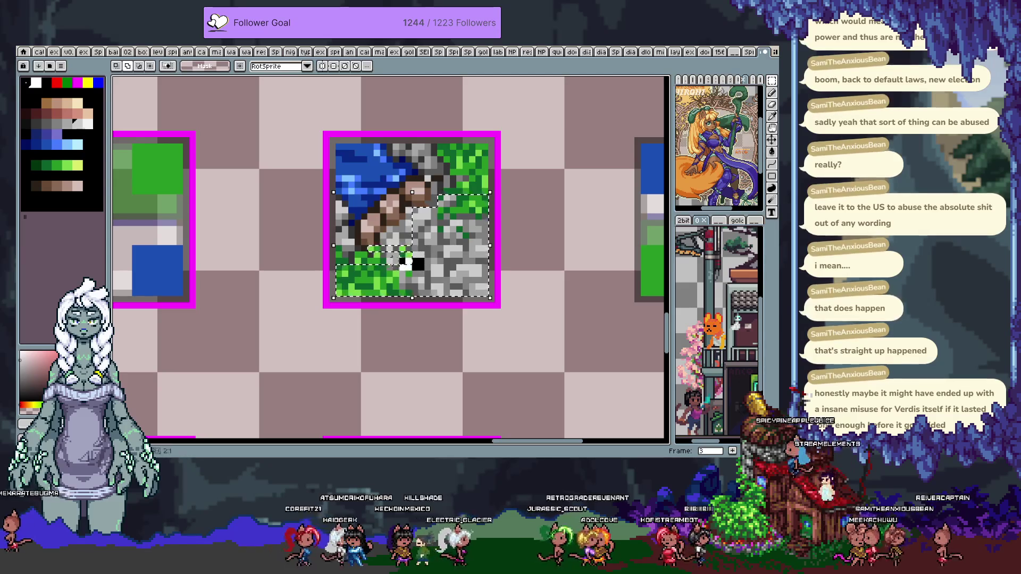
{"action": "left_click_drag", "start_coordinate": [406, 257], "coordinate": [370, 249]}
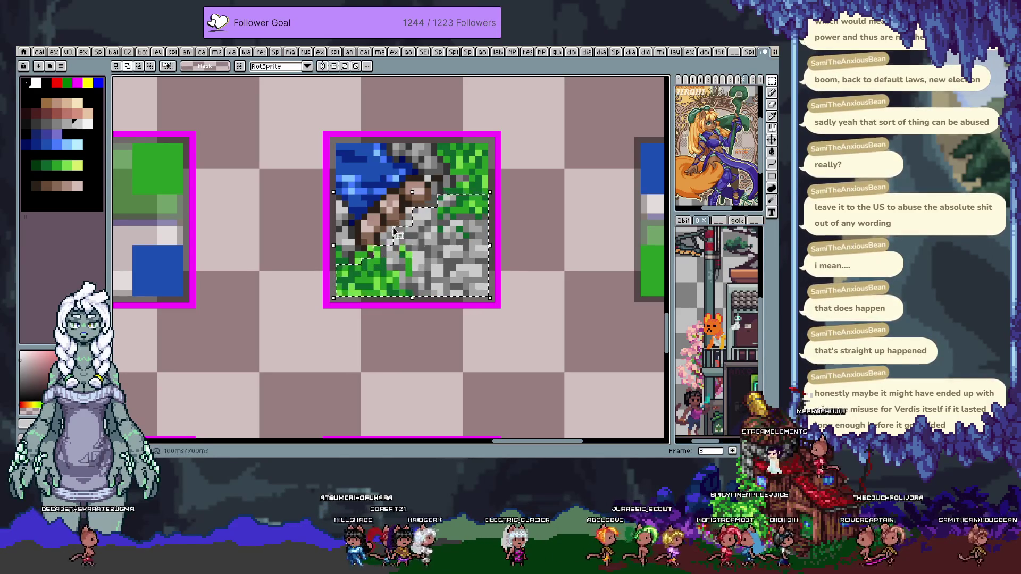
{"action": "key", "text": "h"}
{"action": "left_click_drag", "start_coordinate": [441, 211], "coordinate": [433, 246]}
{"action": "key", "text": "m"}
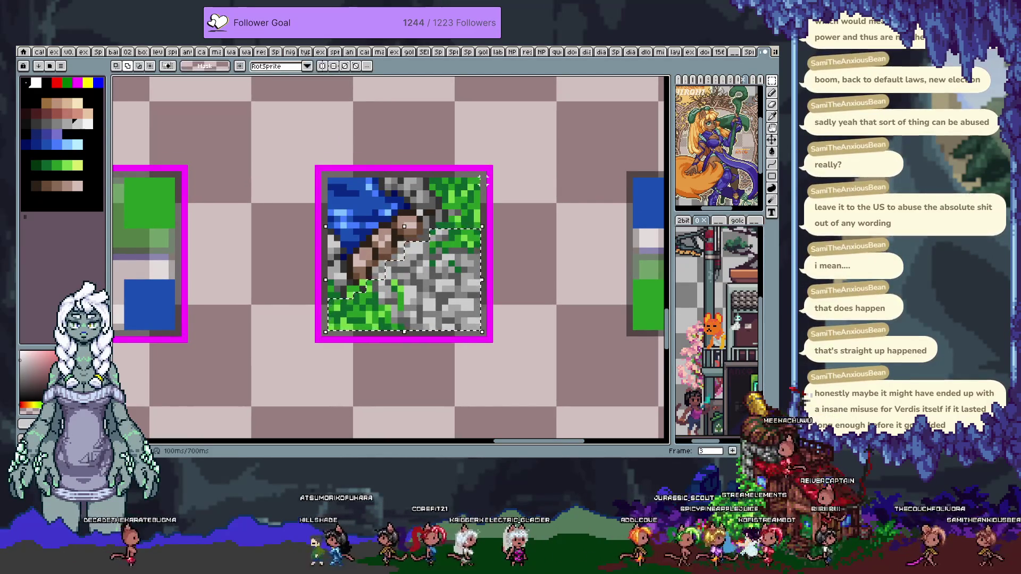
{"action": "scroll", "coordinate": [442, 250], "scroll_direction": "down", "scroll_amount": 3}
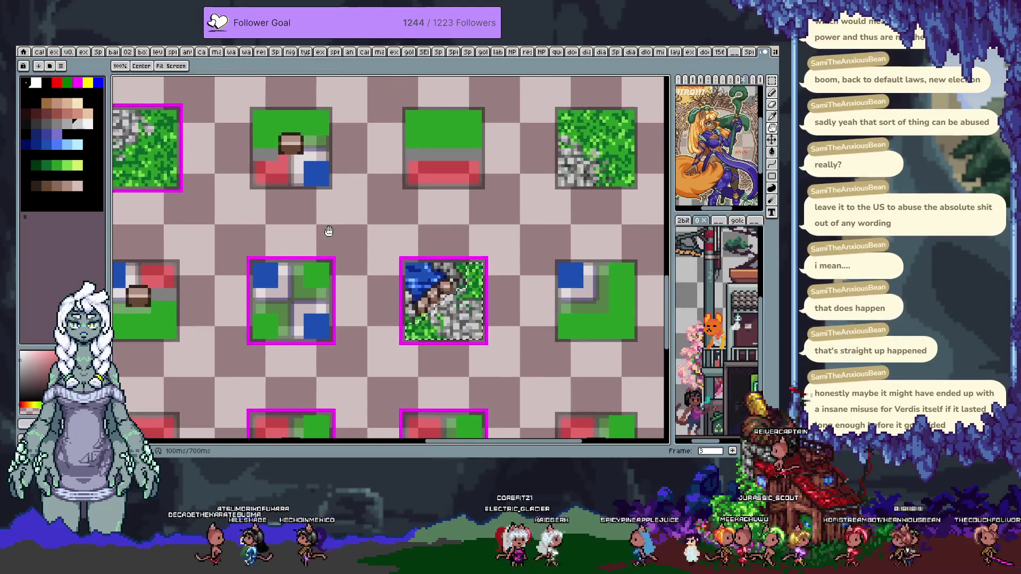
Undo the last selection, shift it up-left onto another tile, then deselect
{"action": "left_click_drag", "start_coordinate": [326, 231], "coordinate": [453, 276]}
{"action": "scroll", "coordinate": [440, 262], "scroll_direction": "down", "scroll_amount": 2}
{"action": "key", "text": "ctrl+z"}
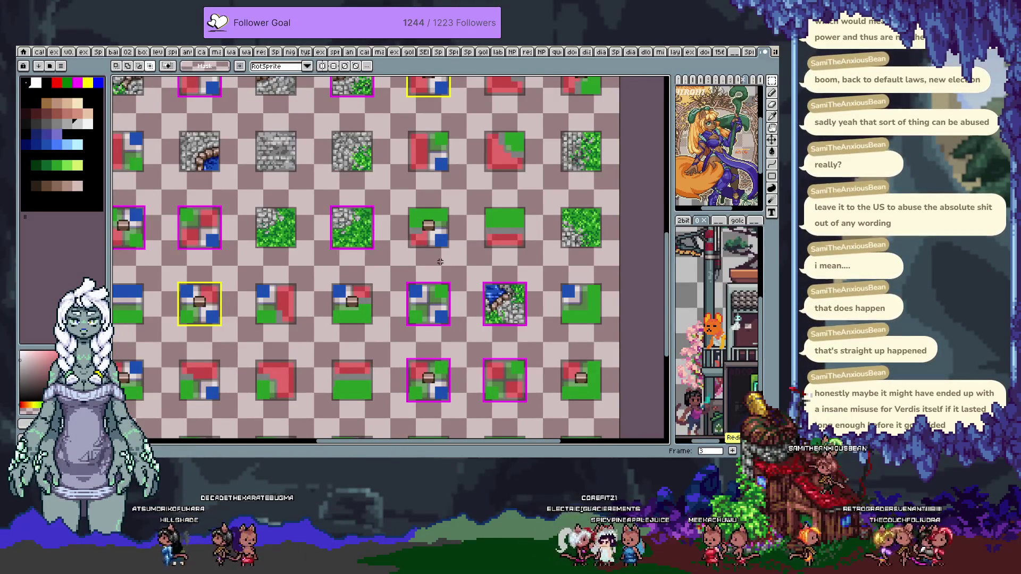
{"action": "key", "text": "Up"}
{"action": "key", "text": "Left"}
{"action": "key", "text": "Up"}
{"action": "key", "text": "Left"}
{"action": "key", "text": "Up"}
{"action": "key", "text": "Left"}
{"action": "key", "text": "Up"}
{"action": "key", "text": "Left"}
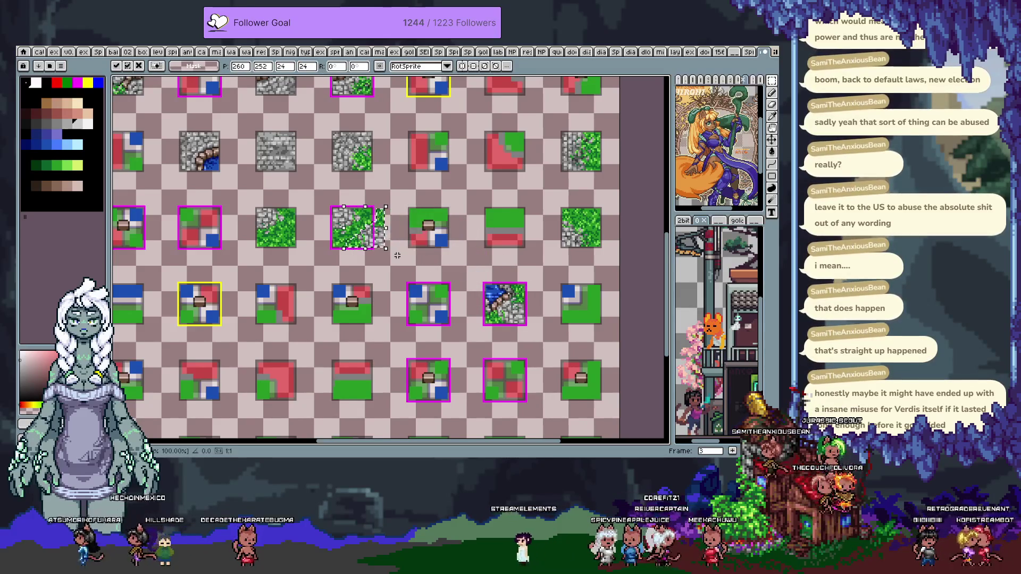
{"action": "key", "text": "ctrl+d"}
{"action": "scroll", "coordinate": [359, 196], "scroll_direction": "up", "scroll_amount": 1}
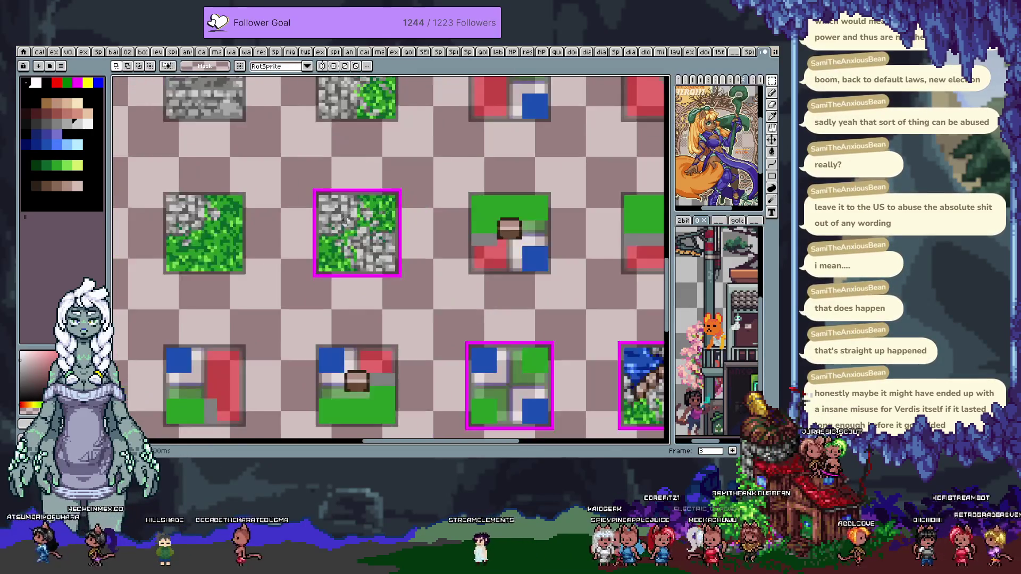
{"action": "scroll", "coordinate": [356, 199], "scroll_direction": "up", "scroll_amount": 1}
{"action": "scroll", "coordinate": [354, 204], "scroll_direction": "up", "scroll_amount": 1}
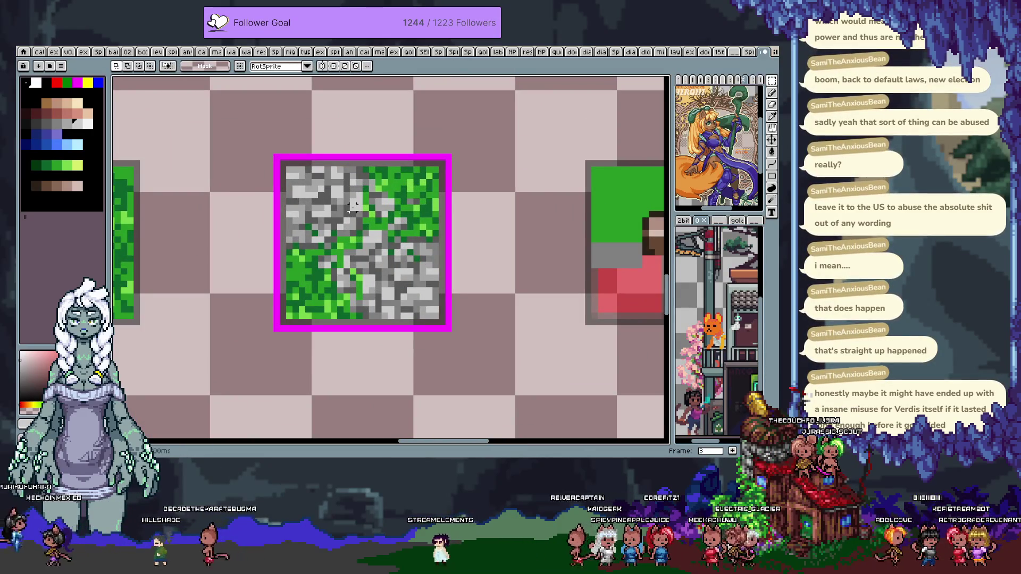
Paint with dark green, the mossy tile colour and the #cccccc stone grey
{"action": "key", "text": "b"}
{"action": "left_click", "coordinate": [348, 260], "text": "alt"}
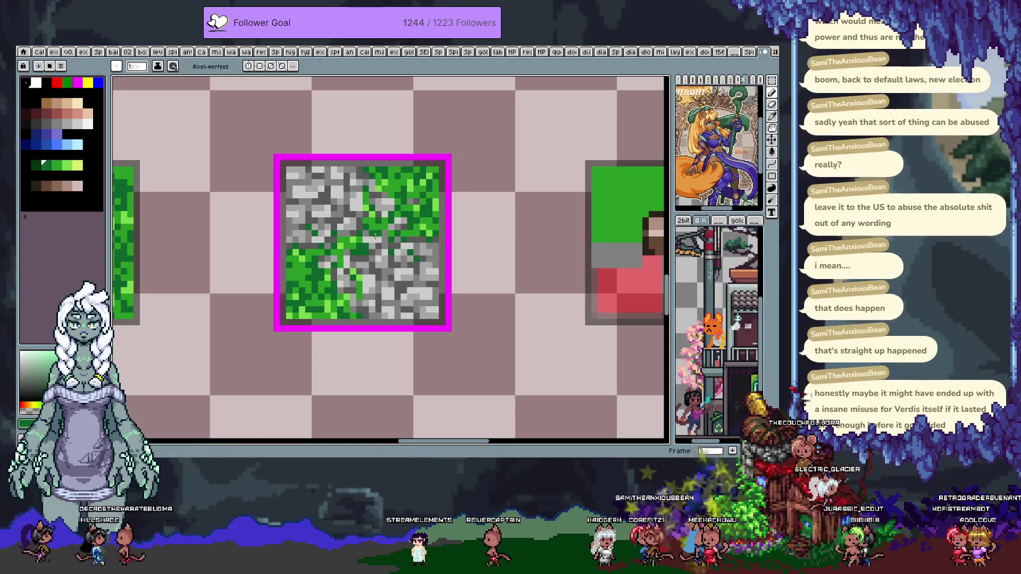
{"action": "key", "text": "alt"}
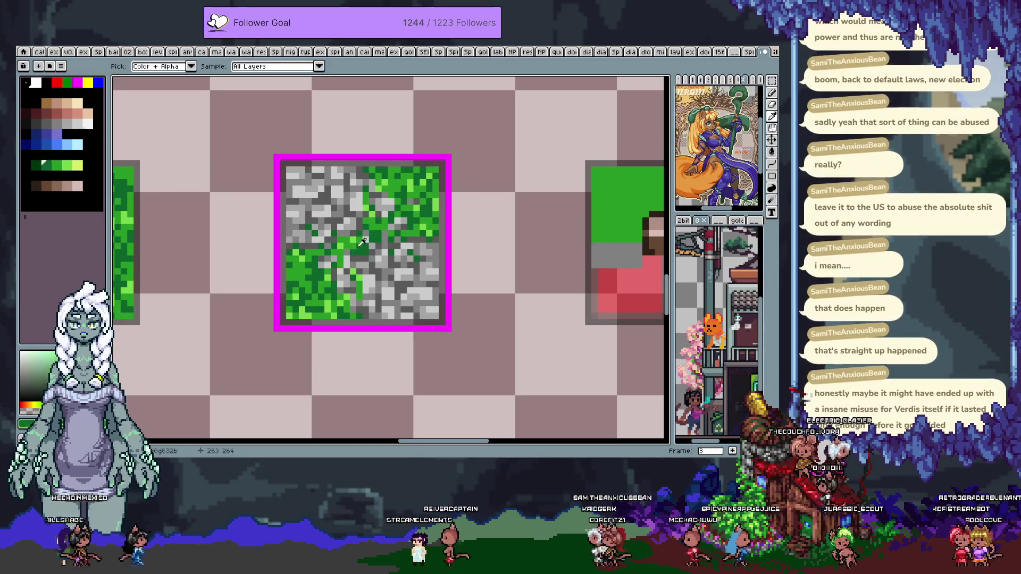
{"action": "left_click", "coordinate": [381, 223], "text": "alt"}
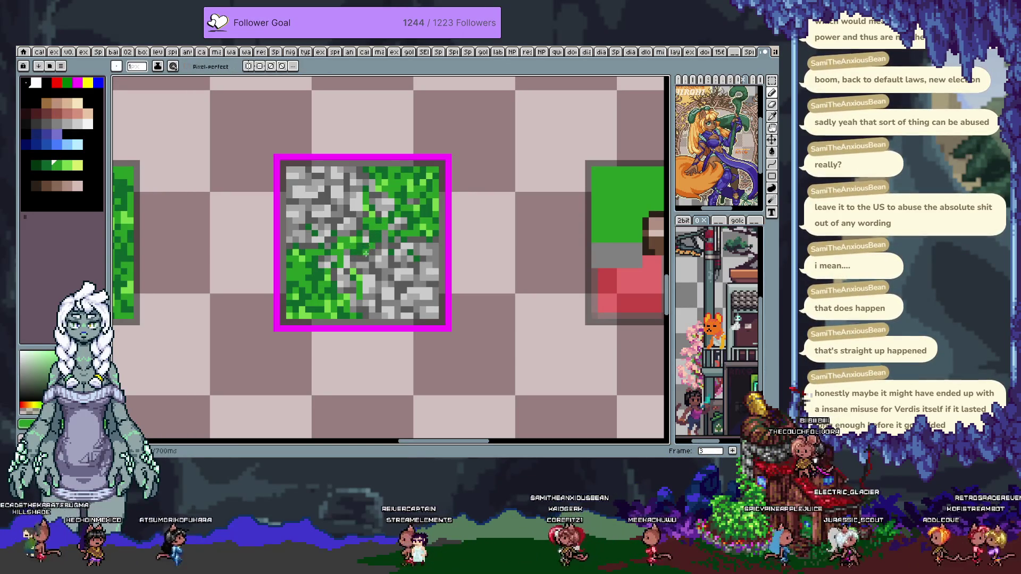
{"action": "key", "text": "alt"}
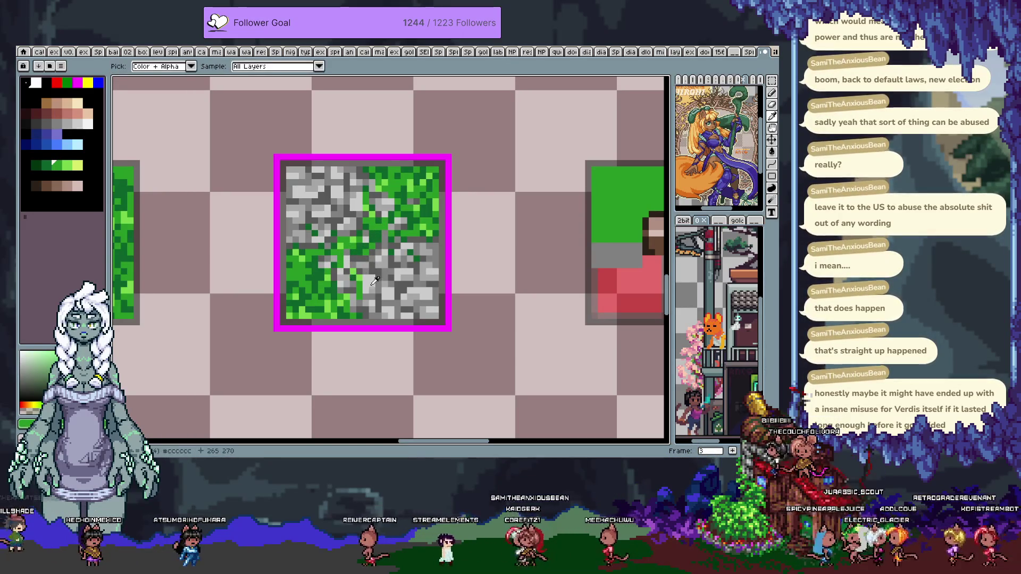
{"action": "left_click", "coordinate": [375, 279], "text": "alt"}
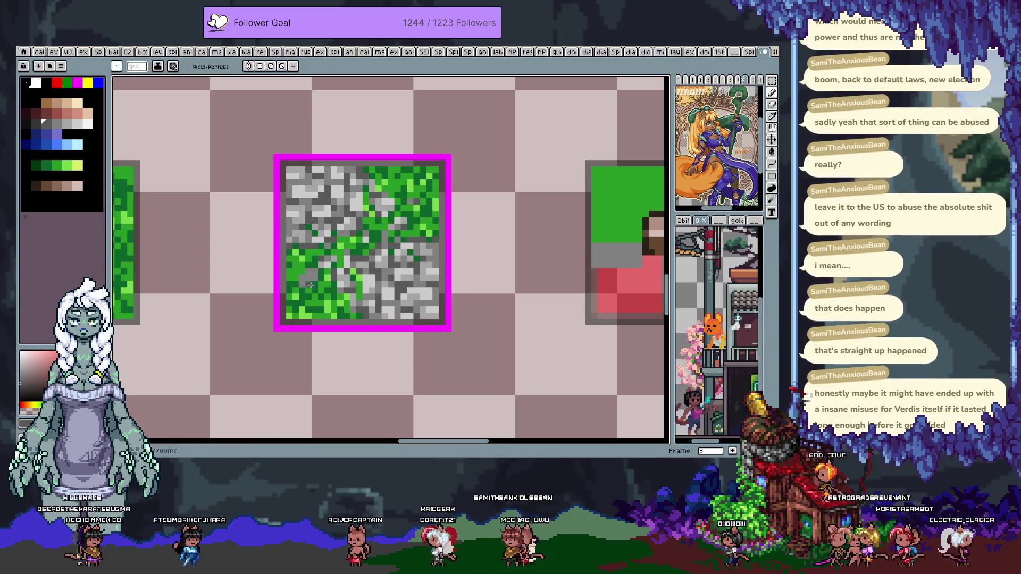
{"action": "left_click", "coordinate": [328, 269], "text": "alt"}
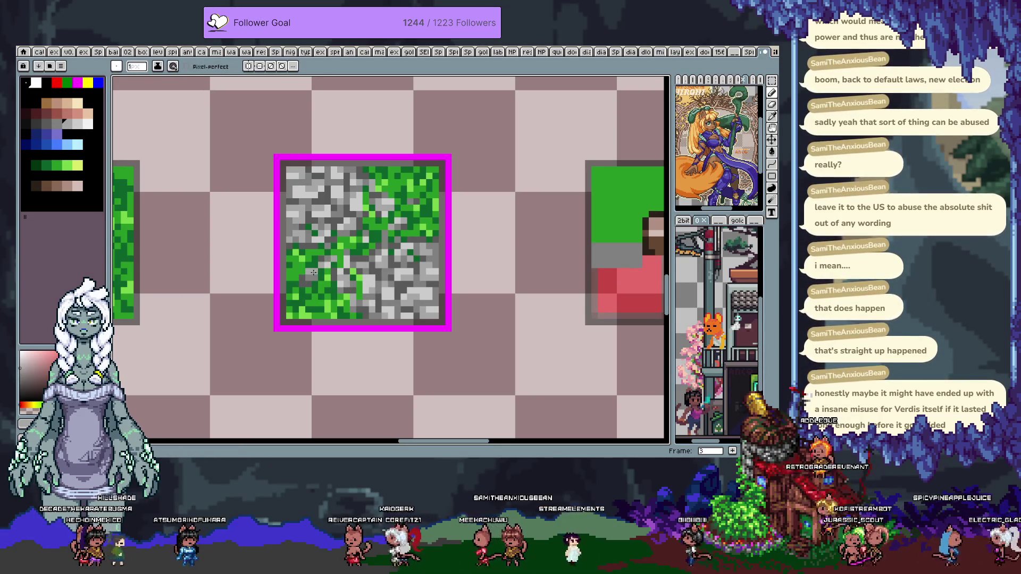
Alternate sampled stone greys and grass green to blend grass patches through the cobblestones
{"action": "key", "text": "alt"}
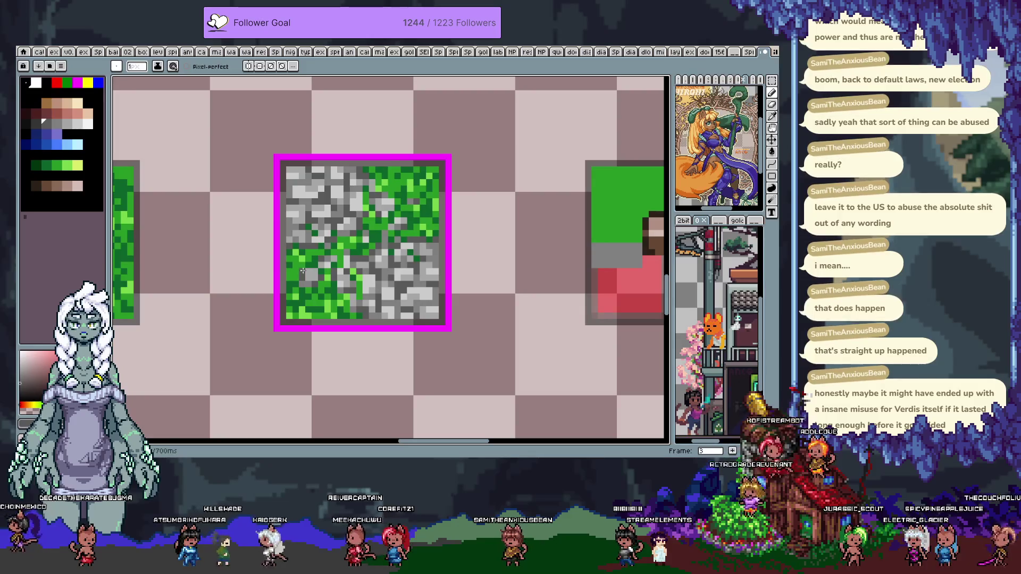
{"action": "left_click", "coordinate": [309, 272], "text": "alt"}
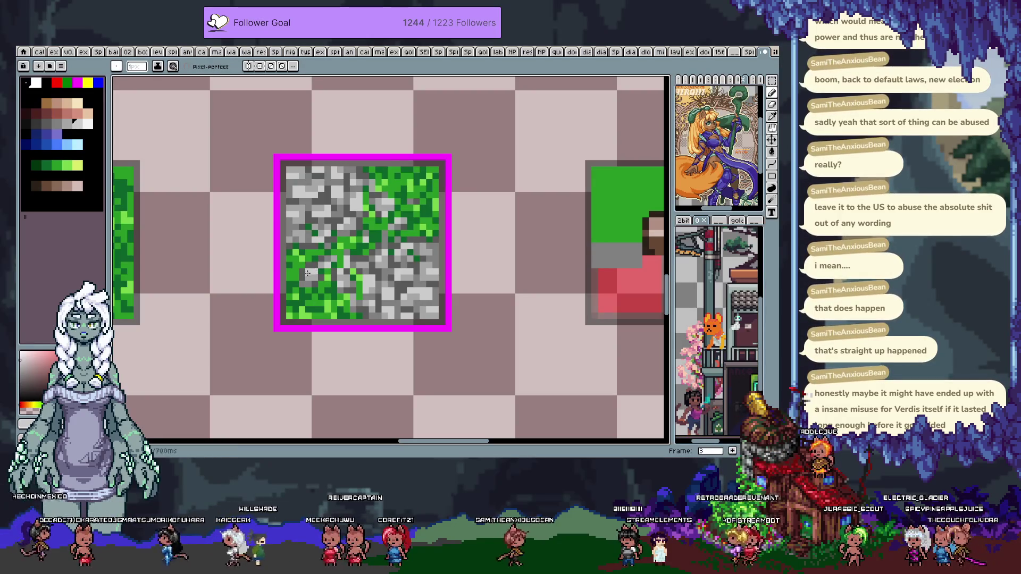
{"action": "left_click", "coordinate": [312, 276], "text": "alt"}
{"action": "left_click", "coordinate": [319, 282], "text": "alt"}
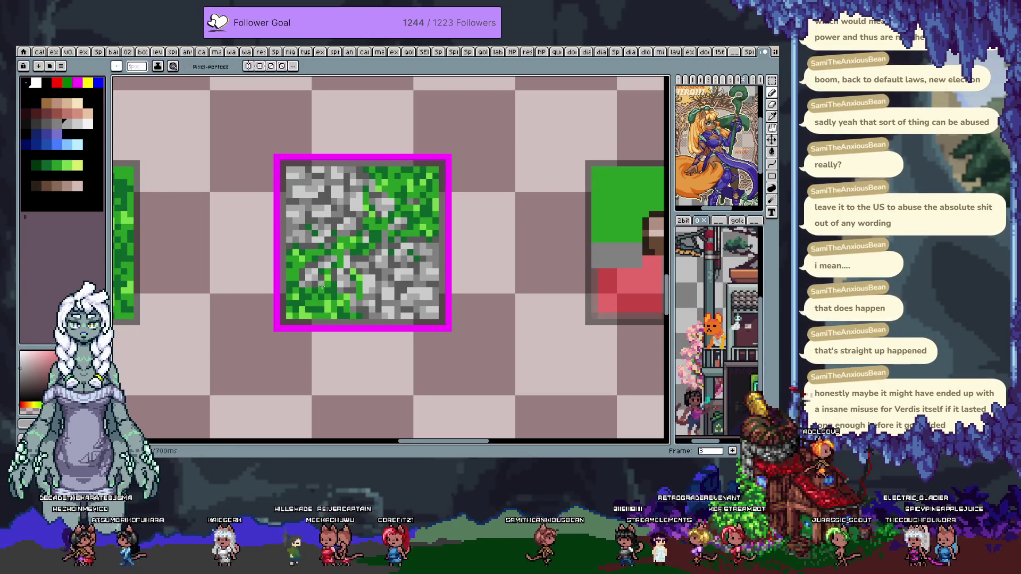
{"action": "left_click", "coordinate": [292, 281], "text": "alt"}
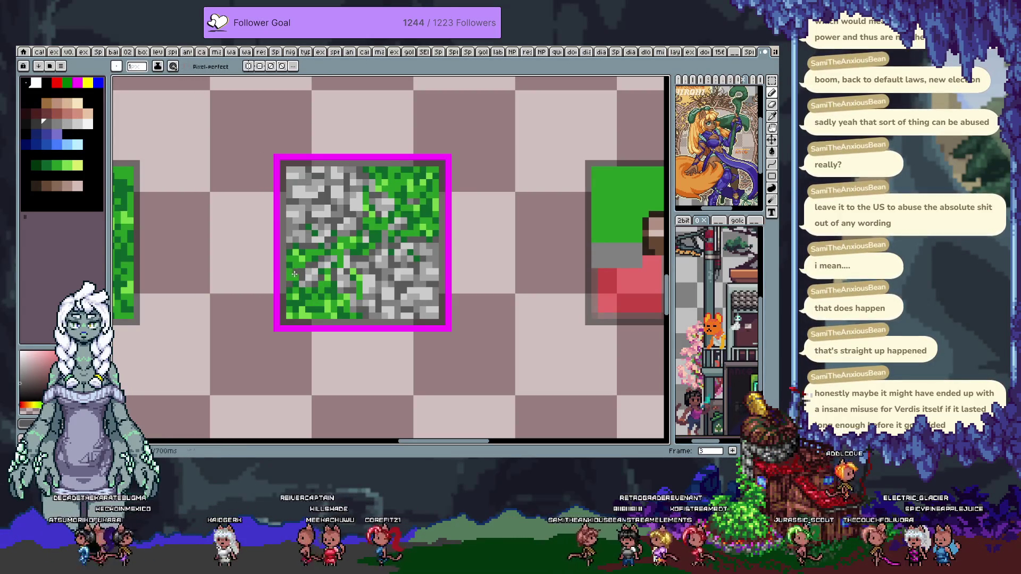
{"action": "left_click", "coordinate": [301, 269], "text": "alt"}
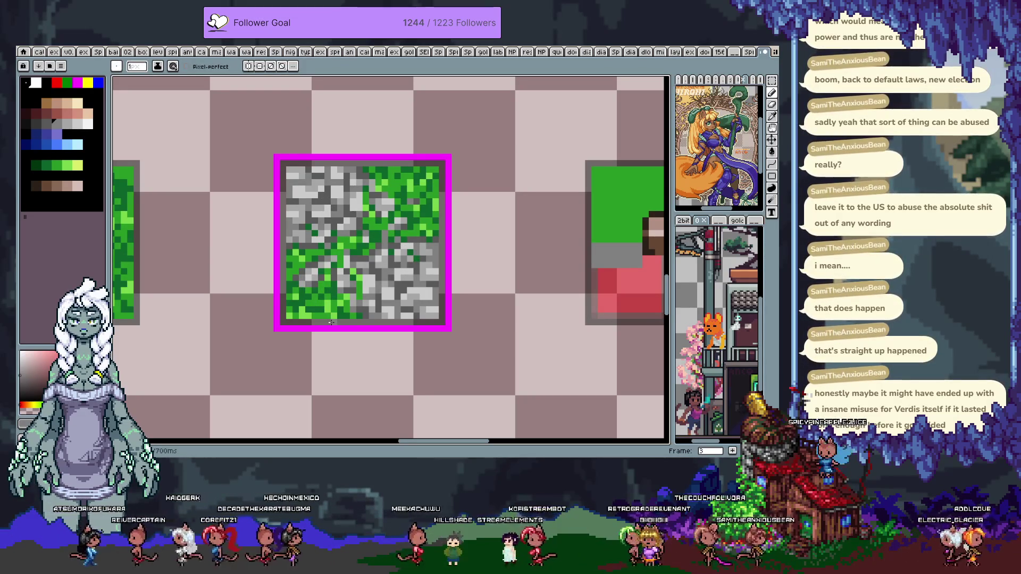
{"action": "left_click", "coordinate": [308, 191], "text": "alt"}
{"action": "left_click", "coordinate": [428, 180], "text": "alt"}
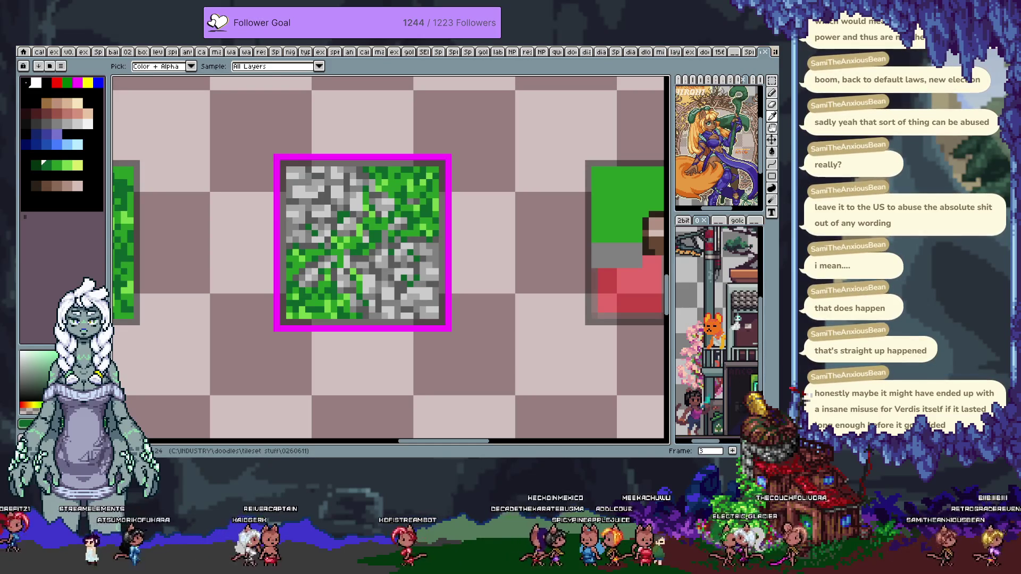
Return to the pencil and flip through the tile sheet frames, ending on the first frame
{"action": "key", "text": "b"}
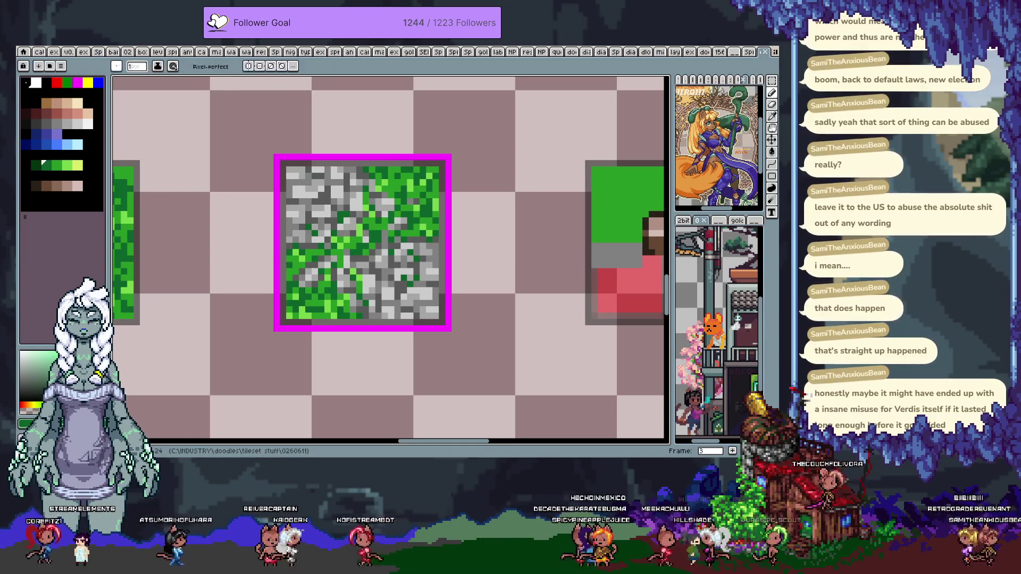
{"action": "scroll", "coordinate": [341, 315], "scroll_direction": "down", "scroll_amount": 3}
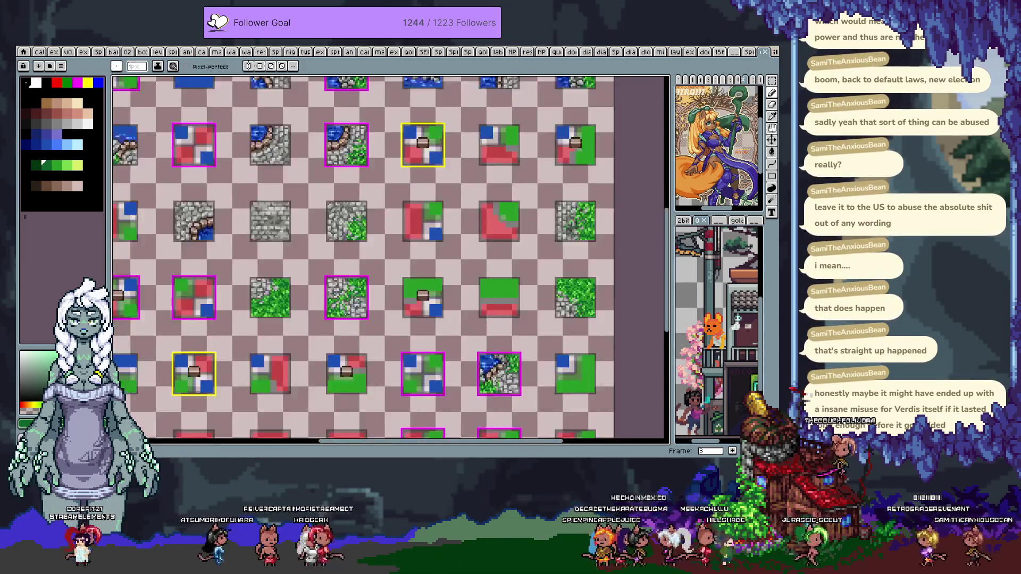
{"action": "scroll", "coordinate": [340, 316], "scroll_direction": "up", "scroll_amount": 1}
{"action": "scroll", "coordinate": [387, 270], "scroll_direction": "up", "scroll_amount": 1}
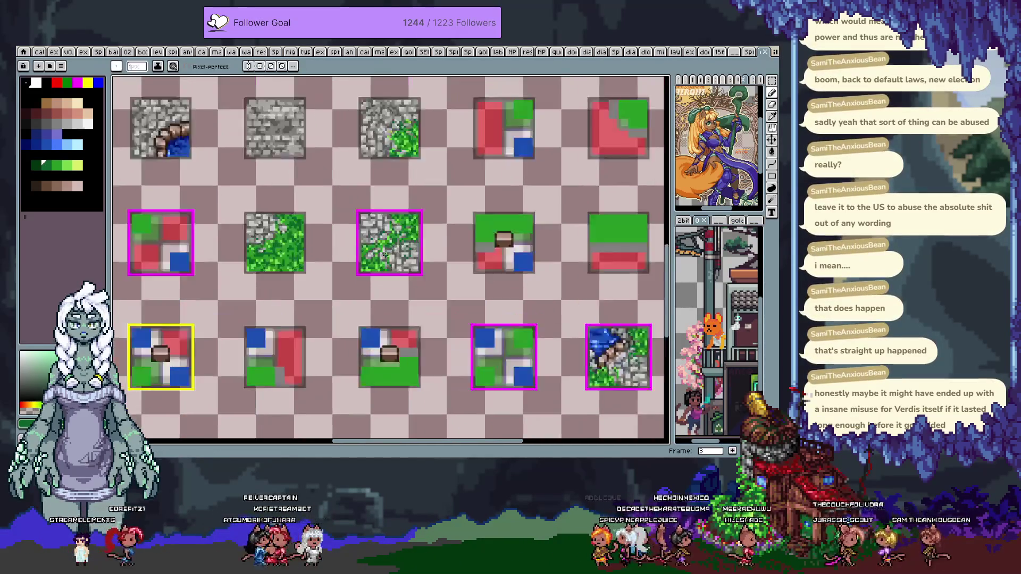
{"action": "scroll", "coordinate": [382, 234], "scroll_direction": "up", "scroll_amount": 1}
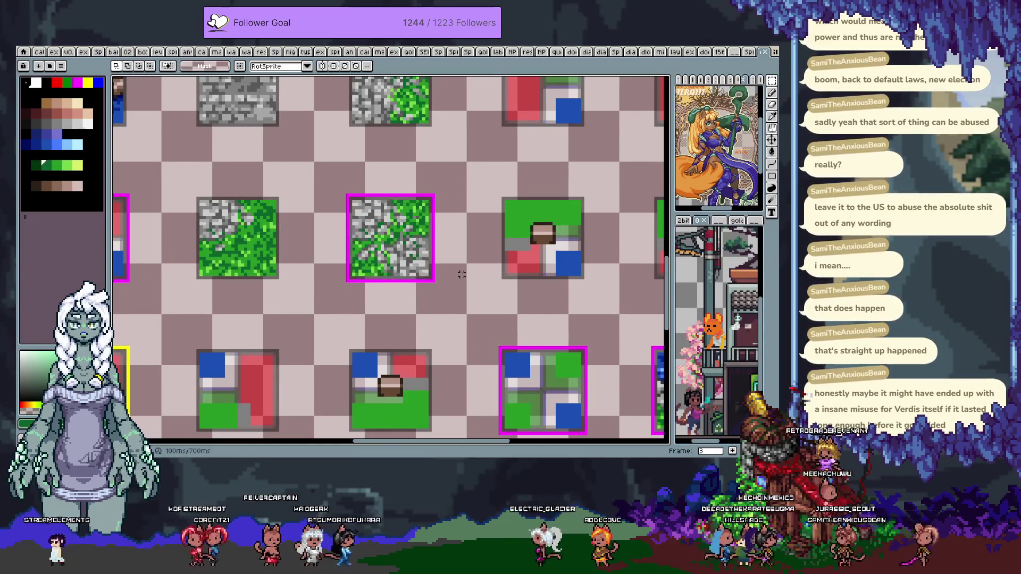
{"action": "key", "text": "Right"}
{"action": "key", "text": "Right"}
{"action": "key", "text": "Right"}
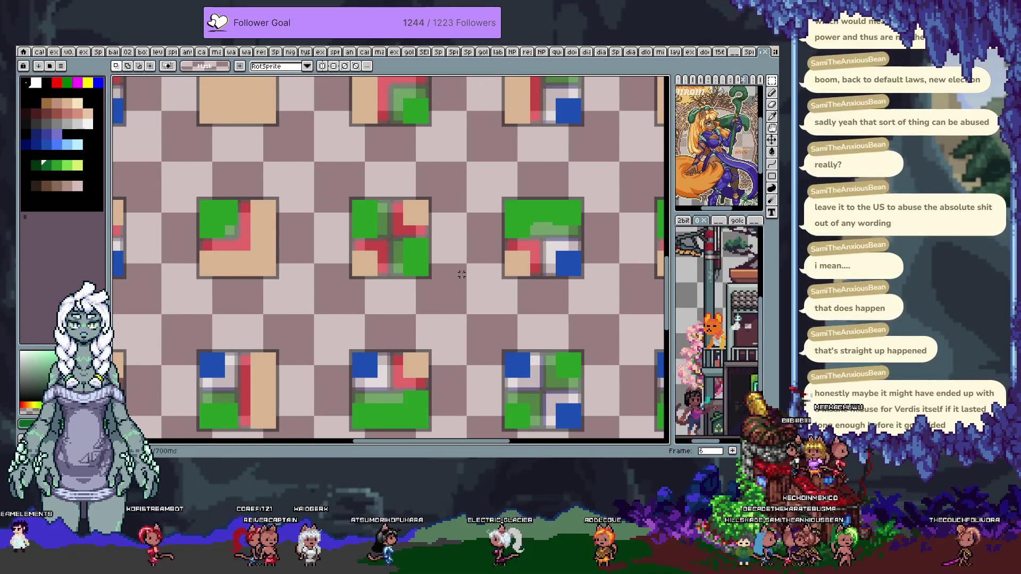
{"action": "key", "text": "Right"}
{"action": "key", "text": "Right"}
{"action": "key", "text": "Right"}
{"action": "key", "text": "Left"}
{"action": "scroll", "coordinate": [462, 274], "scroll_direction": "down", "scroll_amount": 3}
{"action": "scroll", "coordinate": [357, 193], "scroll_direction": "up", "scroll_amount": 1}
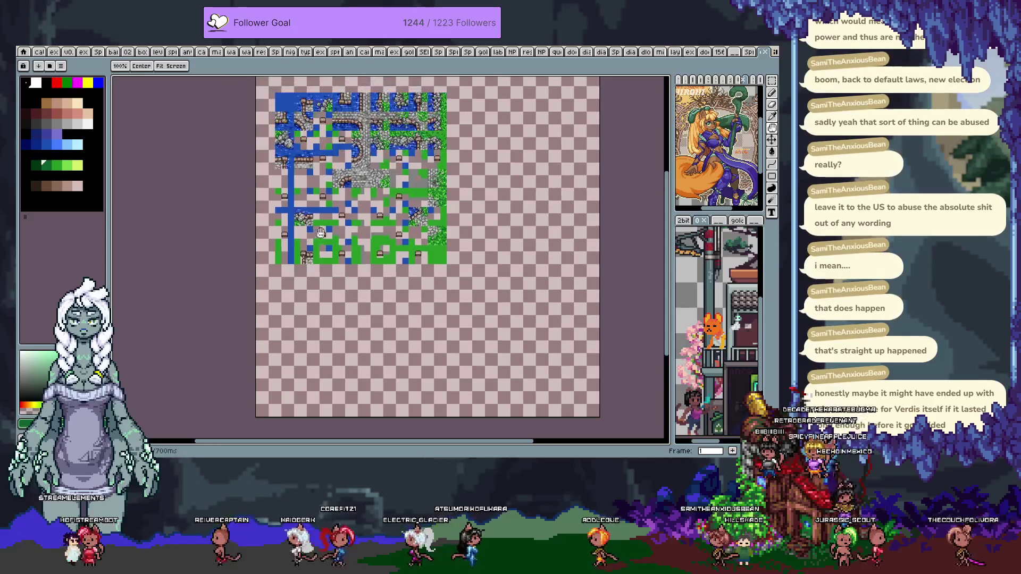
{"action": "scroll", "coordinate": [357, 194], "scroll_direction": "up", "scroll_amount": 1}
{"action": "scroll", "coordinate": [356, 193], "scroll_direction": "up", "scroll_amount": 1}
Paste the stone-and-grass tile into the island map and drag it into position
{"action": "key", "text": "Tab"}
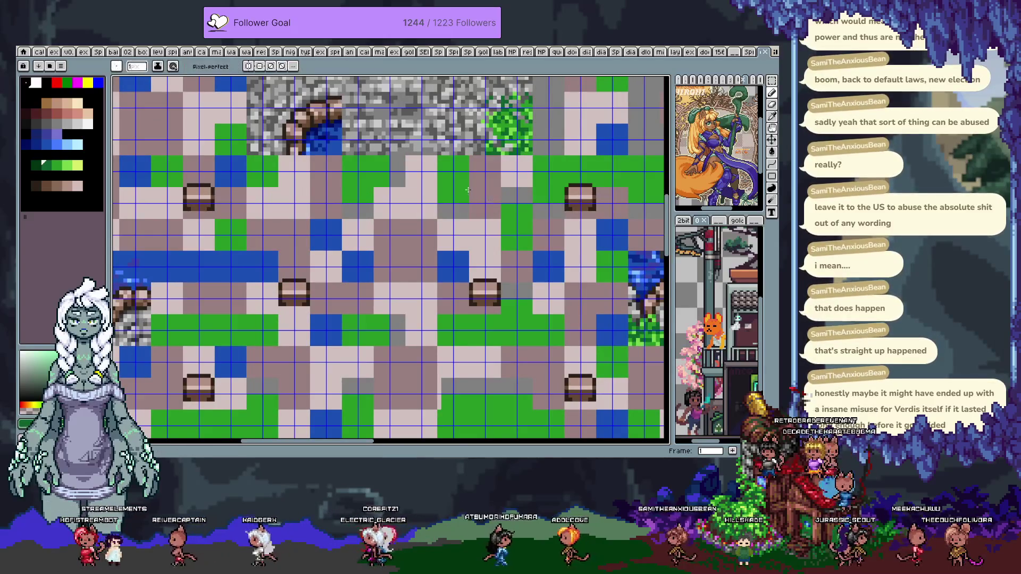
{"action": "scroll", "coordinate": [435, 250], "scroll_direction": "up", "scroll_amount": 2}
{"action": "scroll", "coordinate": [436, 250], "scroll_direction": "up", "scroll_amount": 1}
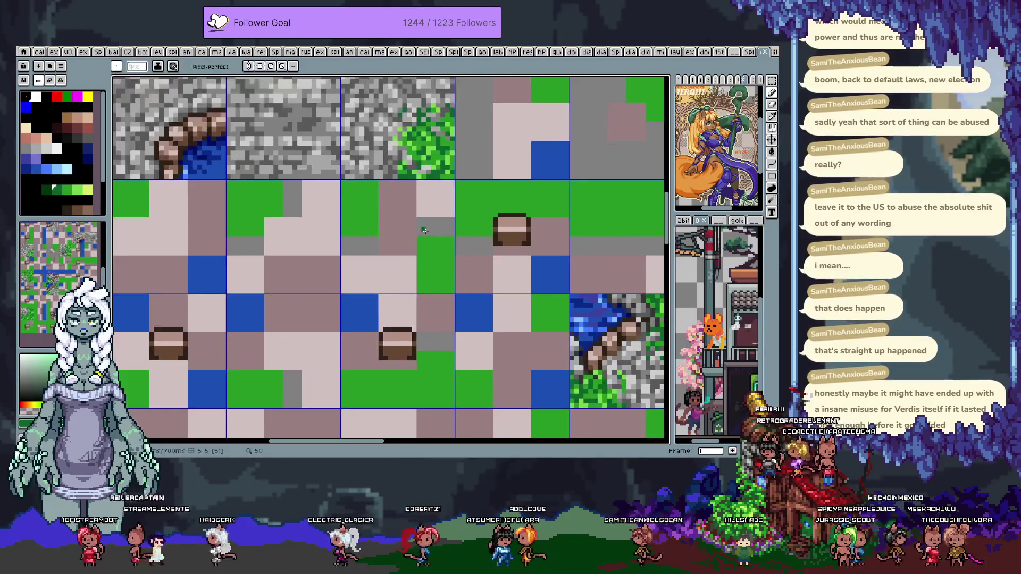
{"action": "key", "text": "ctrl+v"}
{"action": "mouse_move", "coordinate": [417, 269]}
{"action": "left_mouse_down"}
{"action": "mouse_move", "coordinate": [447, 251]}
{"action": "mouse_move", "coordinate": [482, 346]}
{"action": "mouse_move", "coordinate": [452, 285]}
{"action": "mouse_move", "coordinate": [462, 305]}
{"action": "mouse_move", "coordinate": [512, 274]}
{"action": "mouse_move", "coordinate": [437, 265]}
{"action": "mouse_move", "coordinate": [442, 315]}
{"action": "mouse_move", "coordinate": [393, 263]}
{"action": "left_mouse_up"}
{"action": "key", "text": "Return"}
Paste the cobblestone tile into the map centre, then move to frame 2
{"action": "scroll", "coordinate": [465, 303], "scroll_direction": "down", "scroll_amount": 2}
{"action": "scroll", "coordinate": [394, 262], "scroll_direction": "up", "scroll_amount": 2}
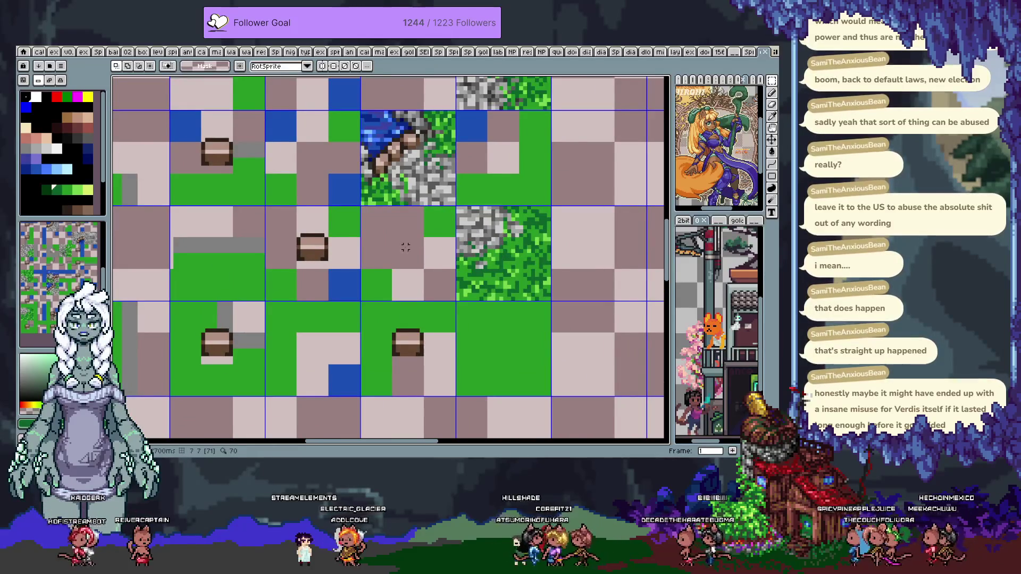
{"action": "scroll", "coordinate": [405, 247], "scroll_direction": "up", "scroll_amount": 1}
{"action": "key", "text": "ctrl+v"}
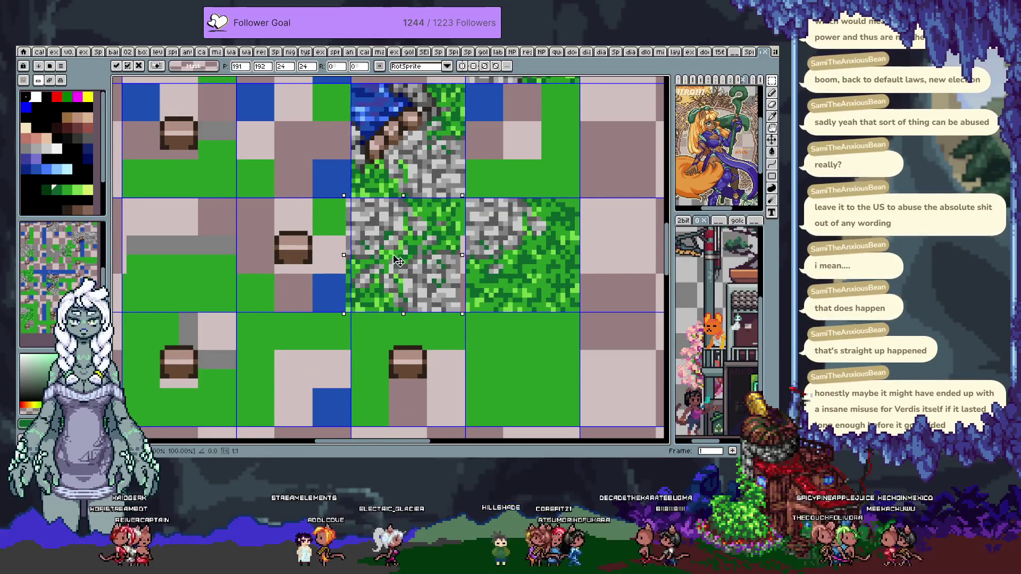
{"action": "key", "text": "Return"}
{"action": "scroll", "coordinate": [397, 255], "scroll_direction": "down", "scroll_amount": 3}
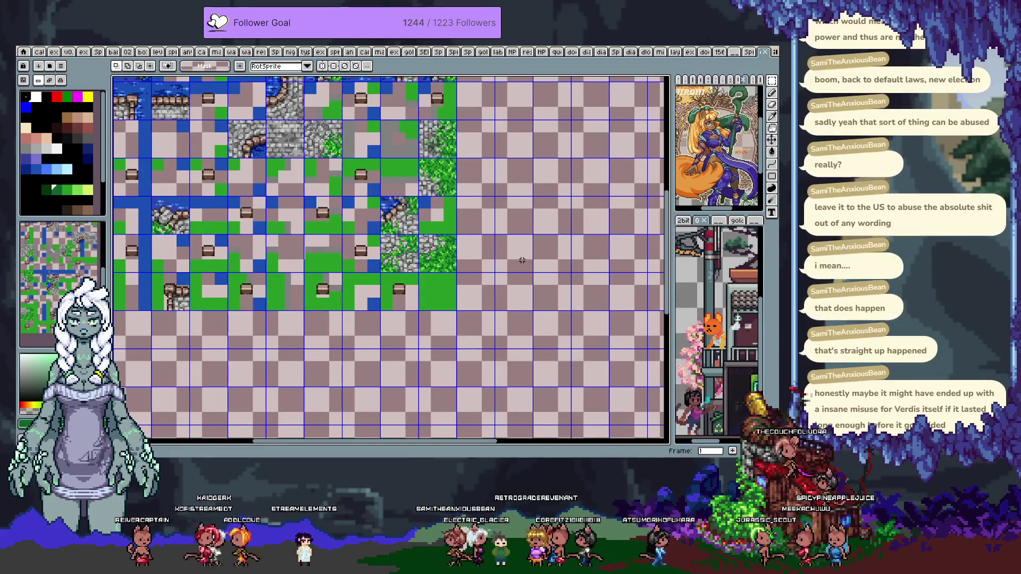
{"action": "key", "text": "Right"}
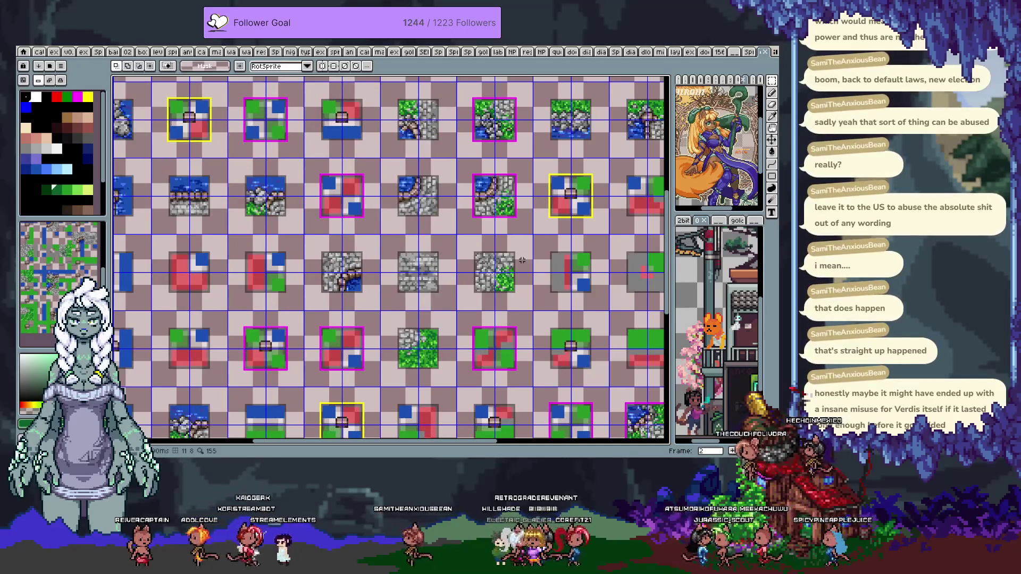
Undo and redo recent edits to compare the red-and-green tile with the grass-and-stone tile
{"action": "left_click_drag", "start_coordinate": [502, 255], "coordinate": [446, 221]}
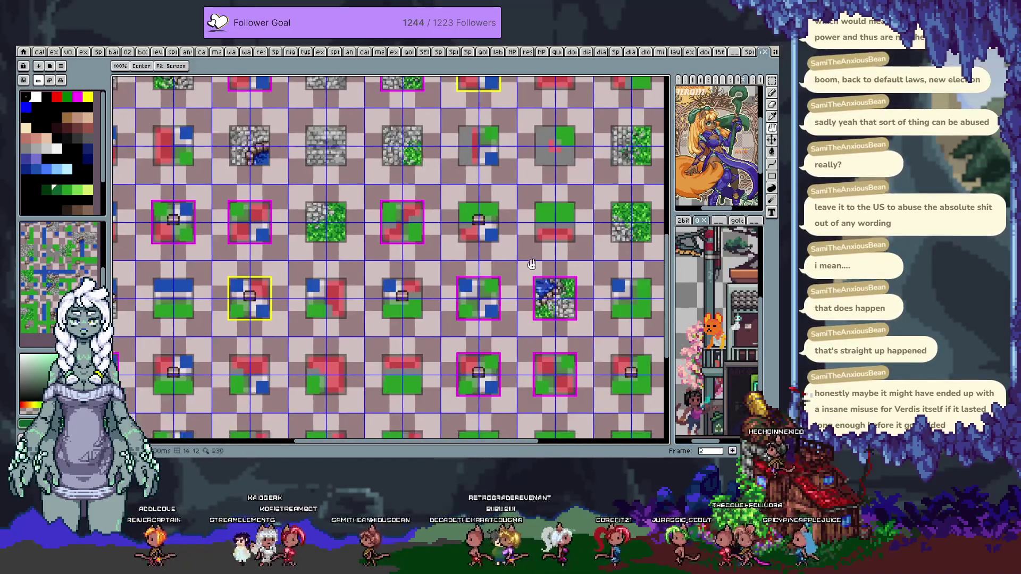
{"action": "scroll", "coordinate": [519, 303], "scroll_direction": "up", "scroll_amount": 3}
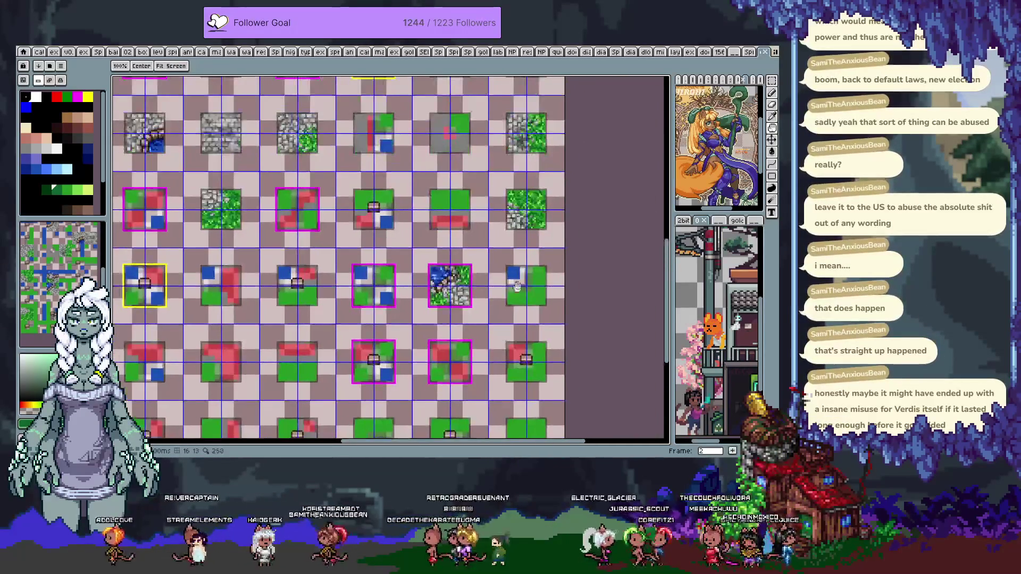
{"action": "left_click_drag", "start_coordinate": [513, 301], "coordinate": [514, 308]}
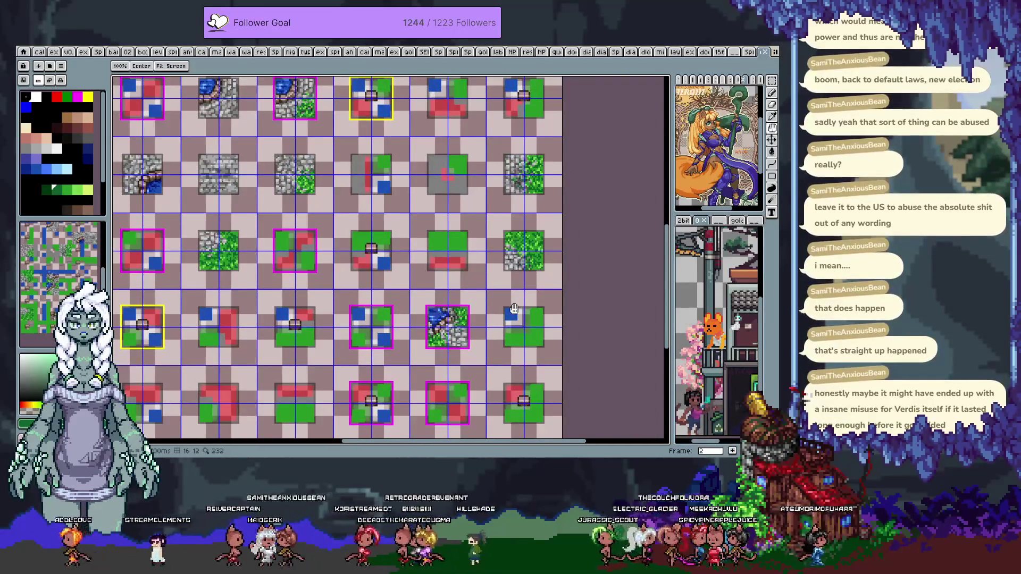
{"action": "scroll", "coordinate": [513, 306], "scroll_direction": "up", "scroll_amount": 2}
{"action": "scroll", "coordinate": [516, 298], "scroll_direction": "up", "scroll_amount": 2}
{"action": "scroll", "coordinate": [519, 287], "scroll_direction": "up", "scroll_amount": 2}
{"action": "scroll", "coordinate": [524, 273], "scroll_direction": "up", "scroll_amount": 1}
{"action": "scroll", "coordinate": [523, 274], "scroll_direction": "down", "scroll_amount": 5}
{"action": "scroll", "coordinate": [514, 197], "scroll_direction": "down", "scroll_amount": 5}
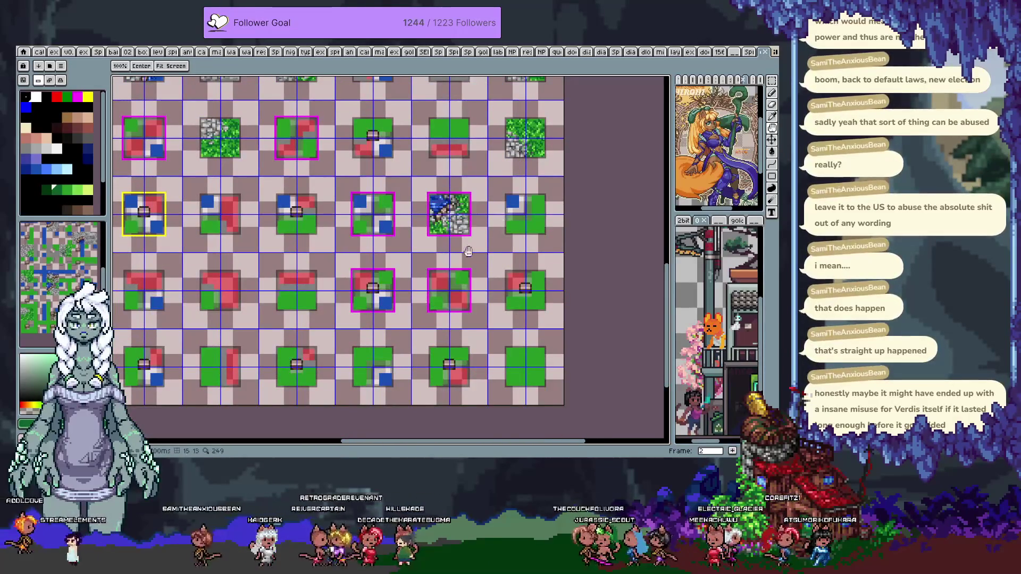
{"action": "key", "text": "m"}
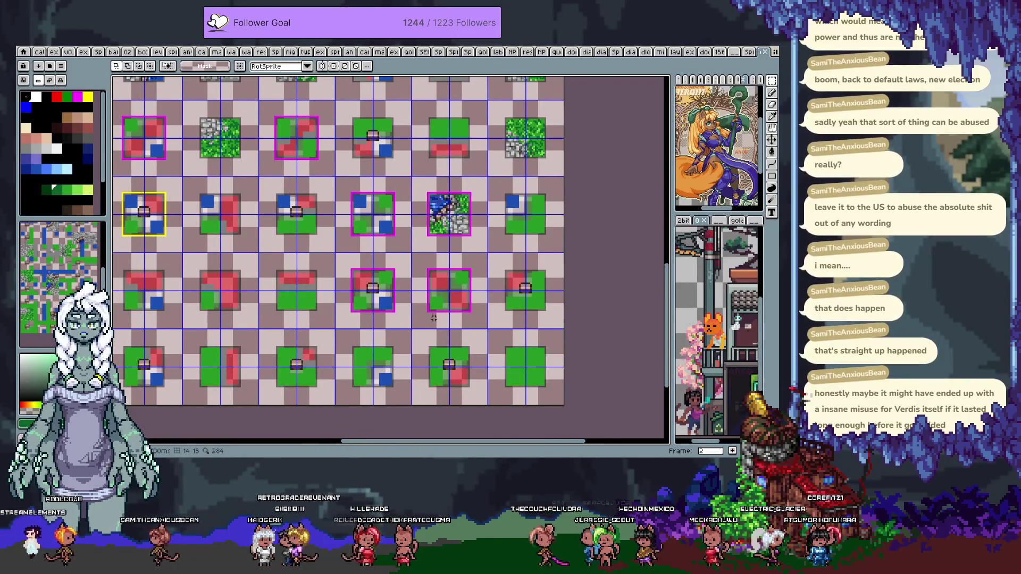
{"action": "key", "text": "ctrl+z"}
{"action": "key", "text": "ctrl+z"}
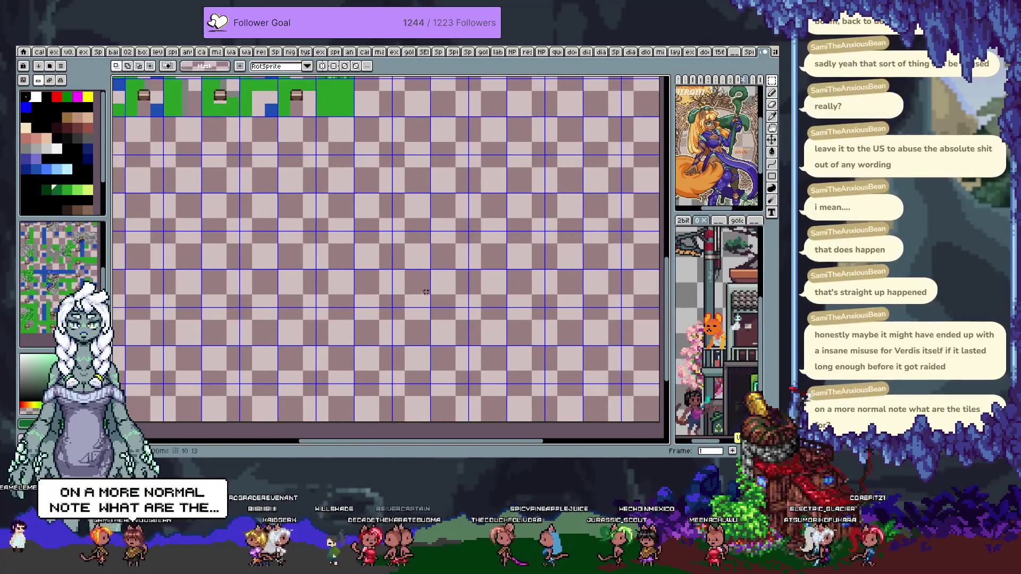
{"action": "key", "text": "ctrl+z"}
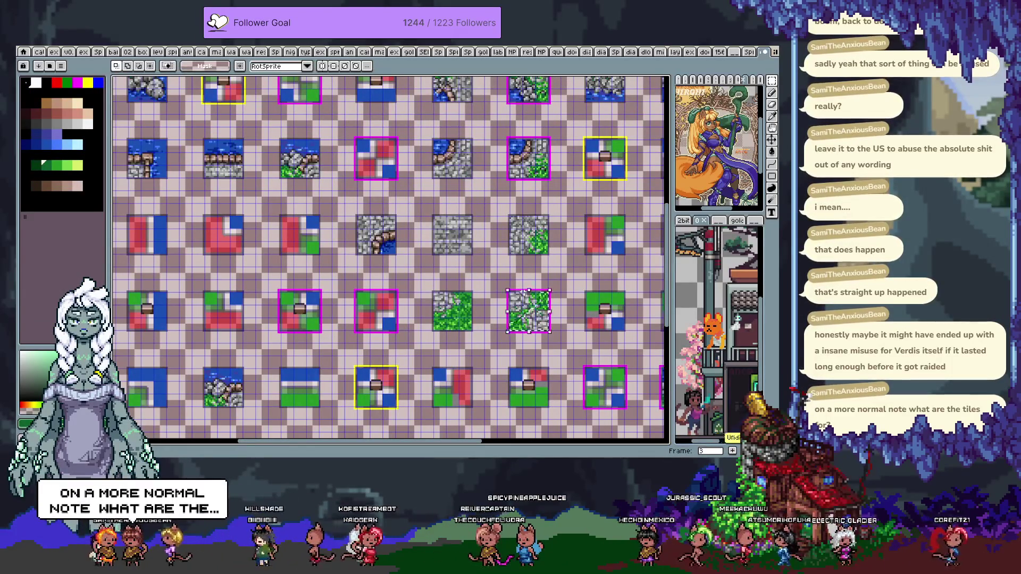
{"action": "key", "text": "ctrl+z"}
{"action": "key", "text": "ctrl+y"}
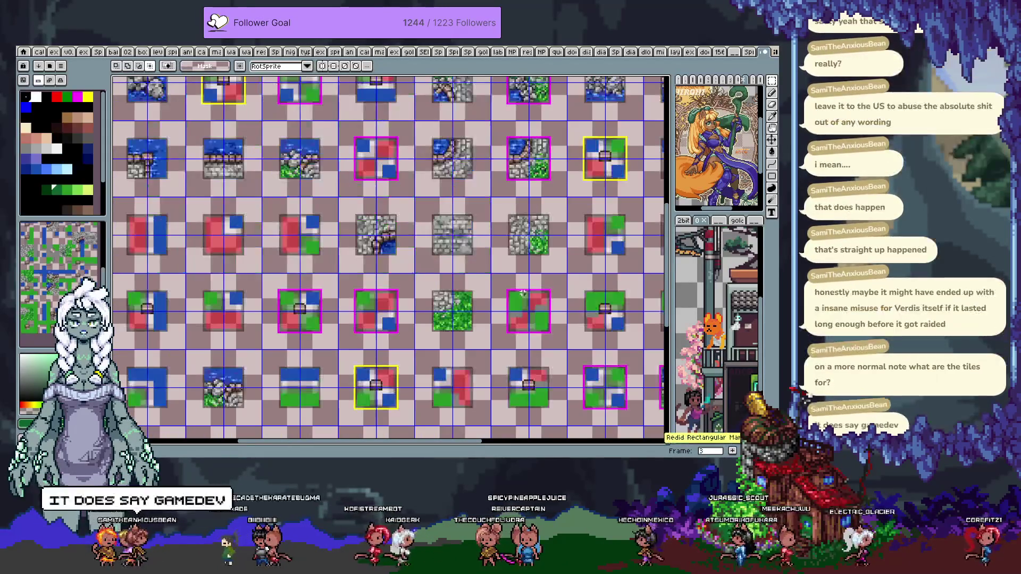
{"action": "key", "text": "ctrl+z"}
{"action": "key", "text": "ctrl+y"}
{"action": "key", "text": "ctrl+z"}
{"action": "key", "text": "ctrl+z"}
{"action": "key", "text": "ctrl+y"}
{"action": "key", "text": "ctrl+y"}
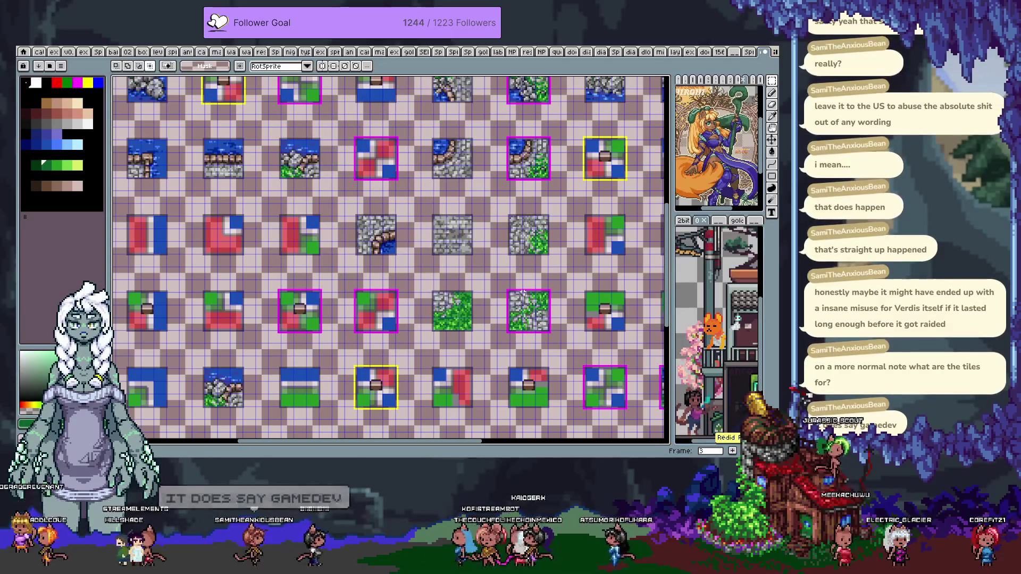
Select the cobblestone-and-grass tile and move it onto the red cross tile's slot
{"action": "key", "text": "ctrl+Tab"}
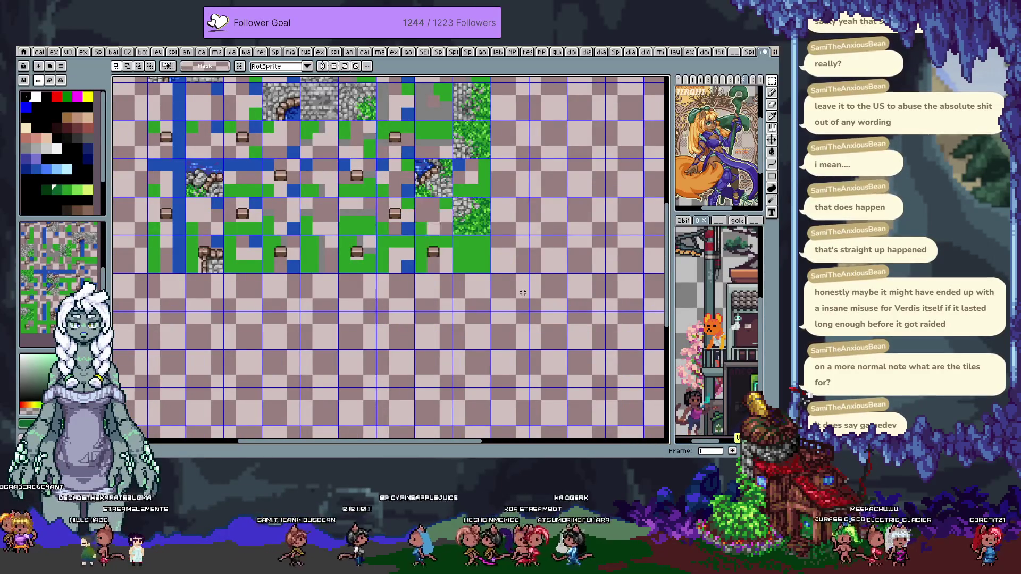
{"action": "key", "text": "ctrl+shift+Tab"}
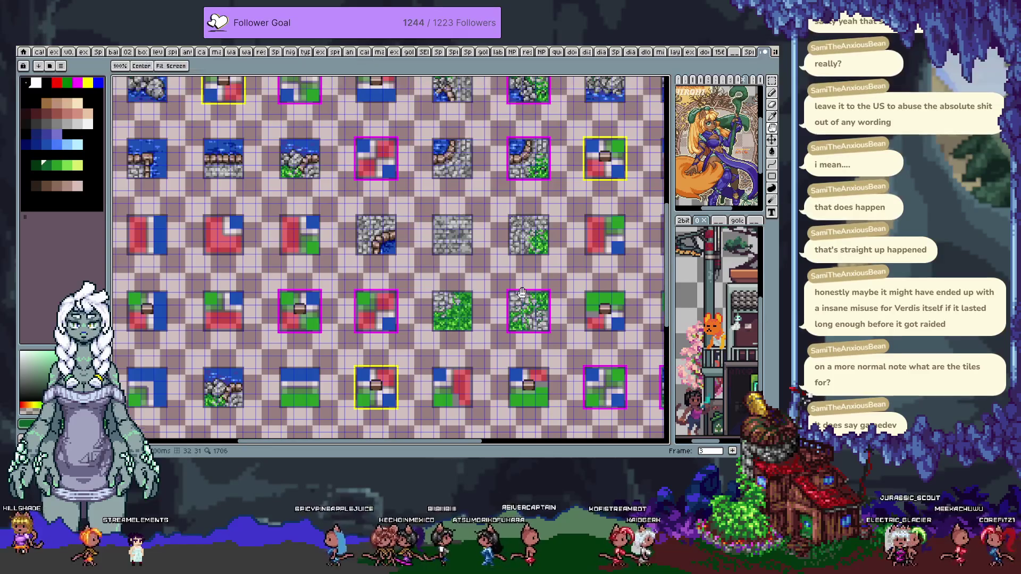
{"action": "left_click_drag", "start_coordinate": [522, 292], "coordinate": [450, 242]}
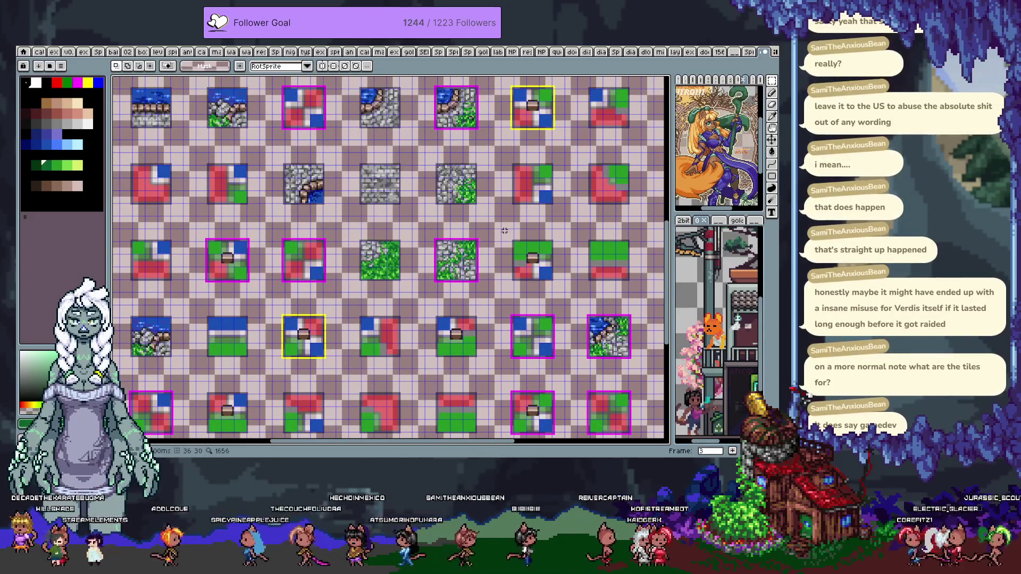
{"action": "scroll", "coordinate": [476, 251], "scroll_direction": "up", "scroll_amount": 1}
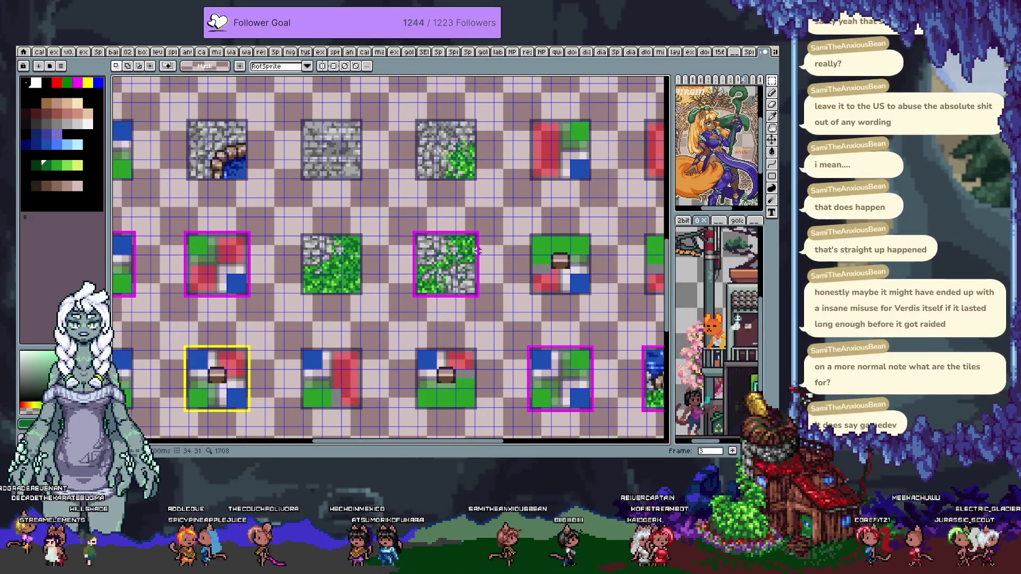
{"action": "mouse_move", "coordinate": [396, 223]}
{"action": "left_mouse_down"}
{"action": "mouse_move", "coordinate": [502, 316]}
{"action": "mouse_move", "coordinate": [356, 230]}
{"action": "left_mouse_up"}
{"action": "scroll", "coordinate": [411, 253], "scroll_direction": "down", "scroll_amount": 1}
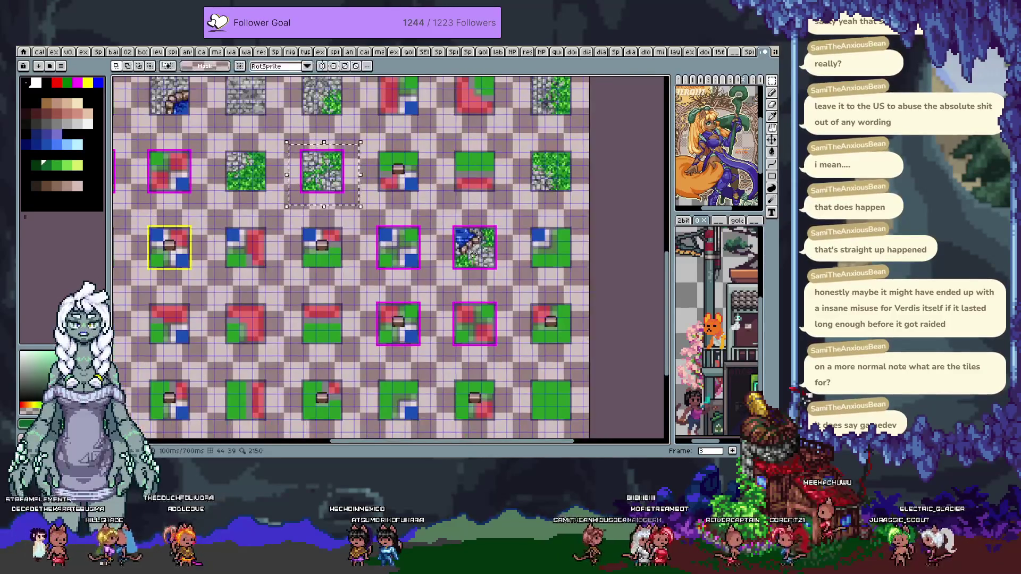
{"action": "left_click_drag", "start_coordinate": [329, 175], "coordinate": [473, 327]}
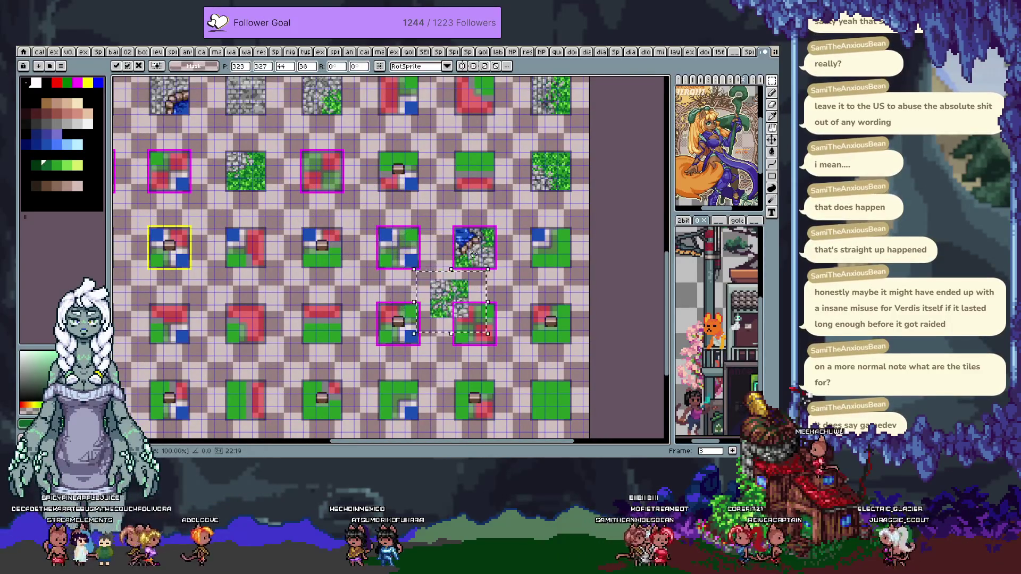
{"action": "left_click", "coordinate": [474, 255]}
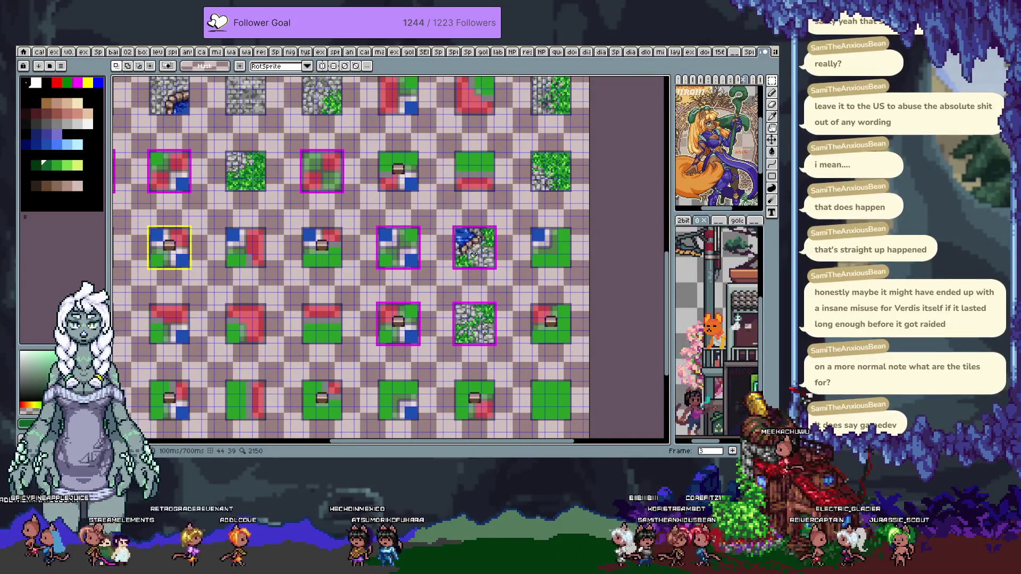
{"action": "key", "text": "comma"}
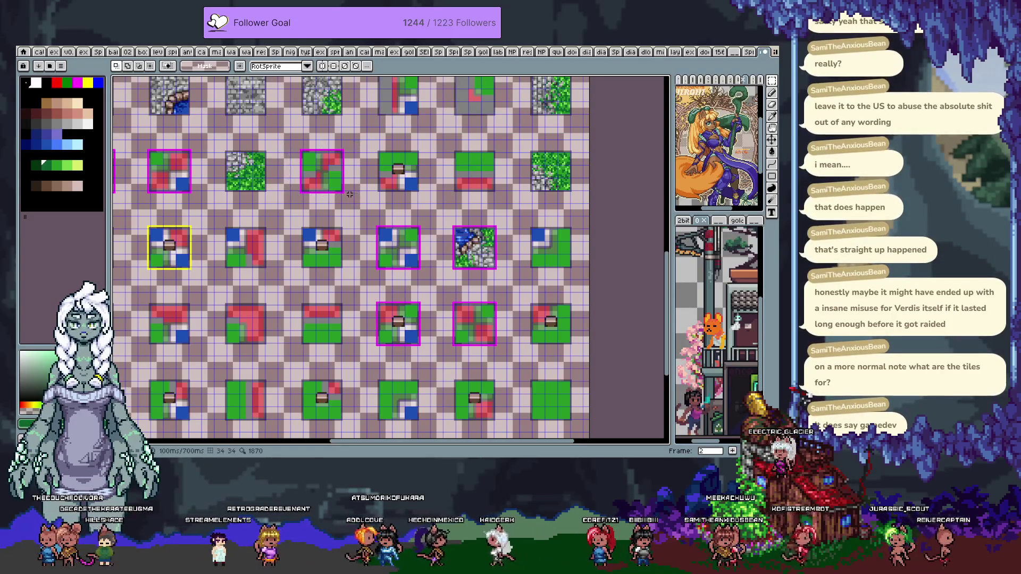
Step back and forth between frames 2 and 3, then ahead through the later tile frames
{"action": "key", "text": "period"}
{"action": "key", "text": "comma"}
{"action": "key", "text": "period"}
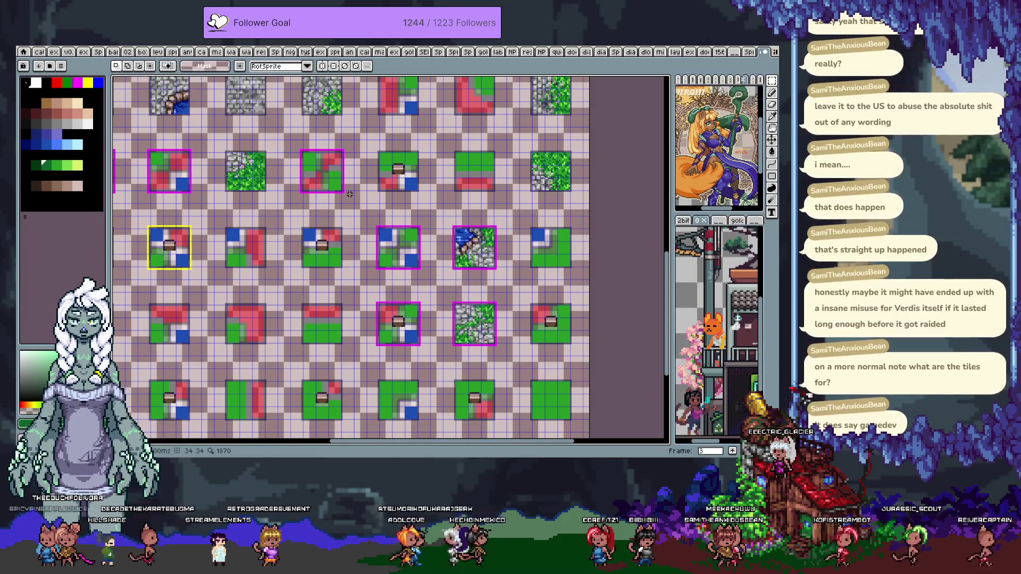
{"action": "key", "text": "comma"}
{"action": "key", "text": "period"}
{"action": "key", "text": "comma"}
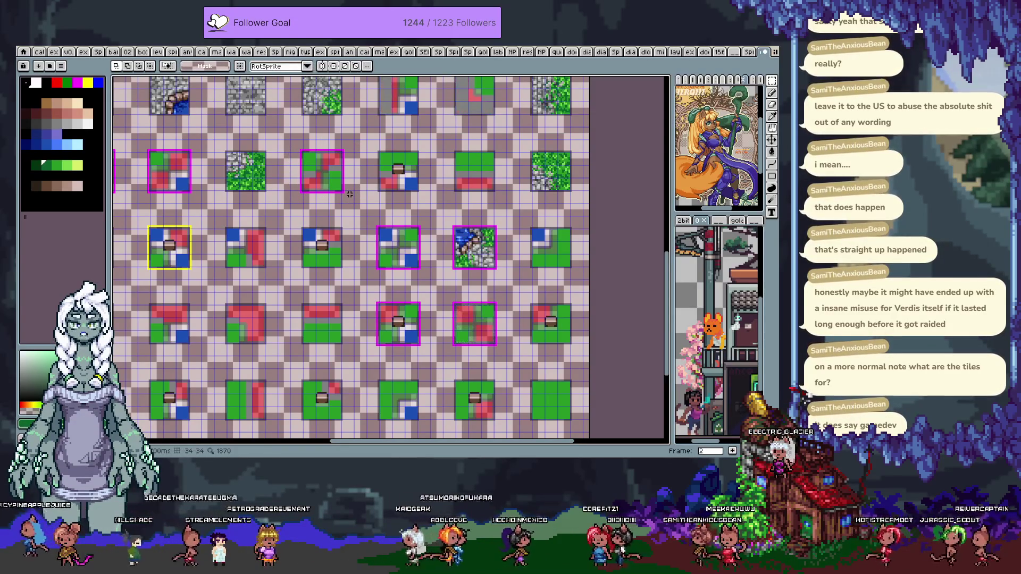
{"action": "key", "text": "period"}
{"action": "key", "text": "period"}
{"action": "key", "text": "period"}
{"action": "key", "text": "period"}
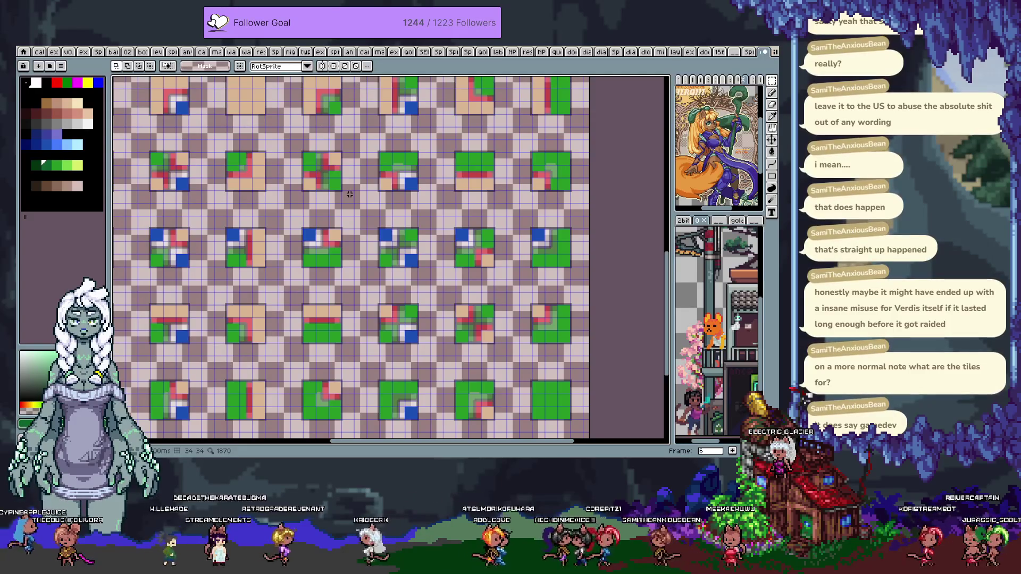
{"action": "key", "text": "period"}
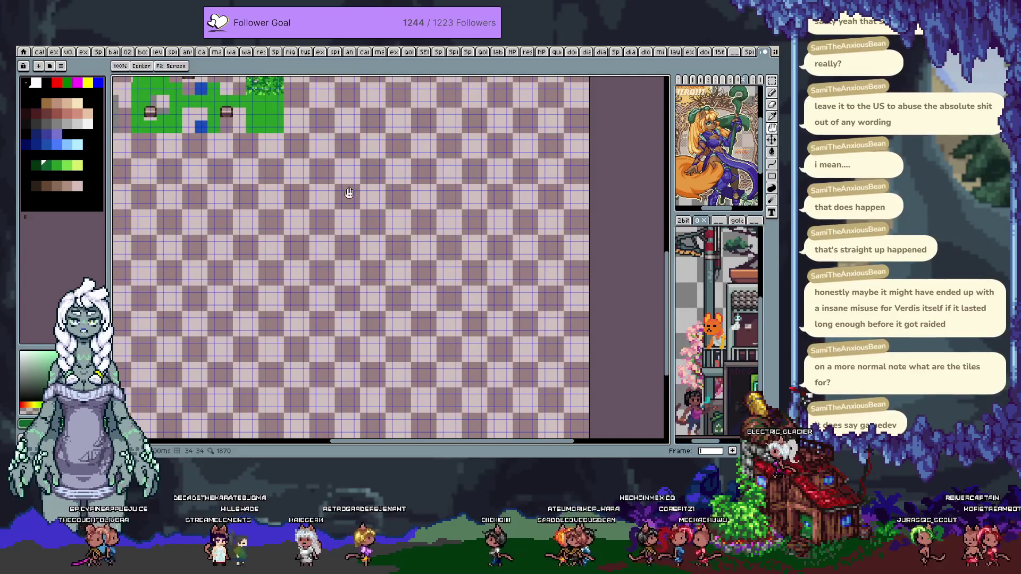
{"action": "left_click_drag", "start_coordinate": [349, 194], "coordinate": [496, 319]}
{"action": "scroll", "coordinate": [383, 225], "scroll_direction": "up", "scroll_amount": 3}
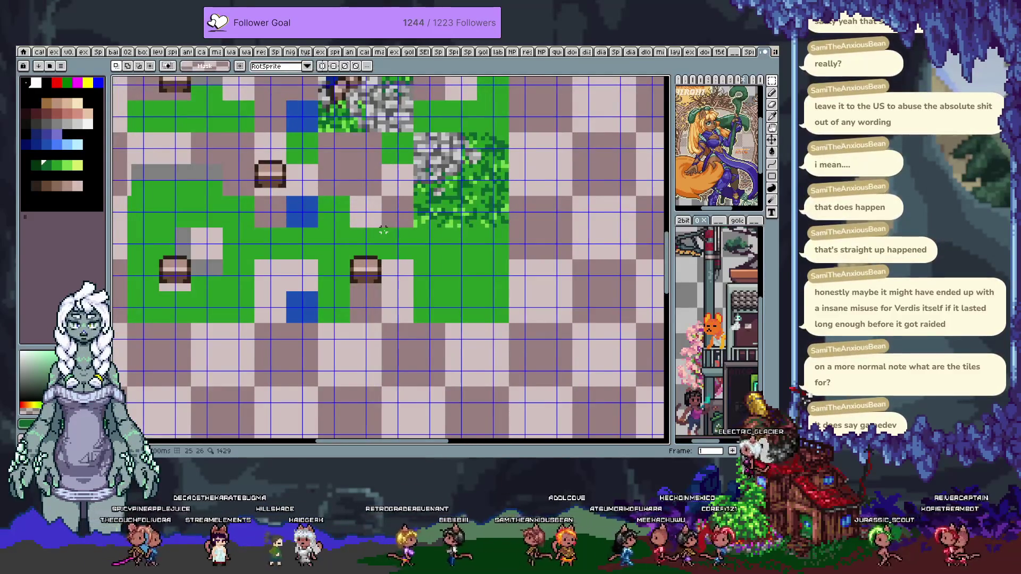
Browse the island map's frames, panning across the frame 4 tiles
{"action": "key", "text": "m"}
{"action": "left_click_drag", "start_coordinate": [428, 215], "coordinate": [474, 280]}
{"action": "scroll", "coordinate": [441, 260], "scroll_direction": "up", "scroll_amount": 1}
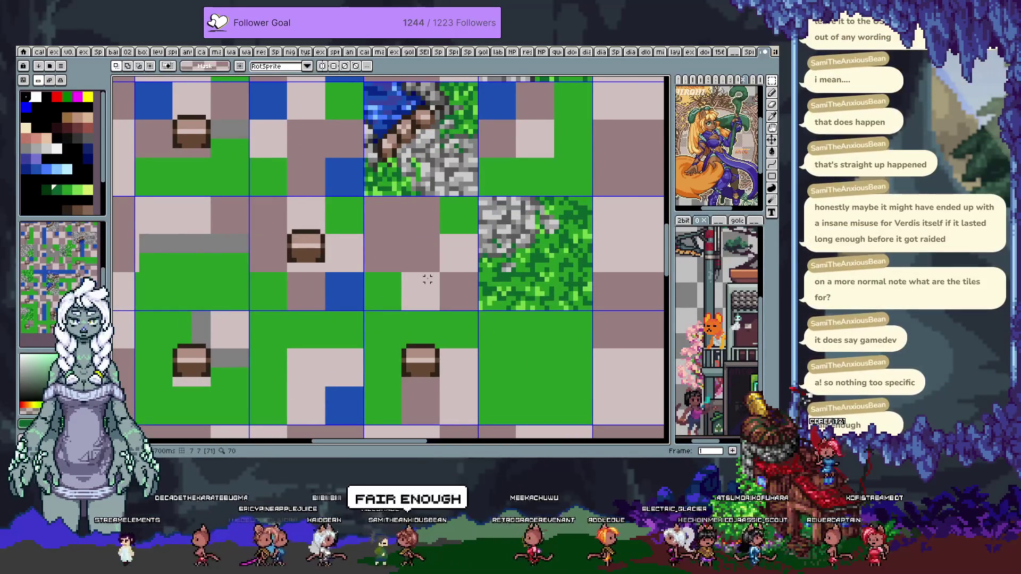
{"action": "key", "text": "comma"}
{"action": "key", "text": "comma"}
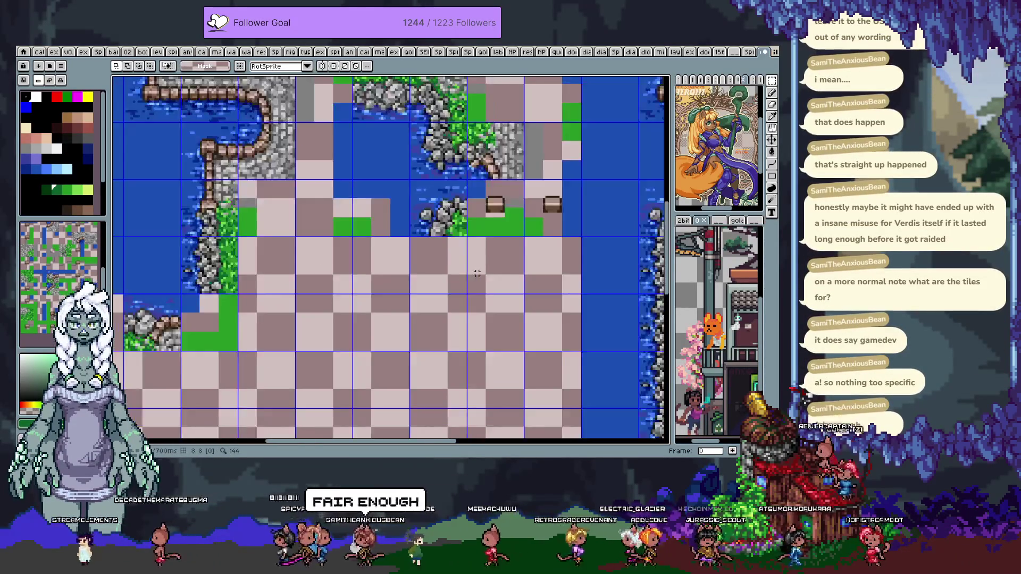
{"action": "key", "text": "comma"}
{"action": "key", "text": "comma"}
{"action": "key", "text": "comma"}
{"action": "key", "text": "comma"}
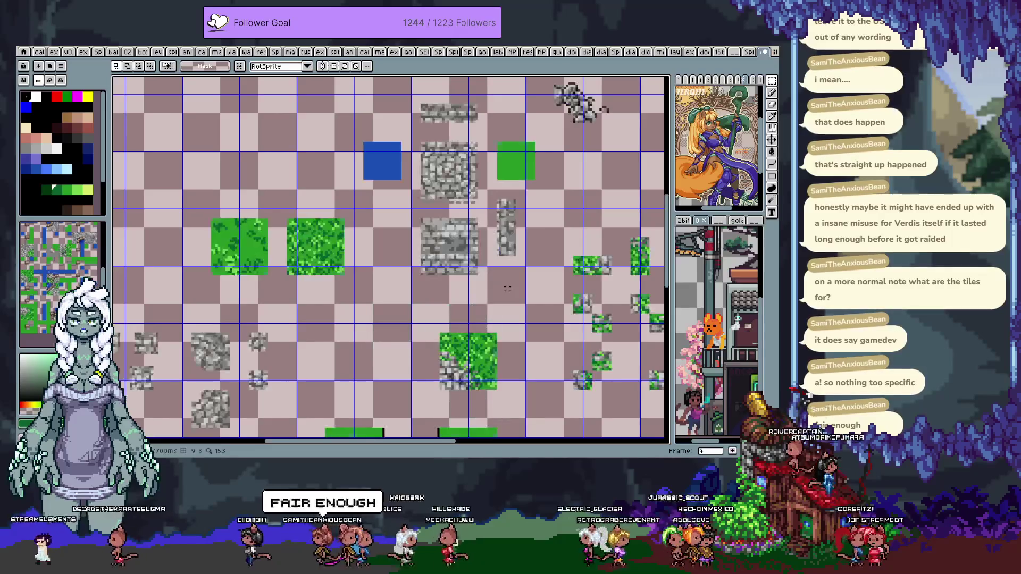
{"action": "left_click_drag", "start_coordinate": [507, 288], "coordinate": [434, 222]}
{"action": "scroll", "coordinate": [434, 221], "scroll_direction": "down", "scroll_amount": 2}
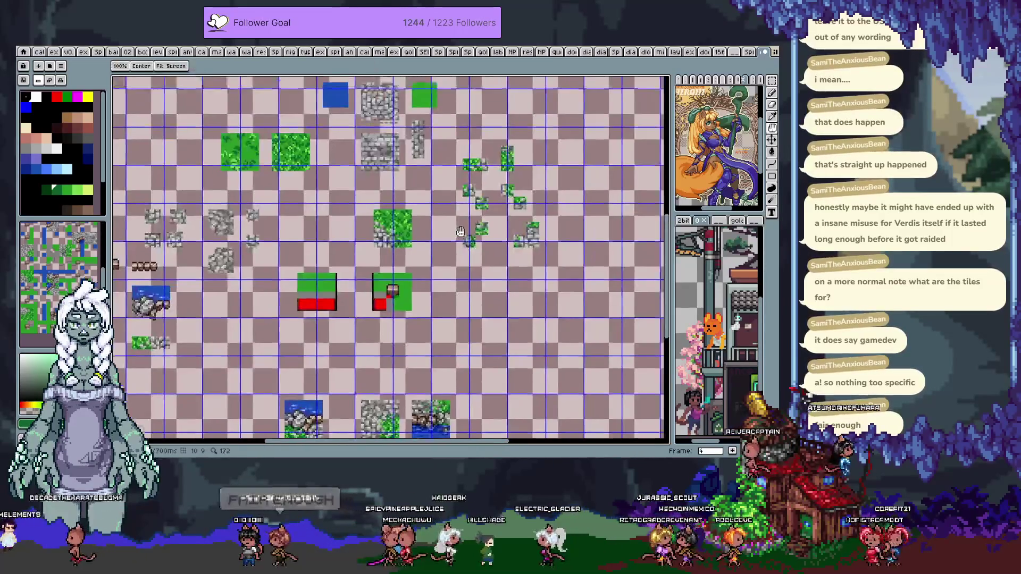
{"action": "scroll", "coordinate": [482, 239], "scroll_direction": "down", "scroll_amount": 1}
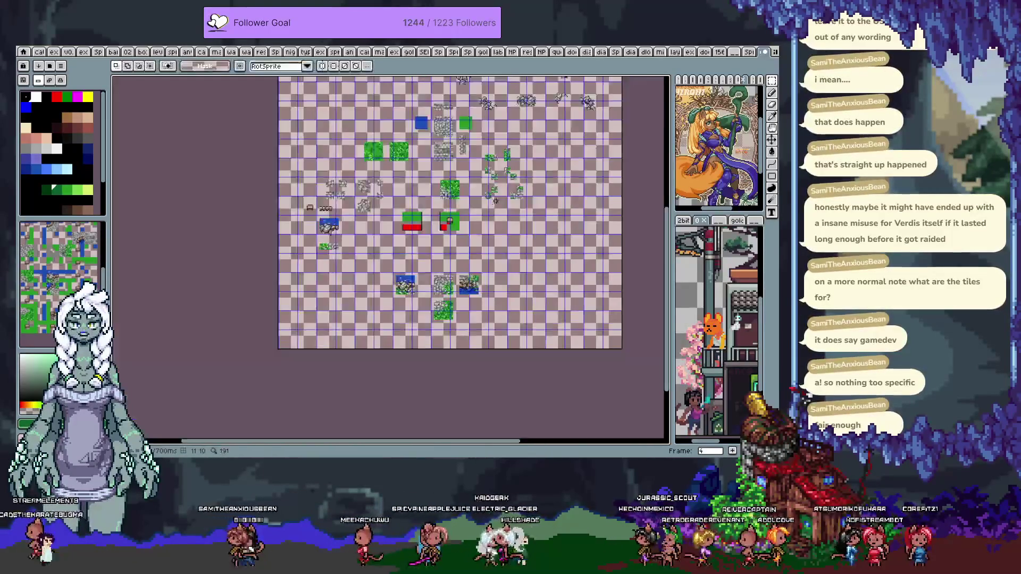
{"action": "scroll", "coordinate": [457, 244], "scroll_direction": "down", "scroll_amount": 1}
{"action": "scroll", "coordinate": [418, 250], "scroll_direction": "down", "scroll_amount": 1}
Step between frames 3, 6 and 0, bringing the frame 0 tiles into view
{"action": "key", "text": "comma"}
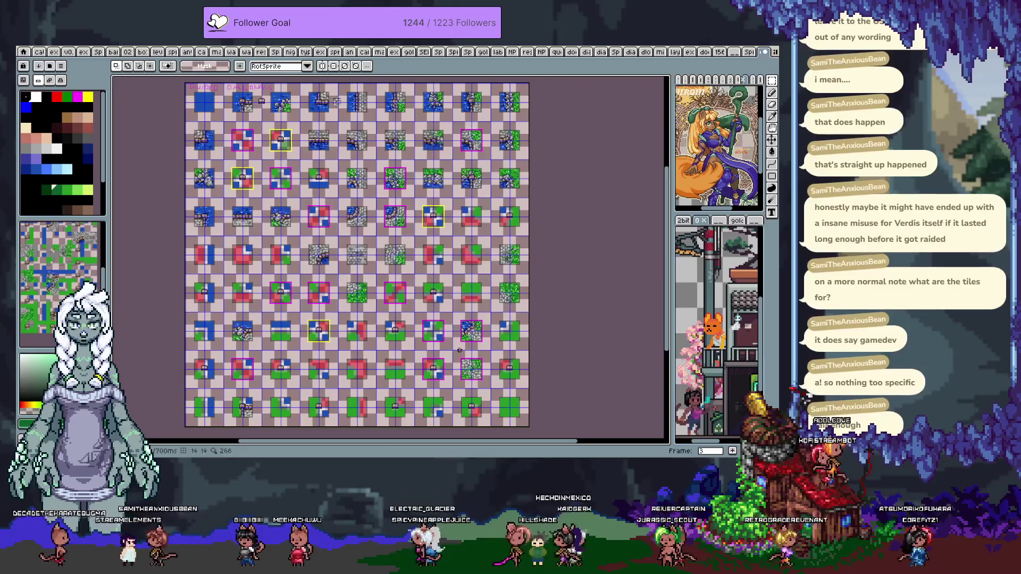
{"action": "scroll", "coordinate": [458, 348], "scroll_direction": "up", "scroll_amount": 3}
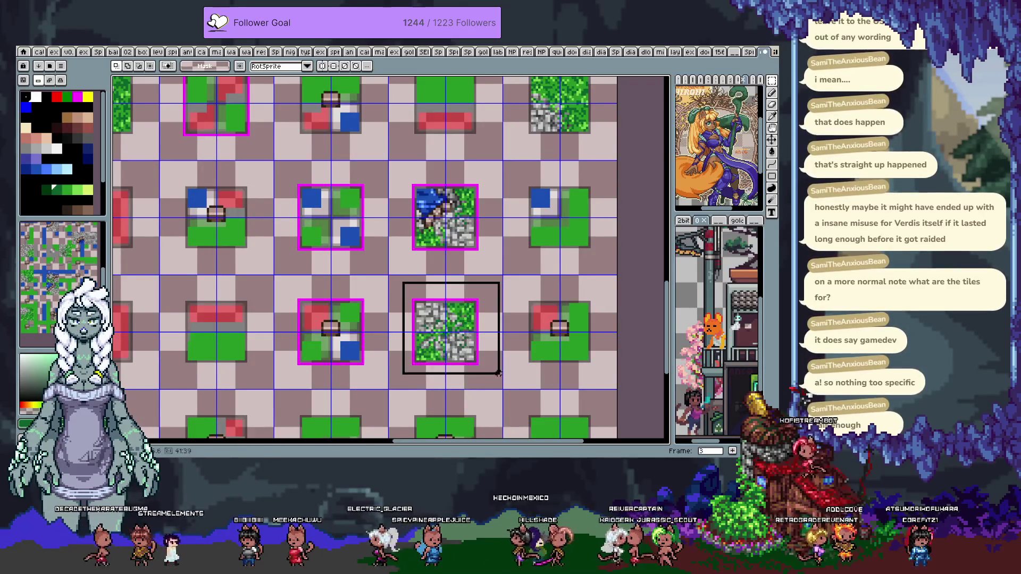
{"action": "key", "text": "period"}
{"action": "key", "text": "period"}
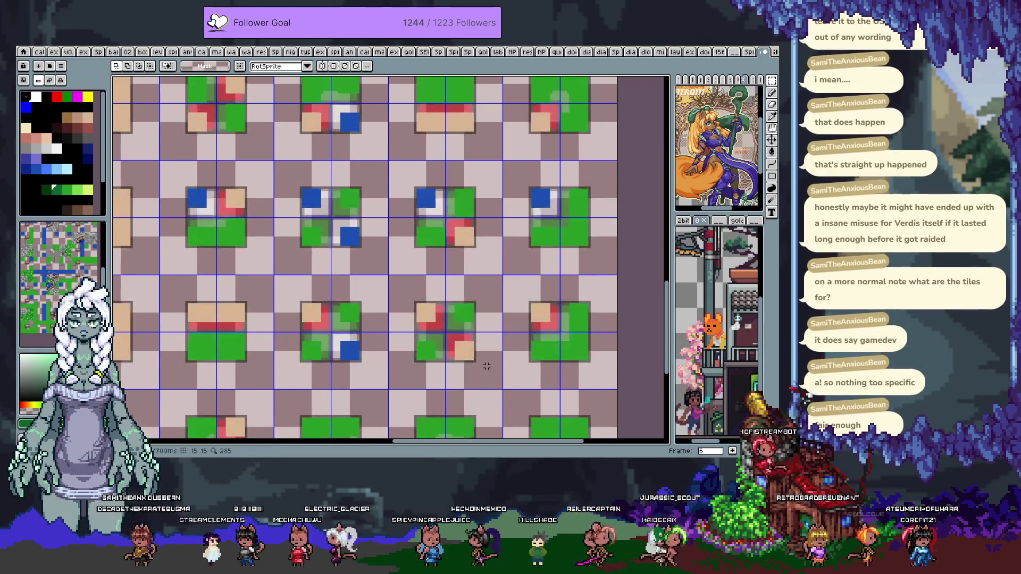
{"action": "scroll", "coordinate": [486, 364], "scroll_direction": "down", "scroll_amount": 1}
{"action": "key", "text": "period"}
{"action": "key", "text": "period"}
{"action": "key", "text": "period"}
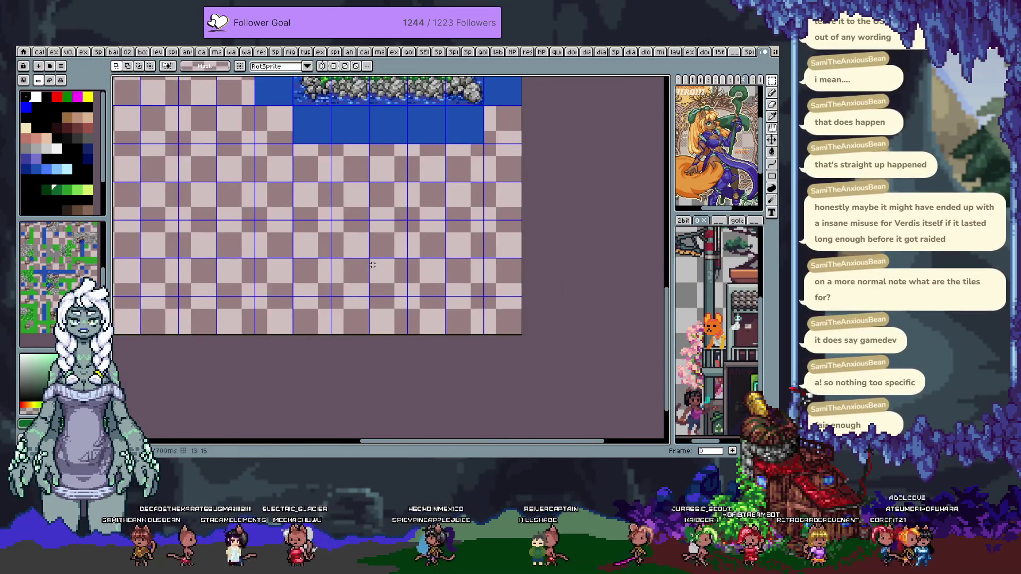
{"action": "left_click_drag", "start_coordinate": [370, 283], "coordinate": [544, 315]}
{"action": "key", "text": "period"}
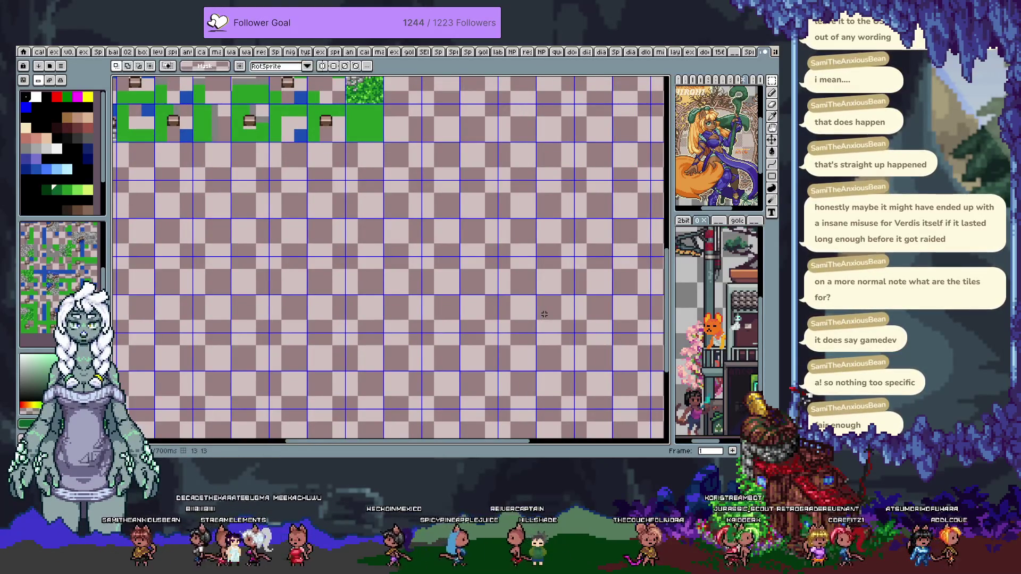
{"action": "scroll", "coordinate": [420, 181], "scroll_direction": "up", "scroll_amount": 2}
{"action": "scroll", "coordinate": [432, 191], "scroll_direction": "up", "scroll_amount": 1}
Shift the chest-and-water piece within the map and return to the tile sheet
{"action": "key", "text": "v"}
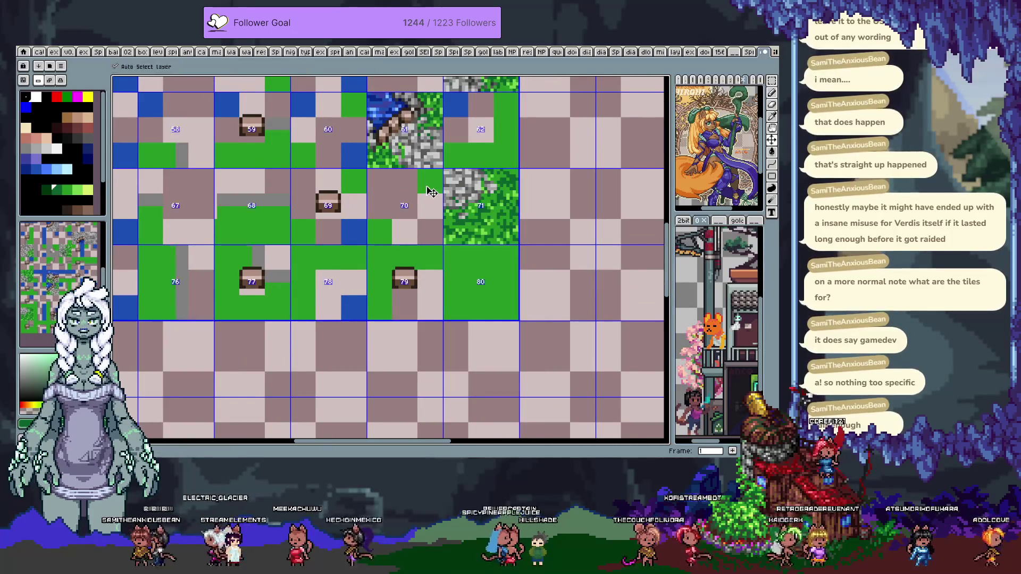
{"action": "scroll", "coordinate": [431, 192], "scroll_direction": "up", "scroll_amount": 1}
{"action": "left_click_drag", "start_coordinate": [451, 245], "coordinate": [470, 261]}
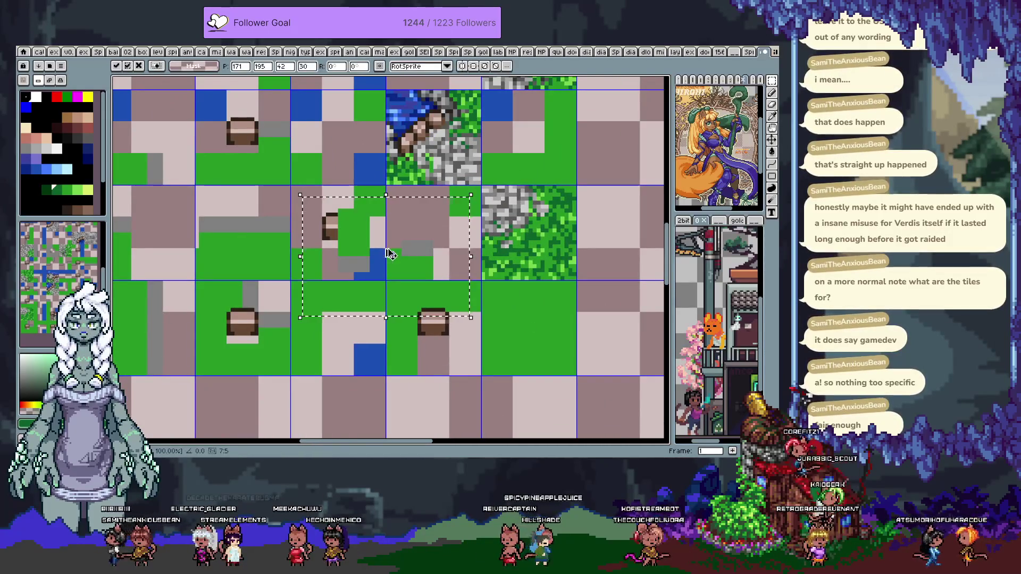
{"action": "key", "text": "Return"}
{"action": "key", "text": "ctrl+Tab"}
{"action": "key", "text": "ctrl+Tab"}
{"action": "key", "text": "ctrl+Tab"}
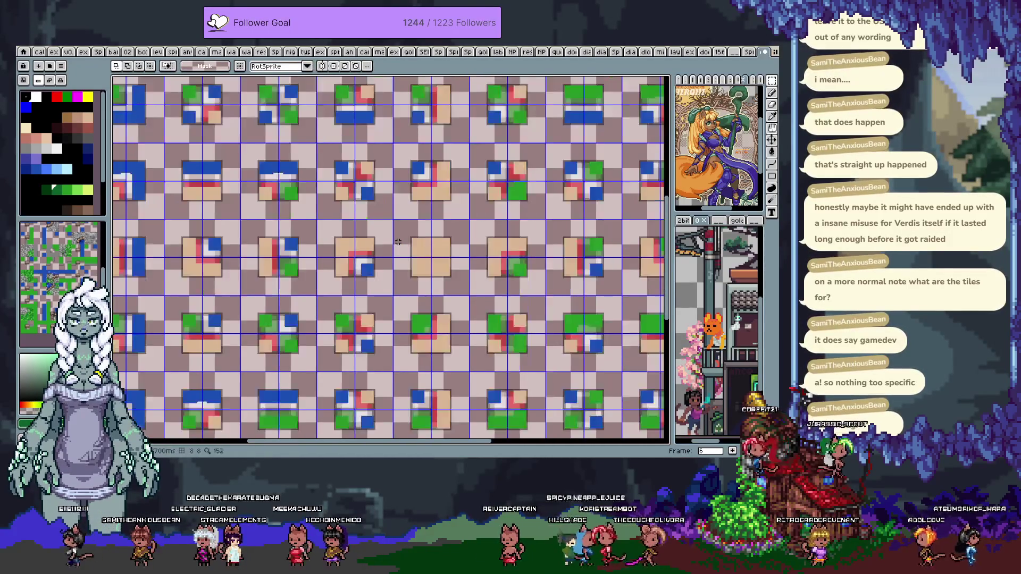
{"action": "key", "text": "ctrl+Tab"}
{"action": "key", "text": "ctrl+Tab"}
{"action": "key", "text": "ctrl+Tab"}
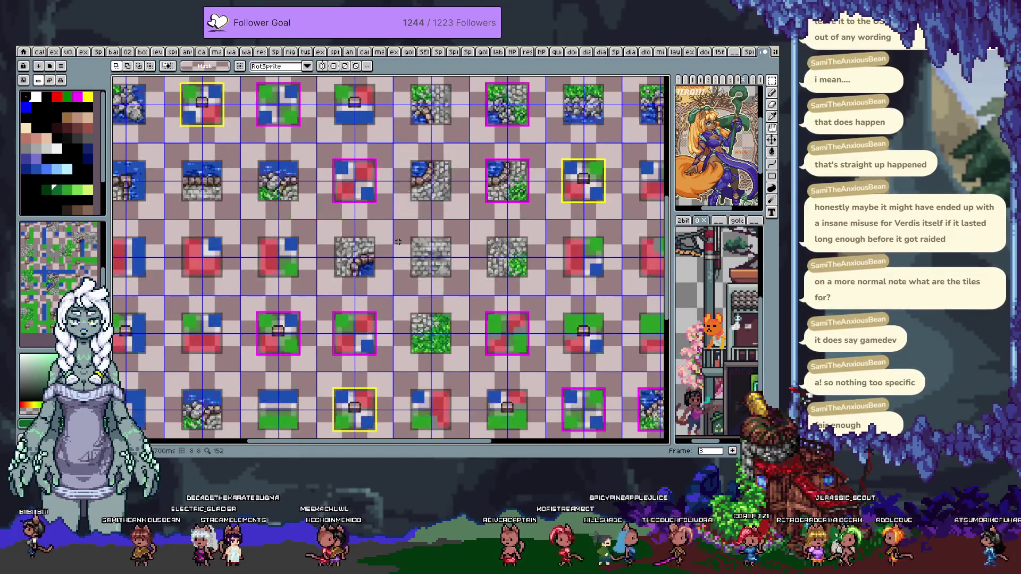
Pan the tile sheet to its bottom-right edge, deselect, and step ahead through the frames
{"action": "key", "text": "h"}
{"action": "left_click_drag", "start_coordinate": [509, 334], "coordinate": [340, 129]}
{"action": "key", "text": "m"}
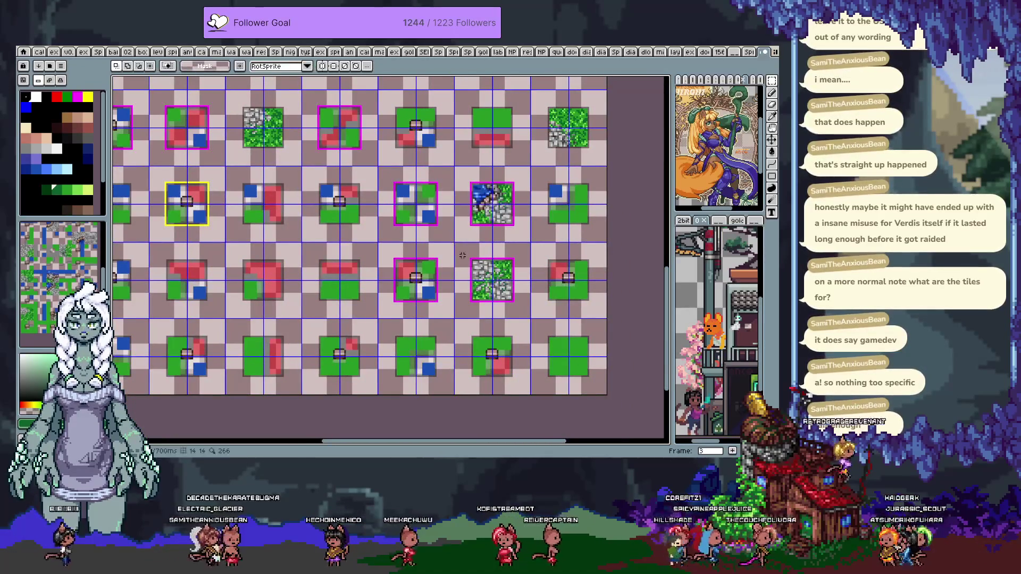
{"action": "key", "text": "ctrl+d"}
{"action": "key", "text": "period"}
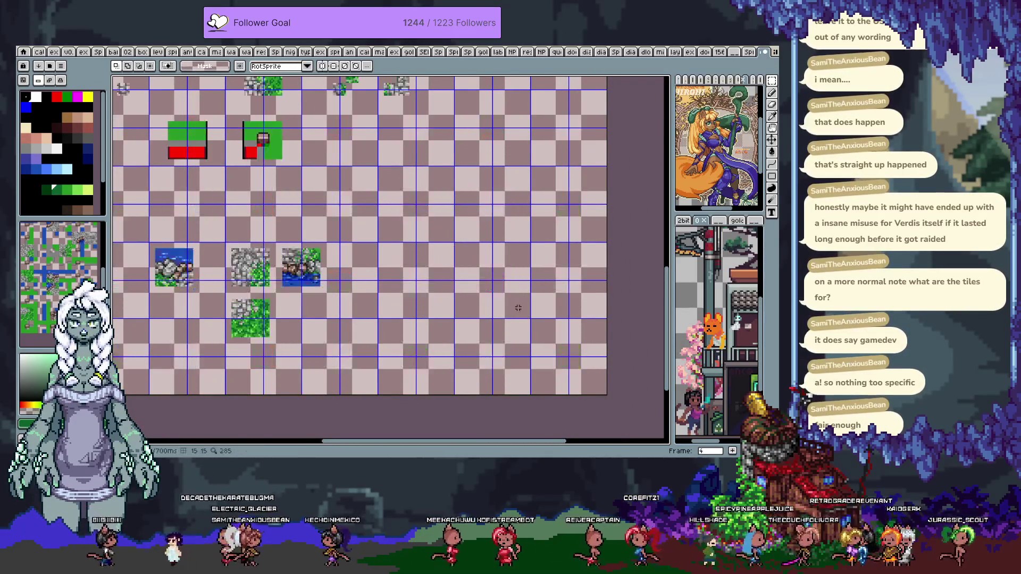
{"action": "key", "text": "period"}
{"action": "key", "text": "period"}
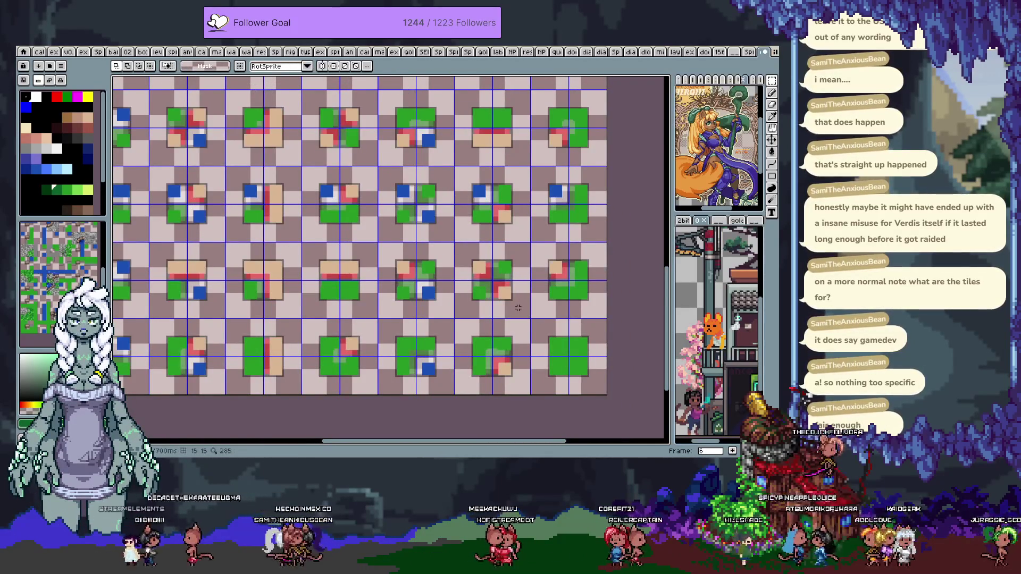
{"action": "key", "text": "period"}
{"action": "key", "text": "period"}
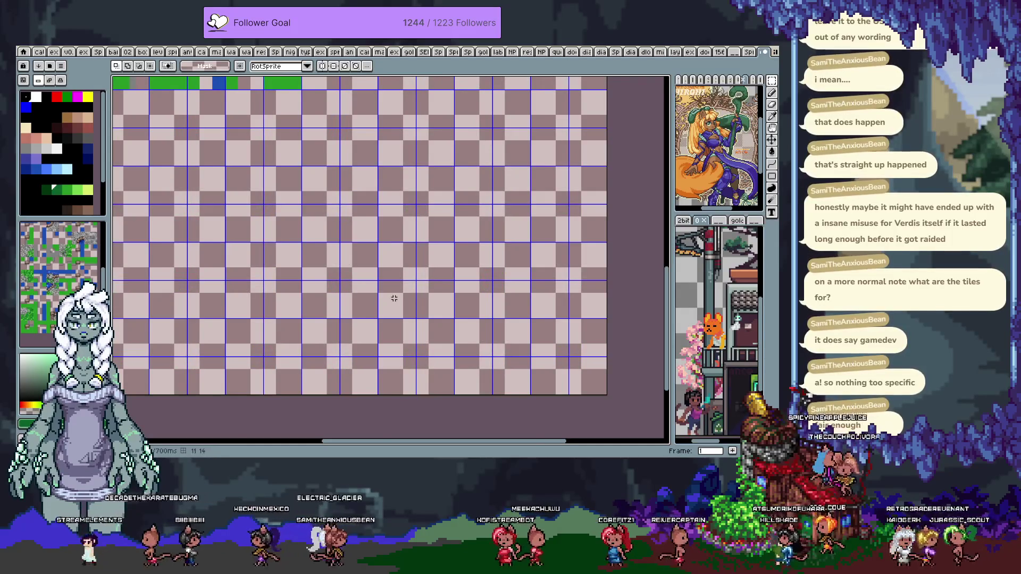
{"action": "scroll", "coordinate": [479, 240], "scroll_direction": "up", "scroll_amount": 2}
{"action": "scroll", "coordinate": [441, 175], "scroll_direction": "up", "scroll_amount": 2}
{"action": "scroll", "coordinate": [433, 164], "scroll_direction": "up", "scroll_amount": 2}
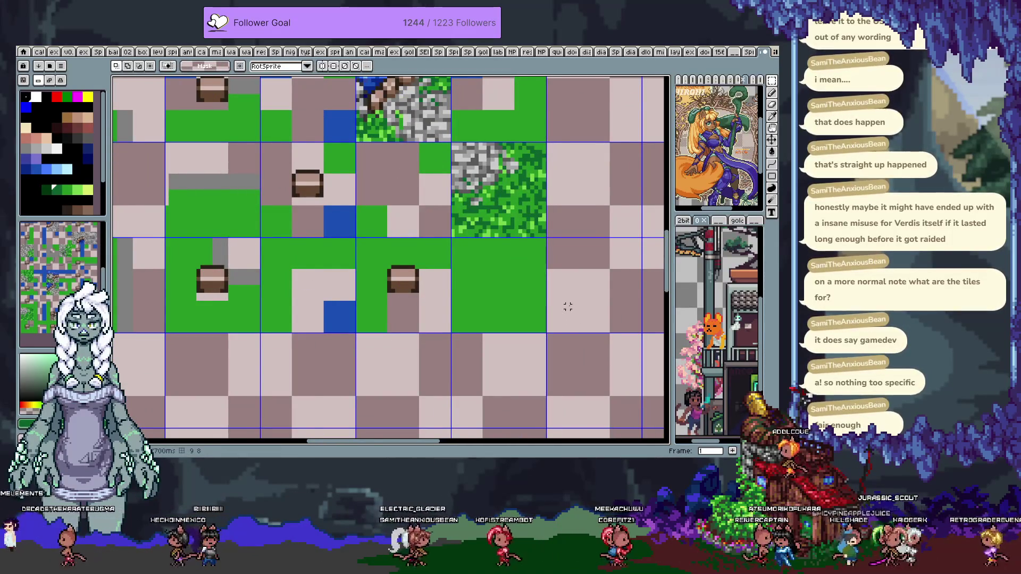
Advance to frame 3 and marquee-select the stone-and-grass tile
{"action": "key", "text": "period"}
{"action": "scroll", "coordinate": [568, 307], "scroll_direction": "down", "scroll_amount": 3}
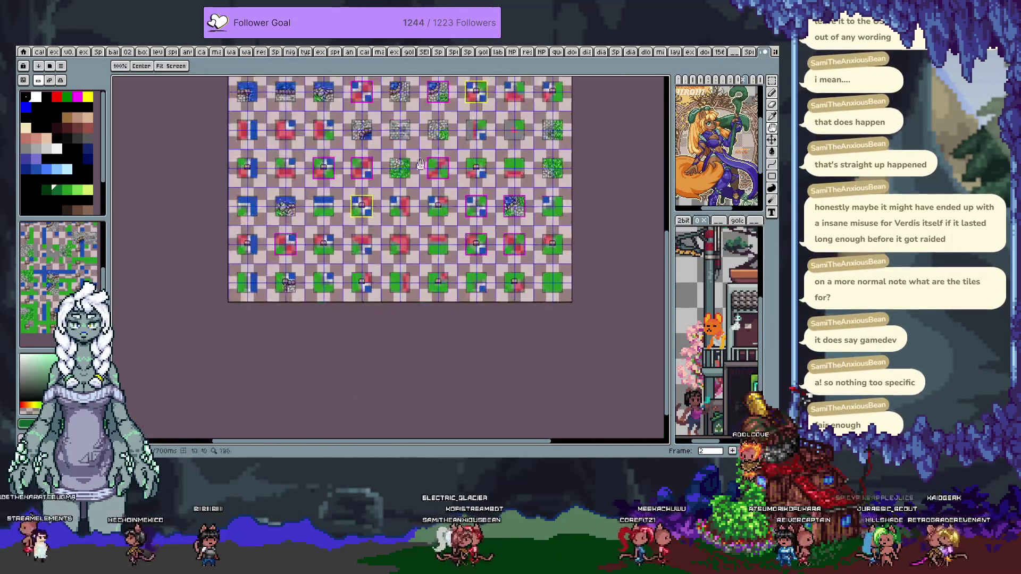
{"action": "scroll", "coordinate": [536, 183], "scroll_direction": "up", "scroll_amount": 3}
{"action": "scroll", "coordinate": [536, 183], "scroll_direction": "down", "scroll_amount": 1}
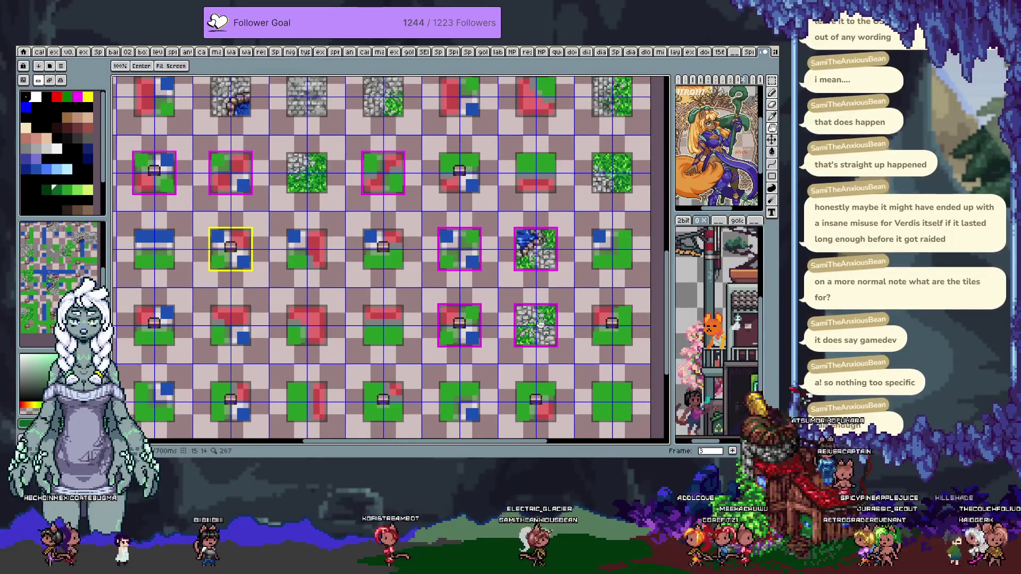
{"action": "key", "text": "period"}
{"action": "scroll", "coordinate": [458, 263], "scroll_direction": "up", "scroll_amount": 1}
{"action": "left_click_drag", "start_coordinate": [444, 252], "coordinate": [540, 343]}
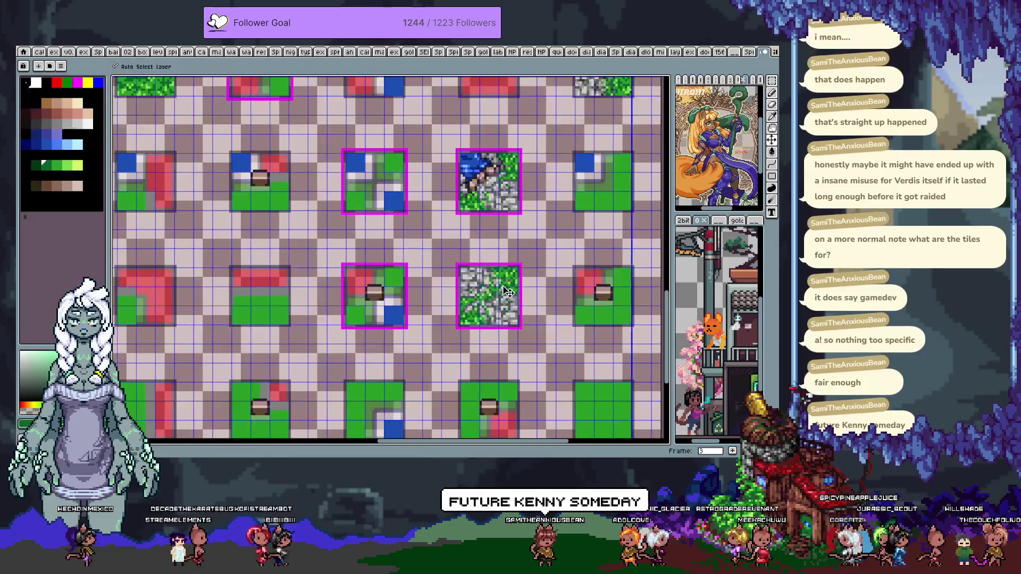
Copy the selected stone-and-grass tile and switch over to frame 1
{"action": "scroll", "coordinate": [486, 291], "scroll_direction": "up", "scroll_amount": 1}
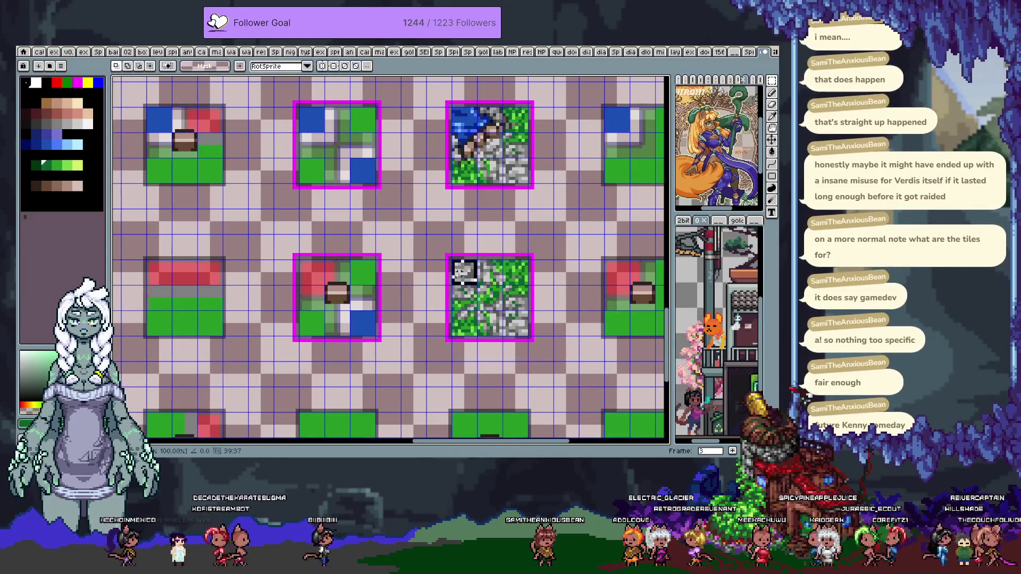
{"action": "left_click", "coordinate": [517, 320]}
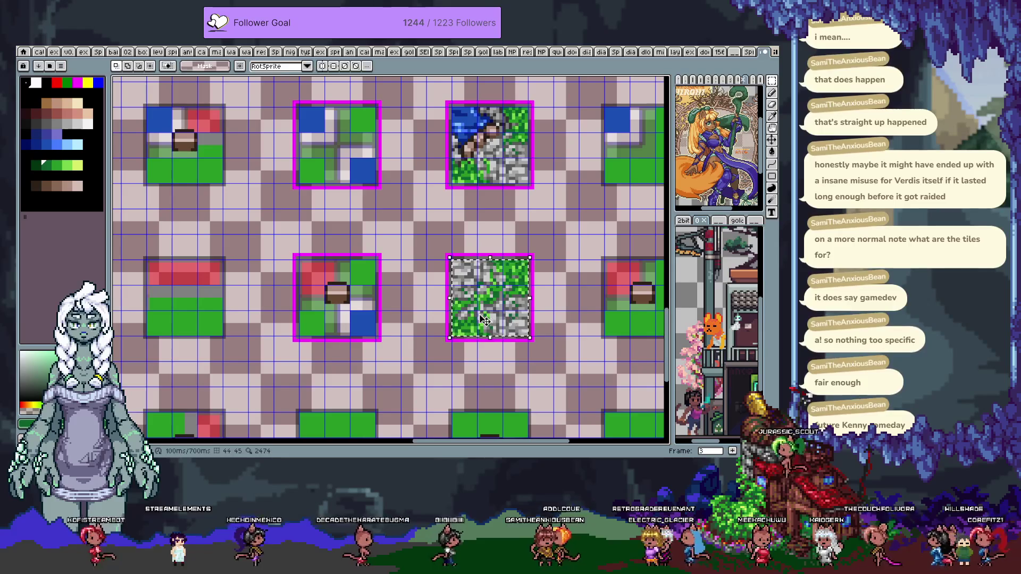
{"action": "scroll", "coordinate": [483, 320], "scroll_direction": "down", "scroll_amount": 3}
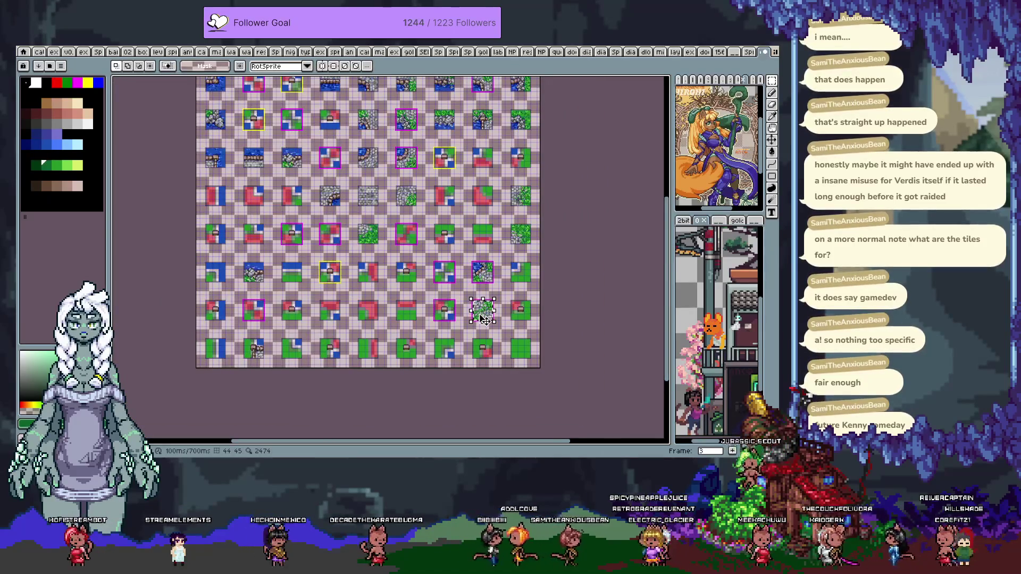
{"action": "key", "text": "Right"}
{"action": "key", "text": "Right"}
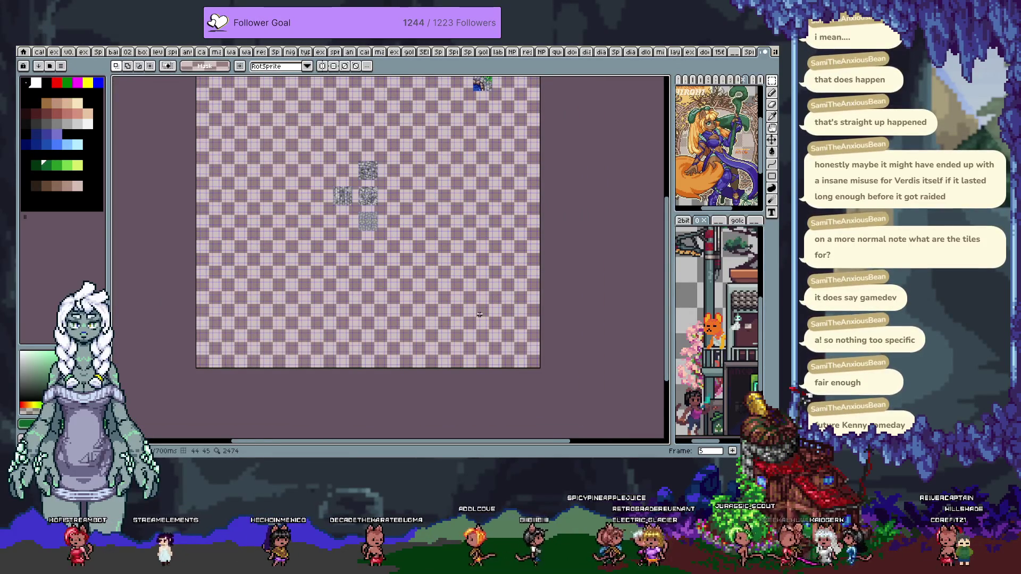
{"action": "key", "text": "Left"}
{"action": "key", "text": "Left"}
{"action": "key", "text": "Left"}
{"action": "key", "text": "Left"}
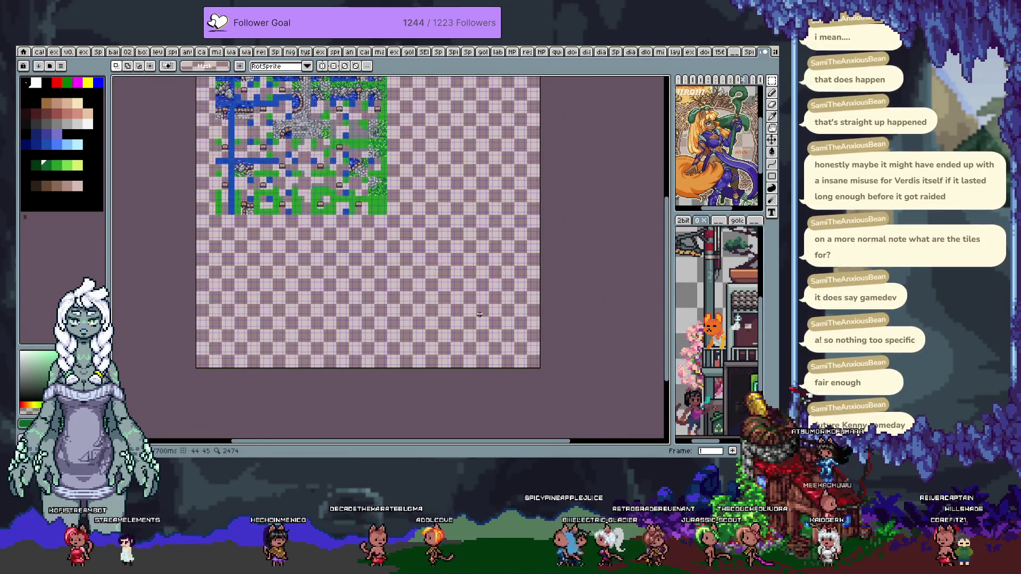
{"action": "scroll", "coordinate": [415, 215], "scroll_direction": "up", "scroll_amount": 2}
{"action": "scroll", "coordinate": [401, 207], "scroll_direction": "up", "scroll_amount": 1}
{"action": "scroll", "coordinate": [392, 202], "scroll_direction": "up", "scroll_amount": 1}
Paste the tile into slot 70 beside the other stone-grass tile and commit it
{"action": "key", "text": "ctrl+v"}
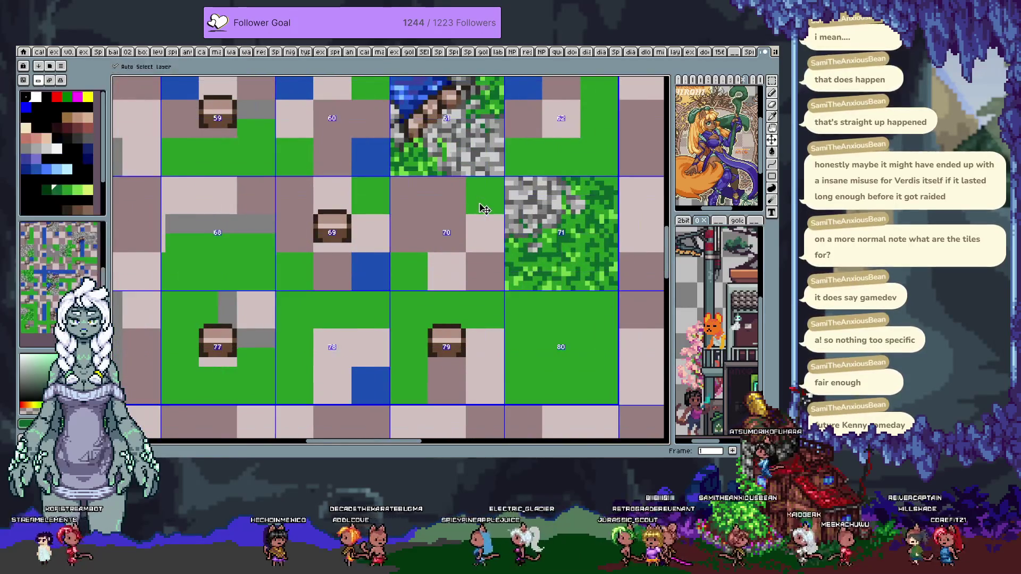
{"action": "scroll", "coordinate": [432, 249], "scroll_direction": "up", "scroll_amount": 2}
{"action": "left_click_drag", "start_coordinate": [433, 249], "coordinate": [457, 243]}
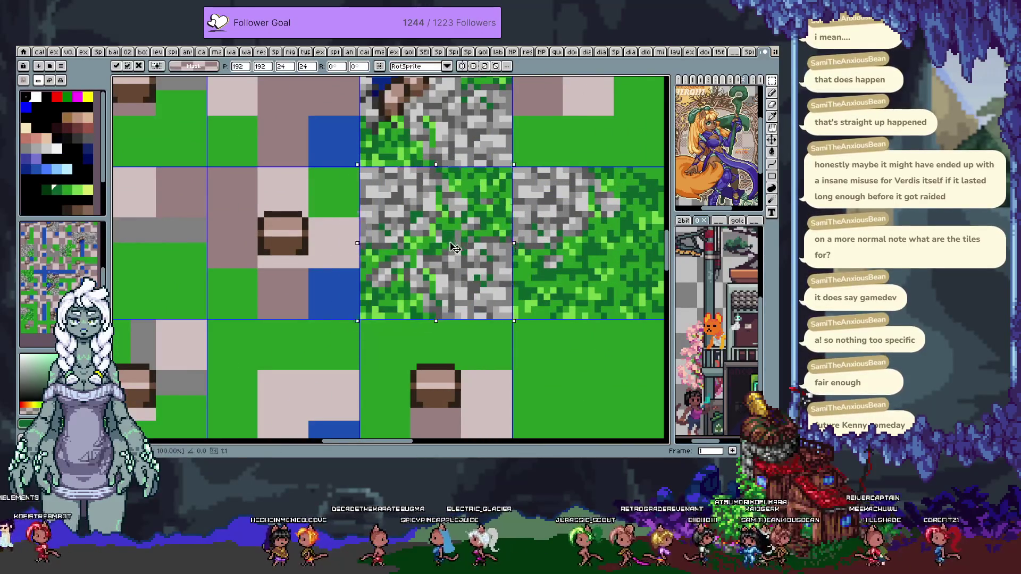
{"action": "key", "text": "Return"}
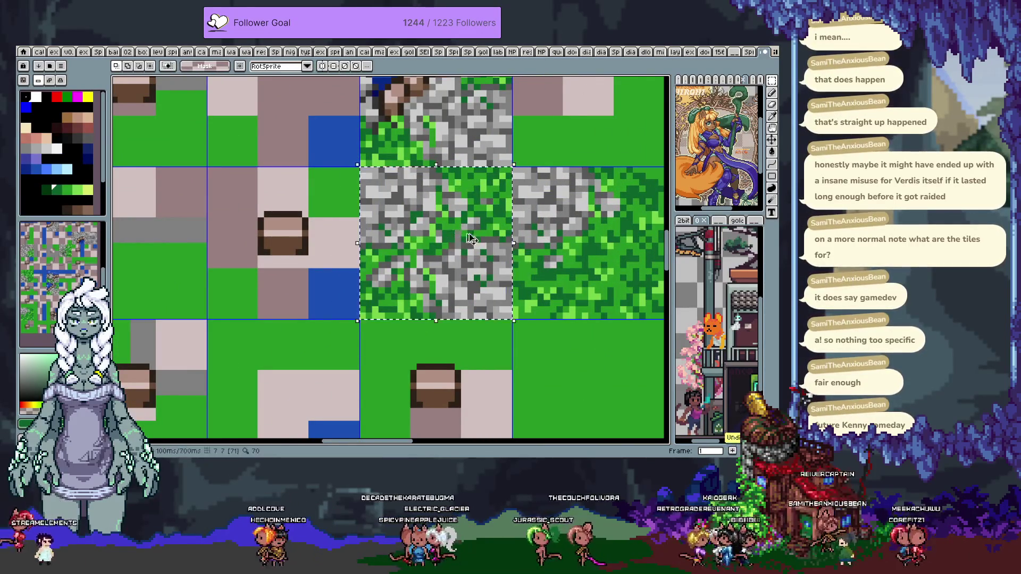
{"action": "scroll", "coordinate": [479, 233], "scroll_direction": "down", "scroll_amount": 3}
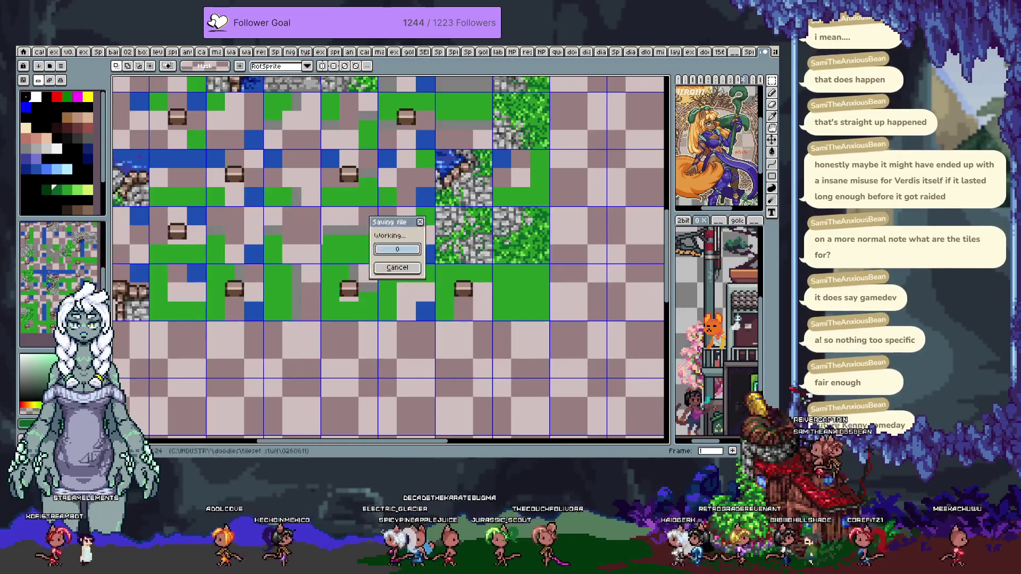
{"action": "key", "text": "Return"}
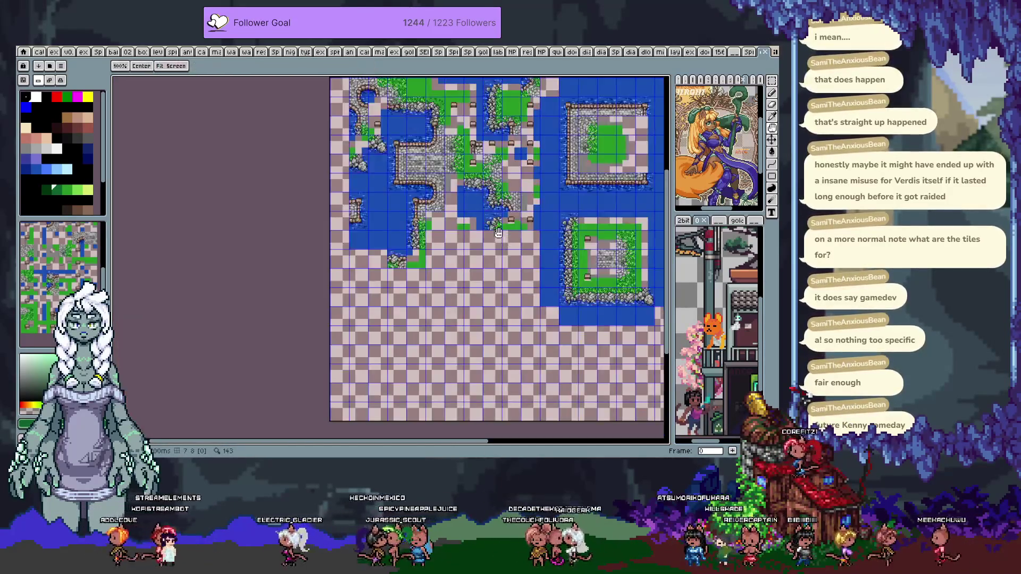
Pan to the island map, hide its tile grid with Ctrl+', then go to the next tile frame
{"action": "left_click_drag", "start_coordinate": [506, 241], "coordinate": [435, 292]}
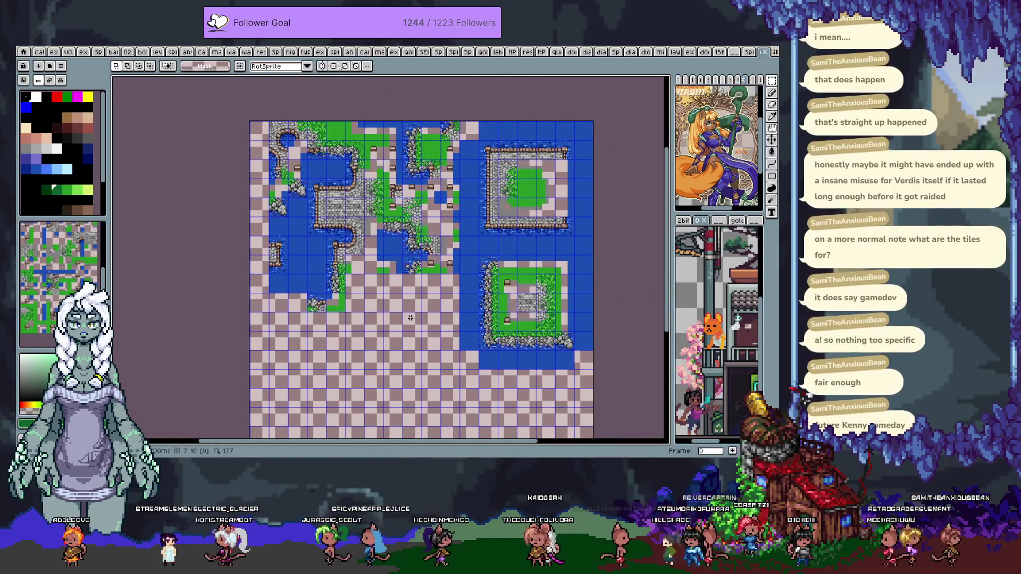
{"action": "scroll", "coordinate": [441, 207], "scroll_direction": "up", "scroll_amount": 3}
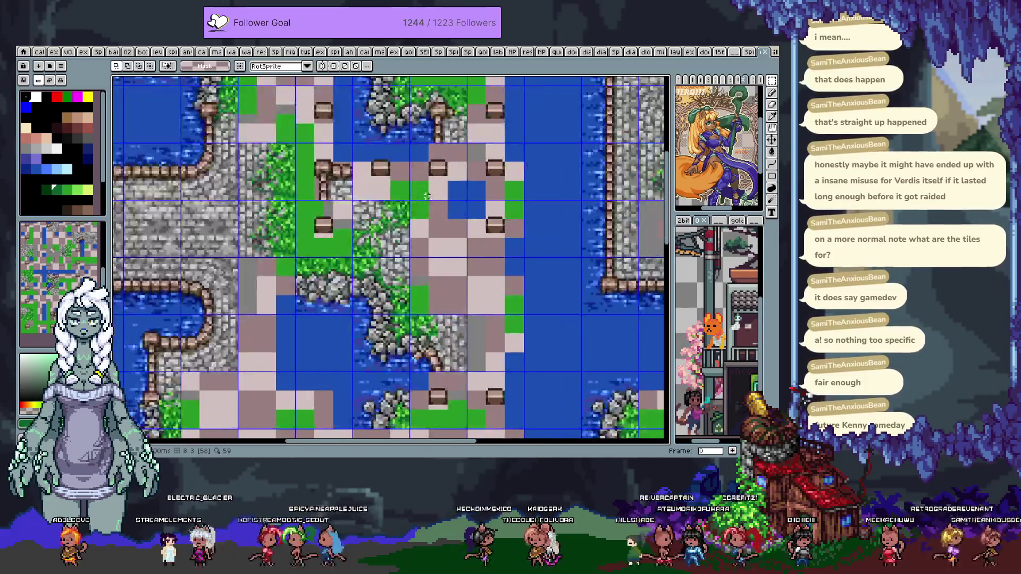
{"action": "key", "text": "ctrl+apostrophe"}
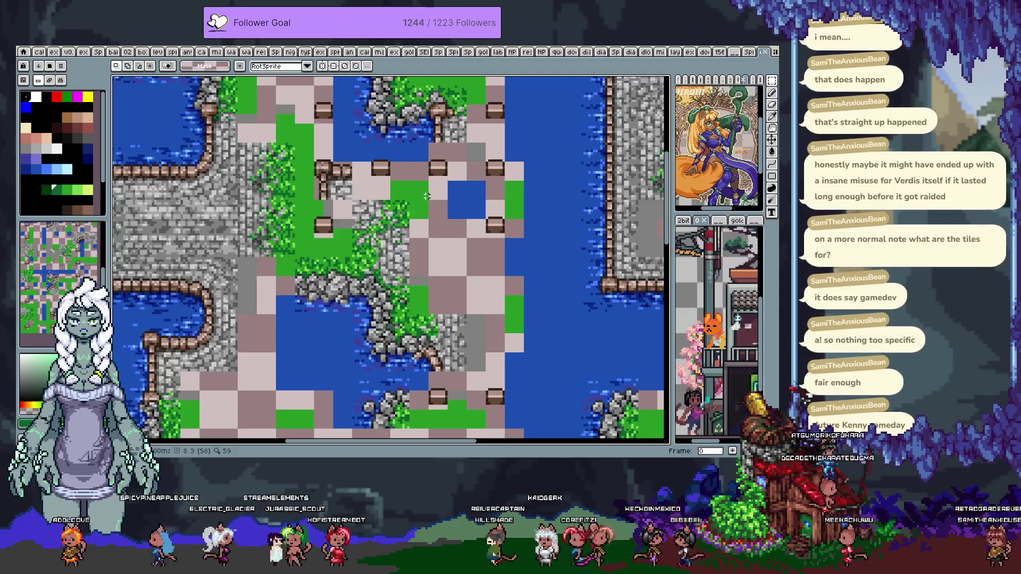
{"action": "scroll", "coordinate": [427, 196], "scroll_direction": "down", "scroll_amount": 3}
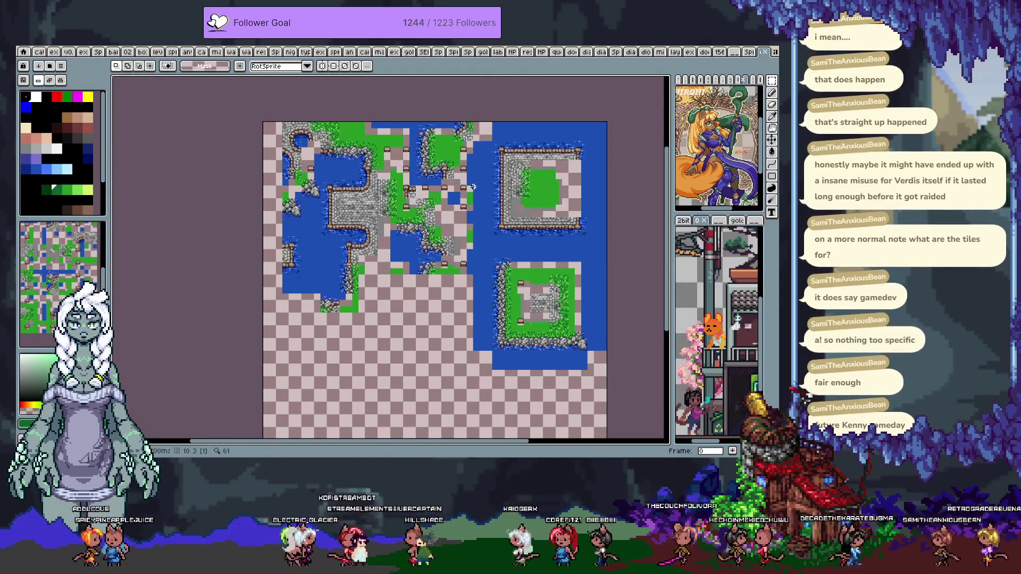
{"action": "key", "text": "Right"}
{"action": "key", "text": "Right"}
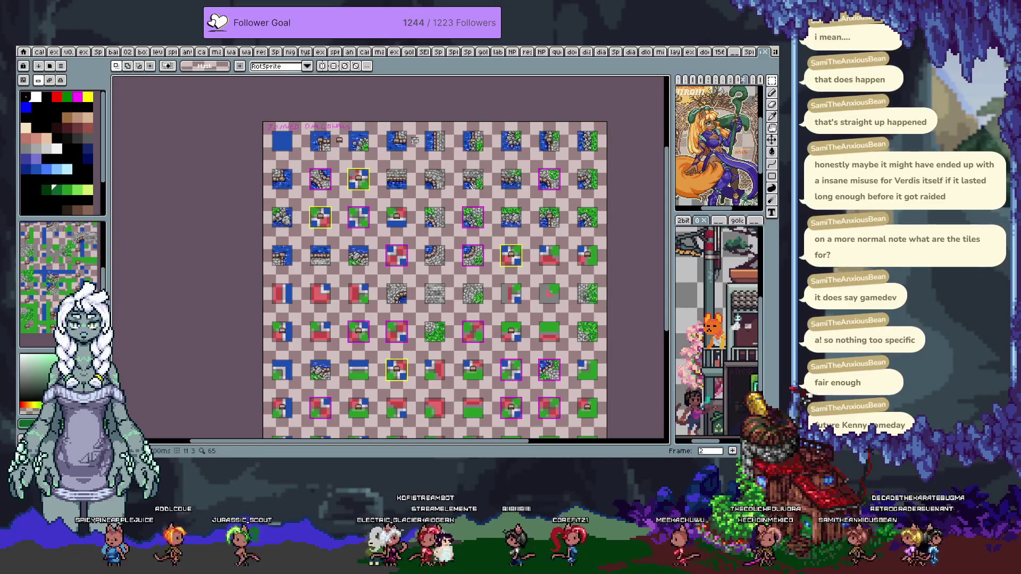
Return to frame 2 after comparing it with the neighbouring frame
{"action": "key", "text": "Left"}
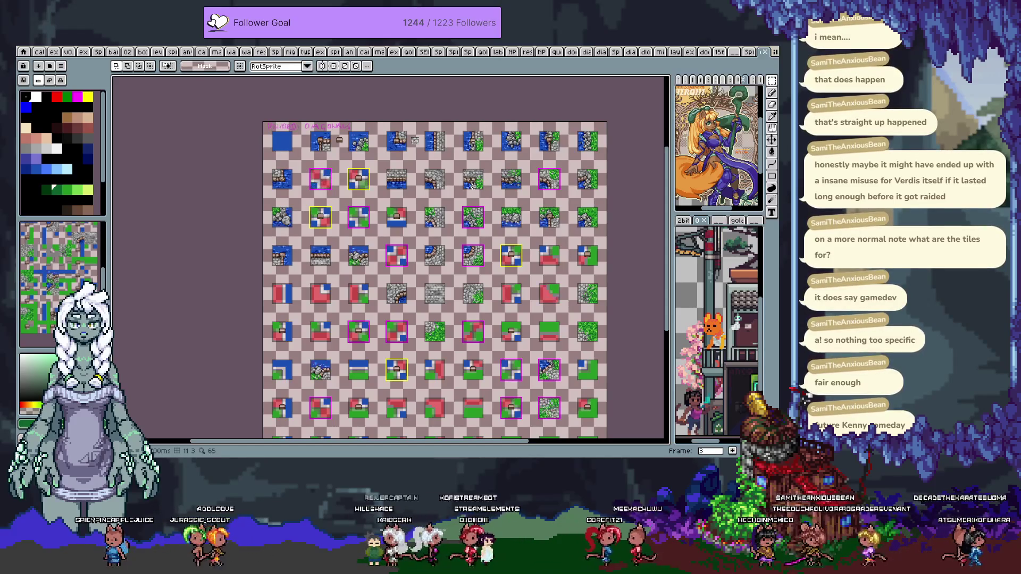
{"action": "key", "text": "Left"}
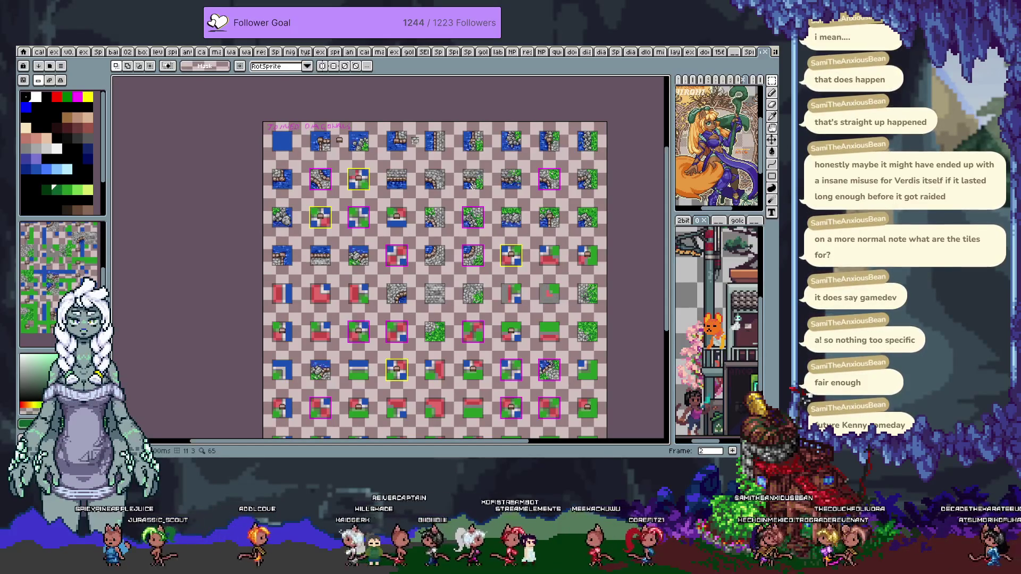
{"action": "key", "text": "Right"}
{"action": "key", "text": "Left"}
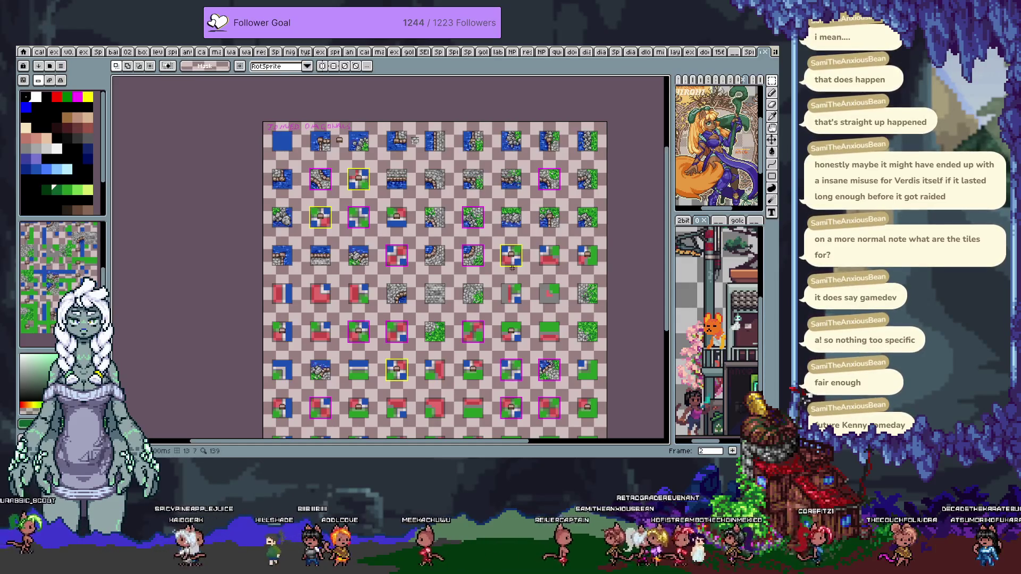
Select the stone-and-grass tile and undo a misplaced paste of it
{"action": "left_click_drag", "start_coordinate": [512, 260], "coordinate": [442, 219]}
{"action": "scroll", "coordinate": [426, 257], "scroll_direction": "up", "scroll_amount": 3}
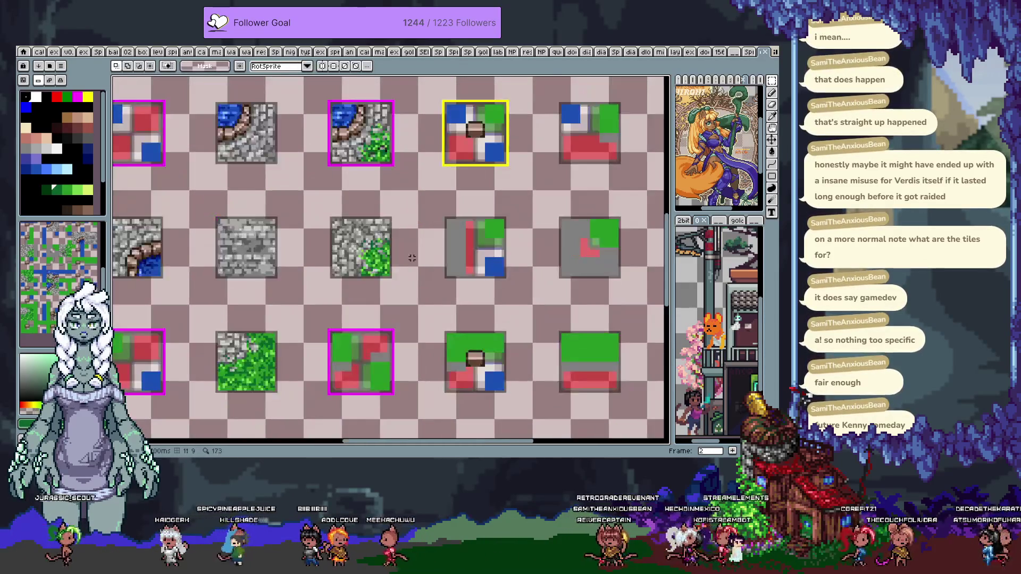
{"action": "left_click_drag", "start_coordinate": [338, 206], "coordinate": [410, 285]}
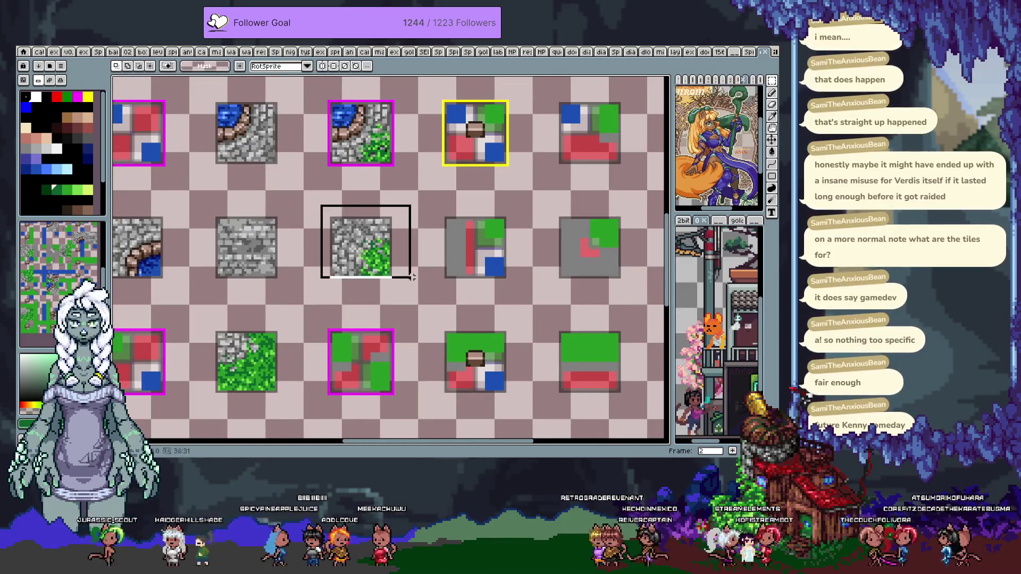
{"action": "key", "text": "ctrl+v"}
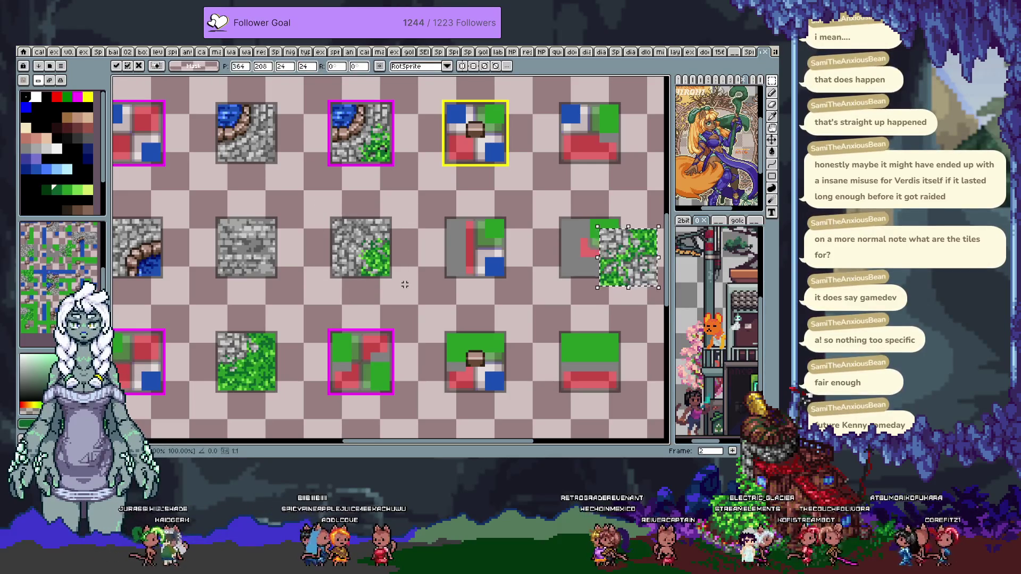
{"action": "key", "text": "ctrl+z"}
{"action": "key", "text": "b"}
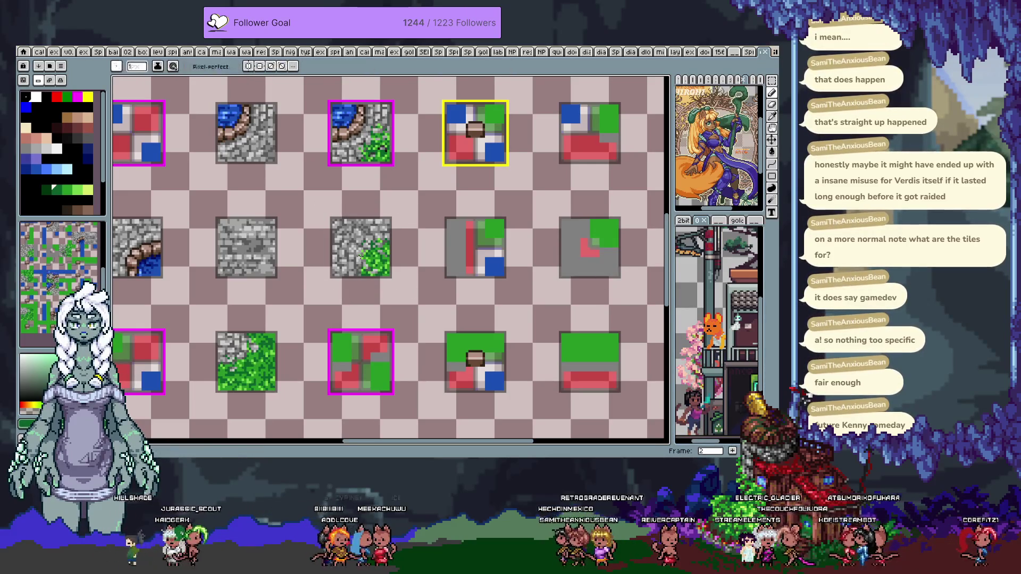
{"action": "key", "text": "m"}
Duplicate the stone-and-grass tile and move the copy onto the grey placeholder slot
{"action": "left_click_drag", "start_coordinate": [314, 195], "coordinate": [421, 304]}
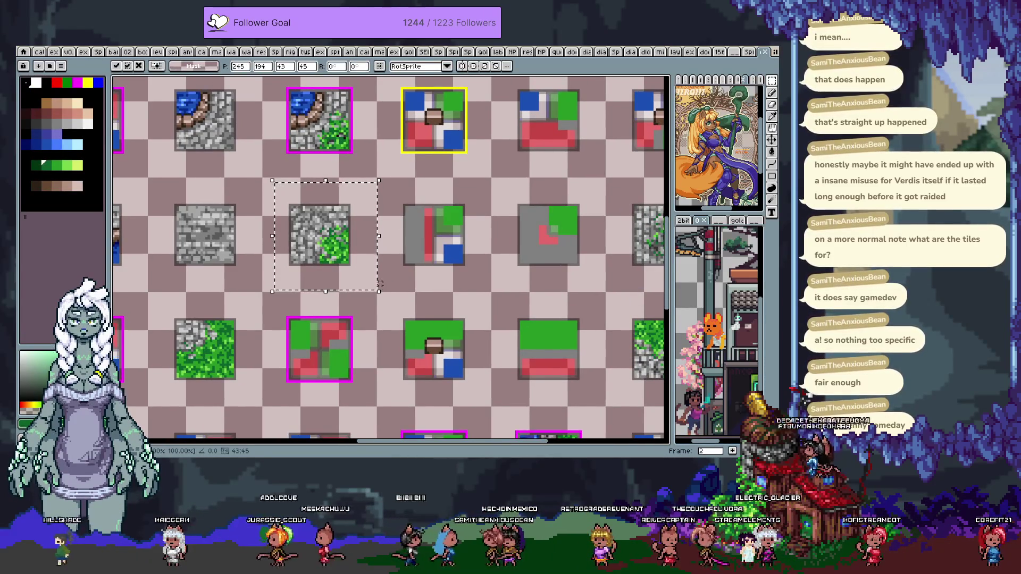
{"action": "key", "text": "ctrl+c"}
{"action": "key", "text": "ctrl+v"}
{"action": "key", "text": "Right"}
{"action": "key", "text": "Right"}
{"action": "key", "text": "Right"}
{"action": "key", "text": "Right"}
{"action": "key", "text": "Right"}
{"action": "key", "text": "Right"}
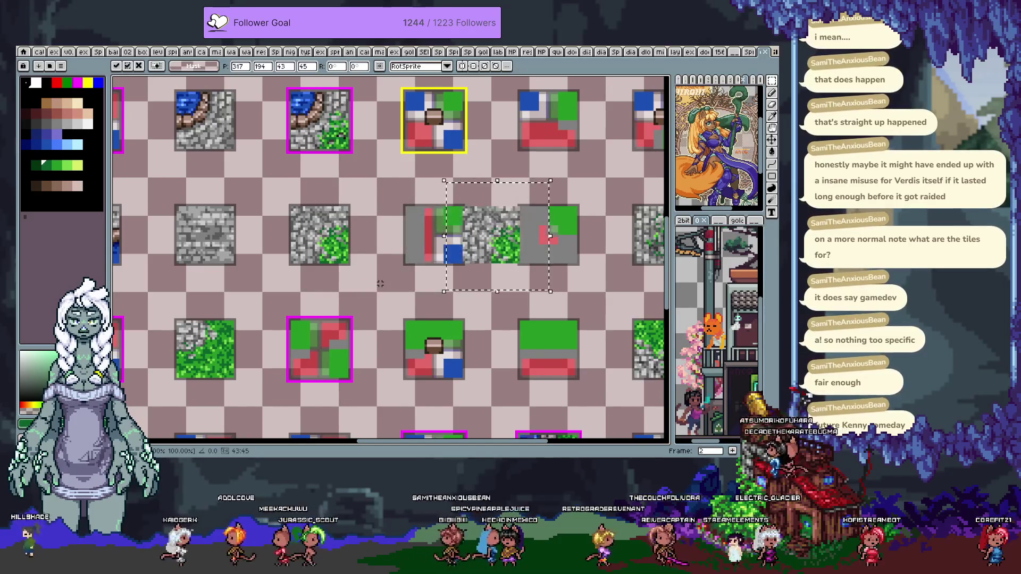
{"action": "key", "text": "Right"}
{"action": "key", "text": "Right"}
{"action": "key", "text": "Right"}
{"action": "key", "text": "Return"}
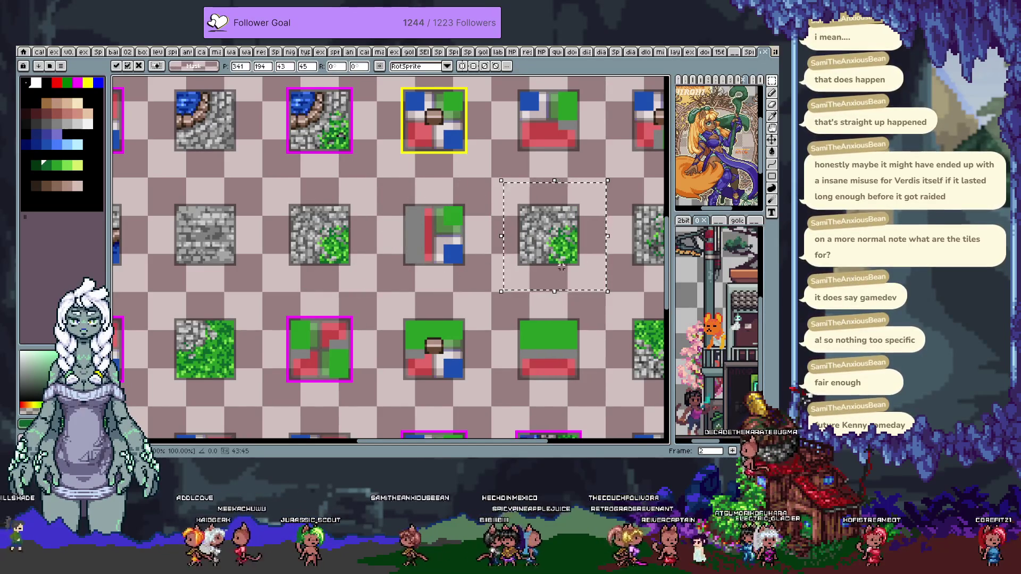
{"action": "key", "text": "w"}
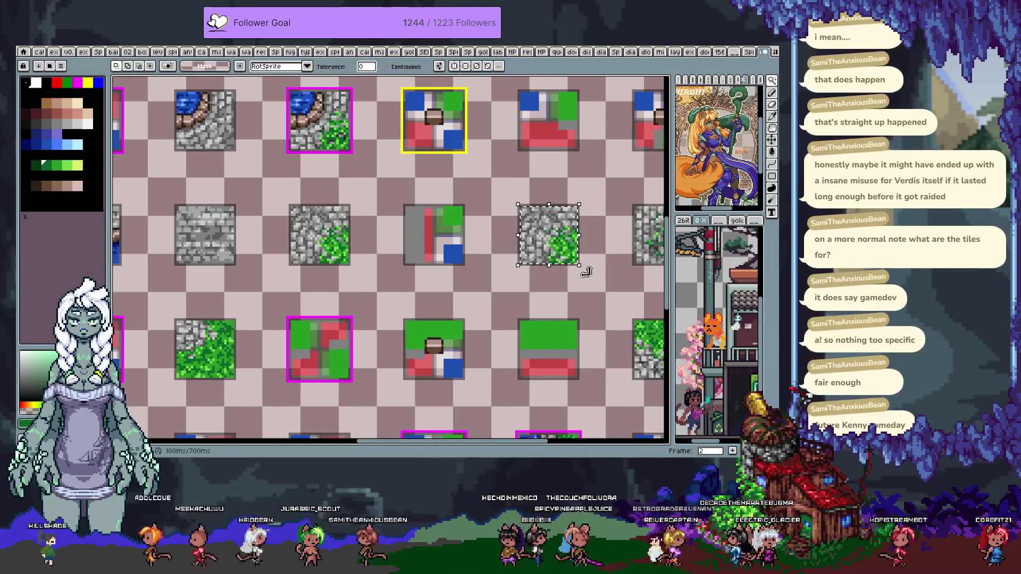
Rotate the copied tile 90° so the grass runs along the top
{"action": "mouse_move", "coordinate": [584, 274]}
{"action": "left_mouse_down"}
{"action": "mouse_move", "coordinate": [537, 296]}
{"action": "mouse_move", "coordinate": [479, 303]}
{"action": "mouse_move", "coordinate": [600, 255]}
{"action": "mouse_move", "coordinate": [600, 211]}
{"action": "left_mouse_up"}
{"action": "key", "text": "Return"}
{"action": "scroll", "coordinate": [585, 213], "scroll_direction": "right", "scroll_amount": 2}
{"action": "scroll", "coordinate": [575, 217], "scroll_direction": "up", "scroll_amount": 1}
{"action": "scroll", "coordinate": [510, 220], "scroll_direction": "right", "scroll_amount": 2}
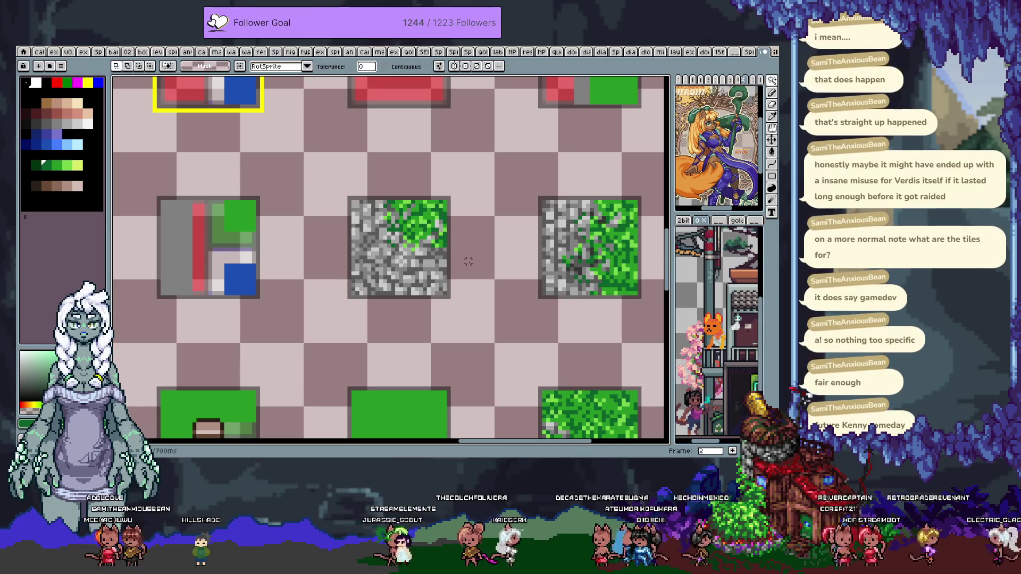
{"action": "scroll", "coordinate": [468, 264], "scroll_direction": "down", "scroll_amount": 3}
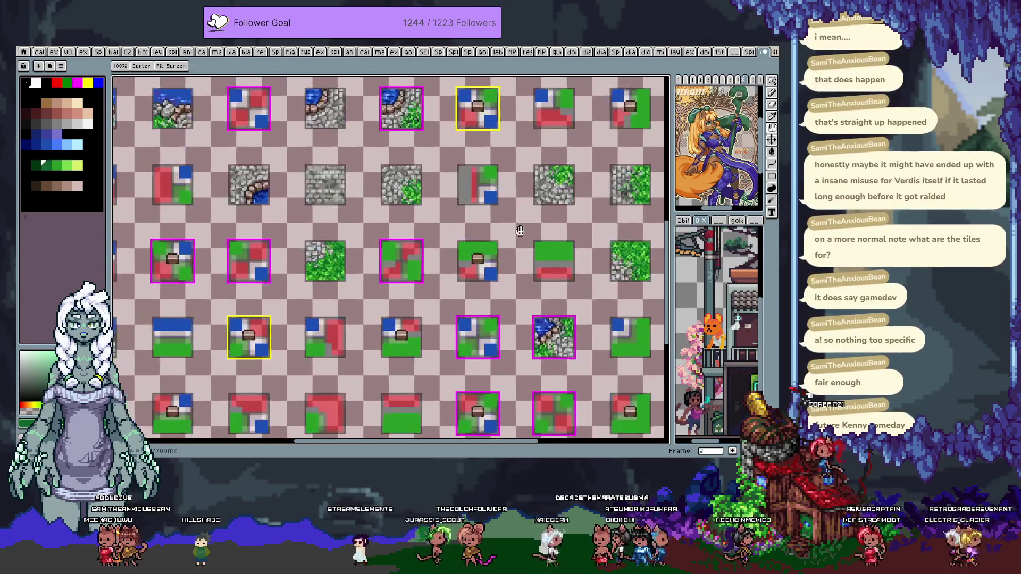
{"action": "left_click_drag", "start_coordinate": [463, 225], "coordinate": [460, 243]}
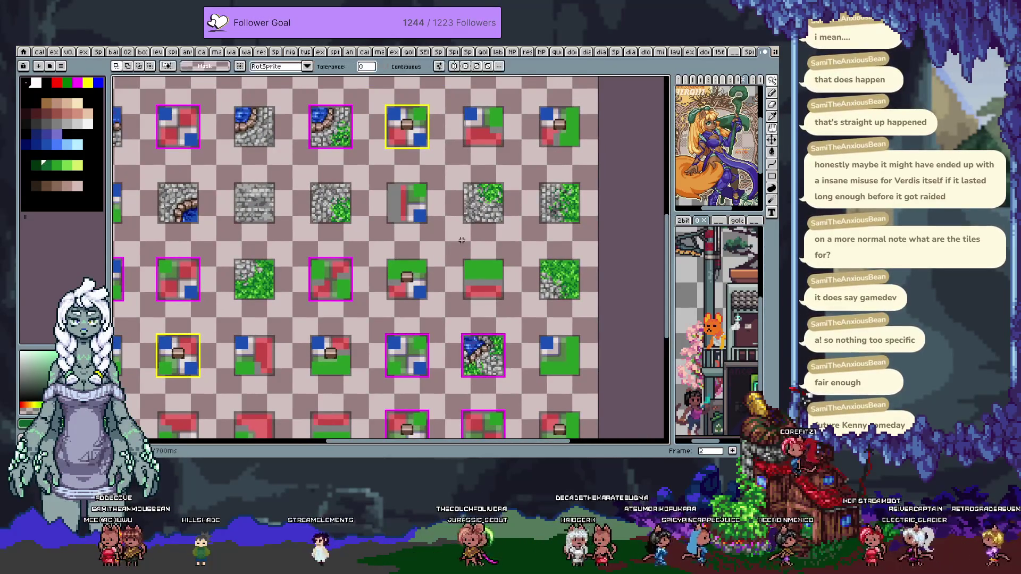
{"action": "scroll", "coordinate": [471, 200], "scroll_direction": "up", "scroll_amount": 3}
Magic-wand select the near-white highlight pixels on the mossy stone tile and remove them
{"action": "scroll", "coordinate": [481, 213], "scroll_direction": "up", "scroll_amount": 2}
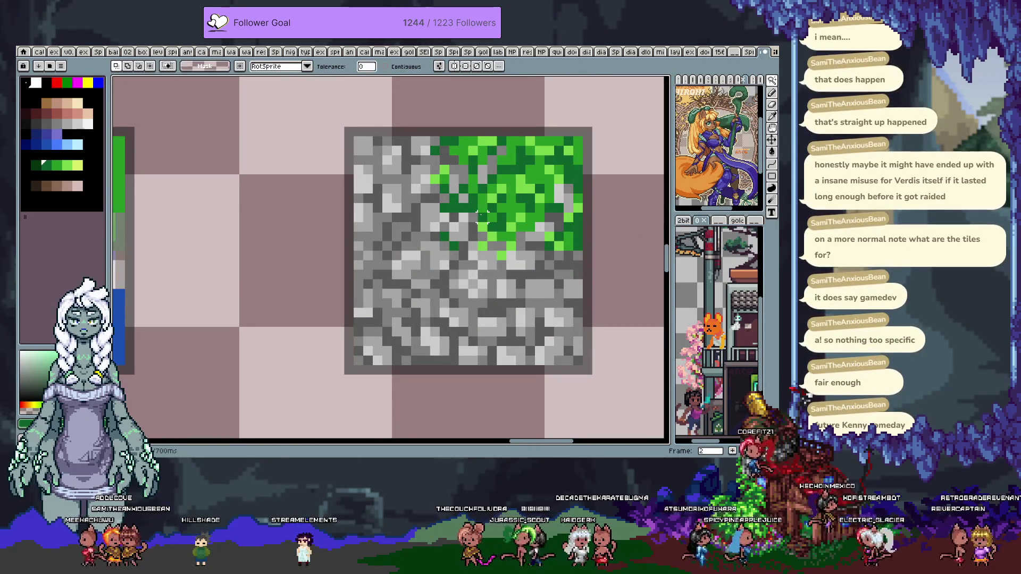
{"action": "key", "text": "b"}
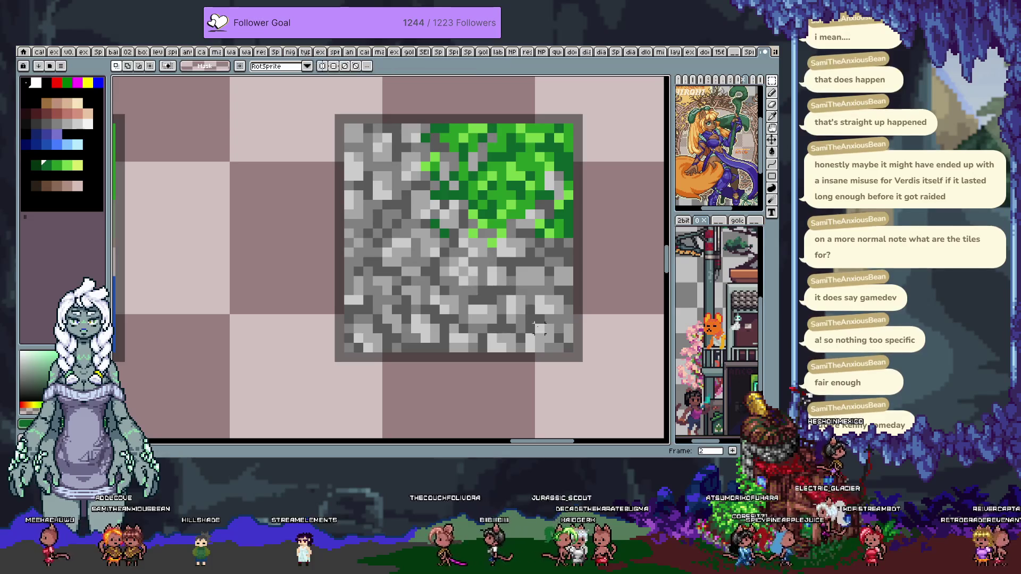
{"action": "left_click_drag", "start_coordinate": [603, 374], "coordinate": [313, 93]}
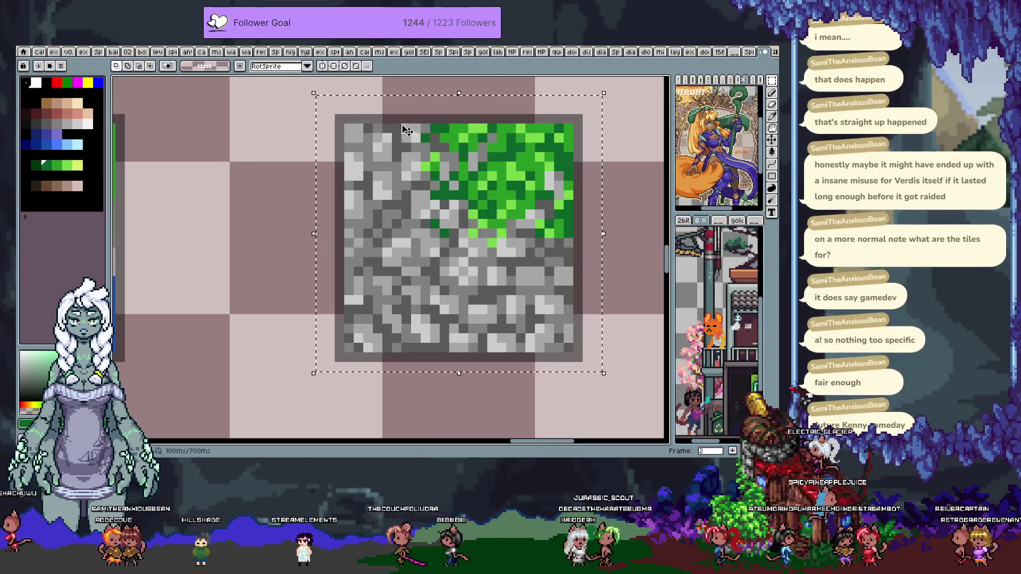
{"action": "key", "text": "b"}
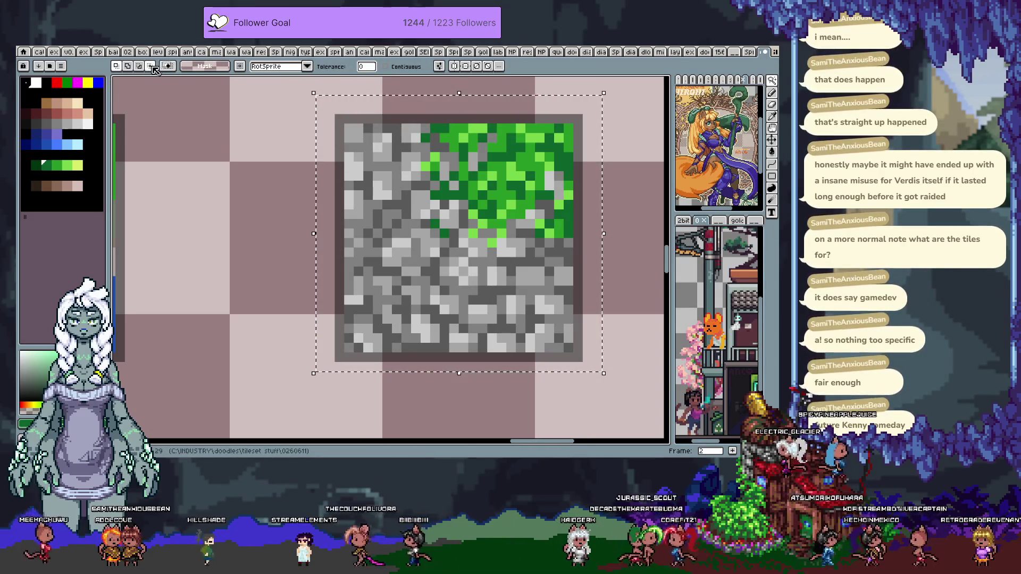
{"action": "left_click", "coordinate": [470, 273]}
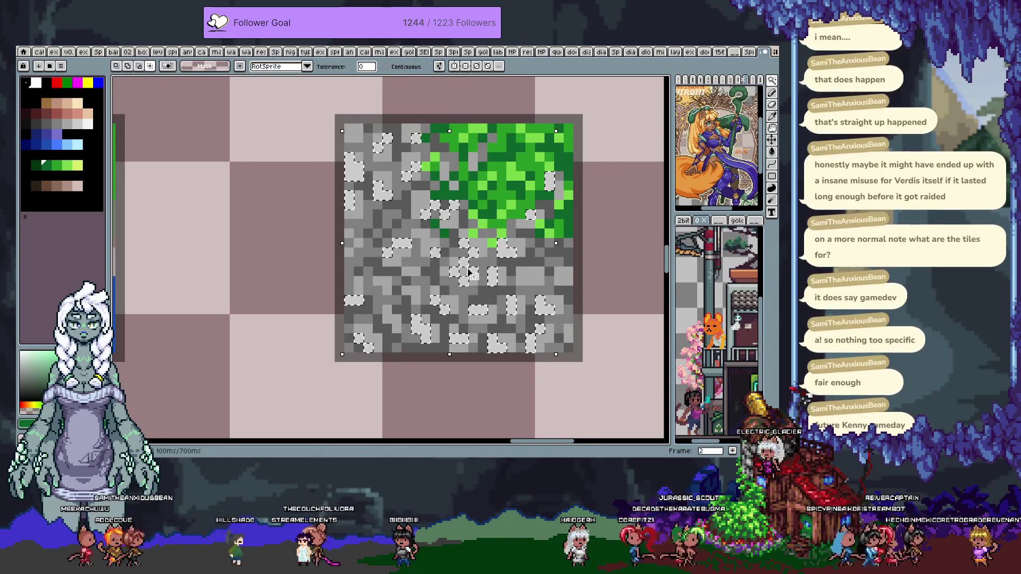
{"action": "left_click", "coordinate": [465, 269], "text": "shift"}
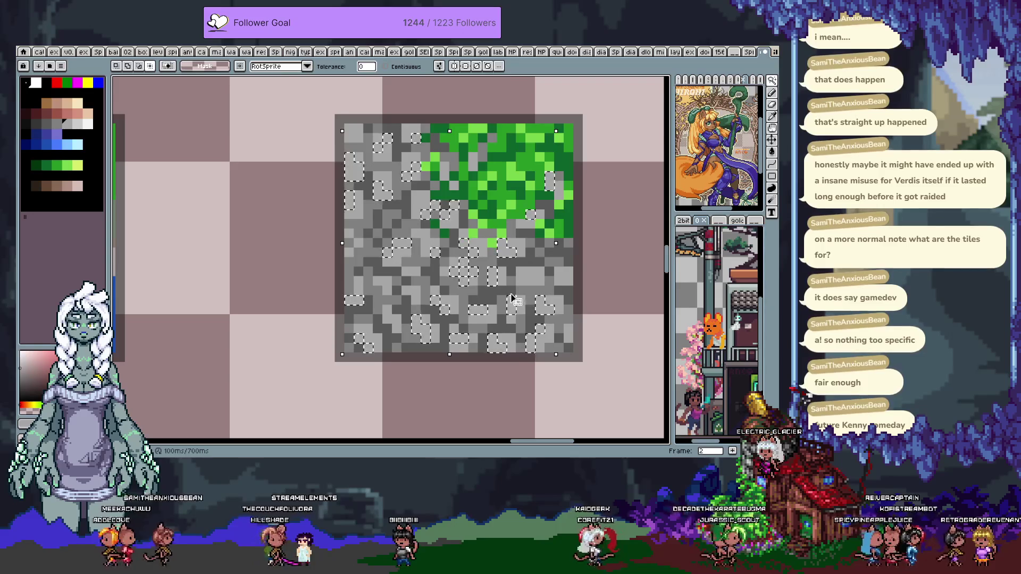
{"action": "key", "text": "ctrl+d"}
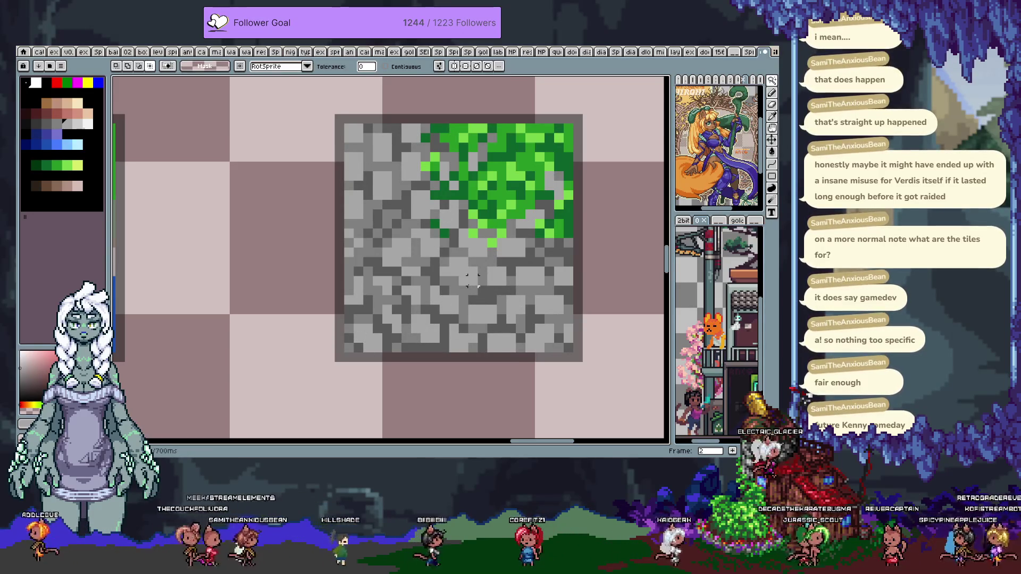
Sample several greys from the tile's stones and recentre the tile in view
{"action": "key", "text": "b"}
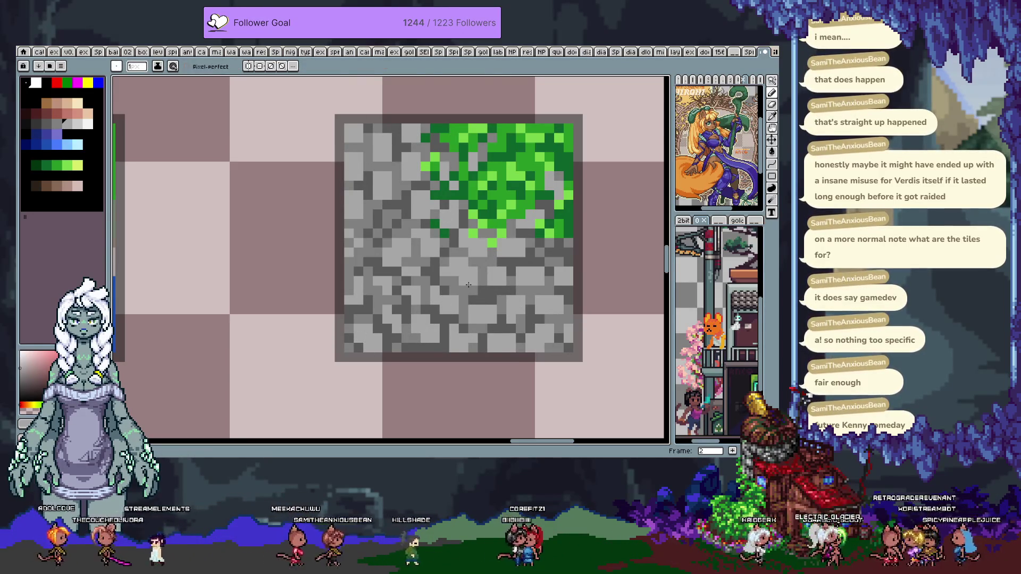
{"action": "key", "text": "w"}
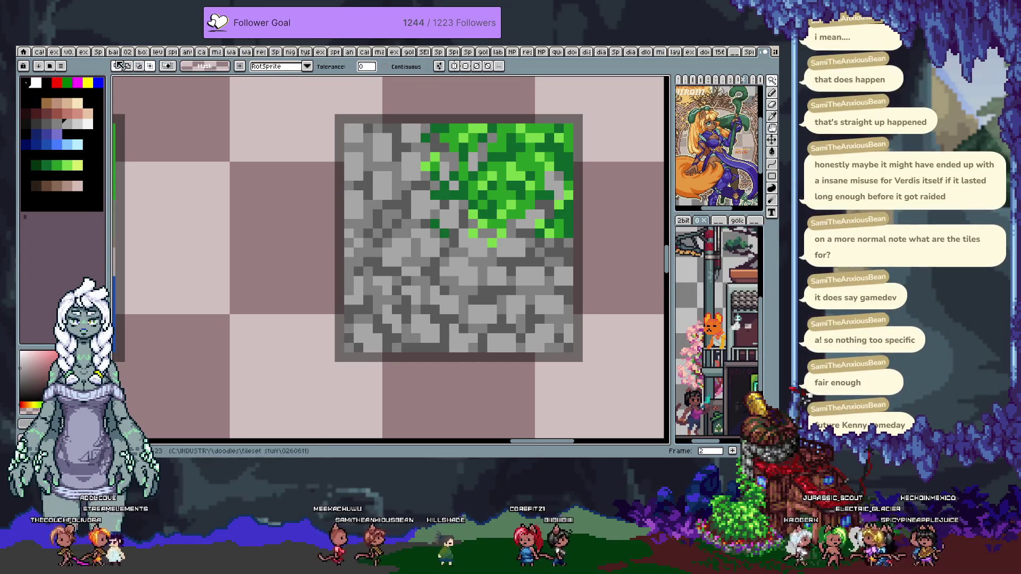
{"action": "key", "text": "b"}
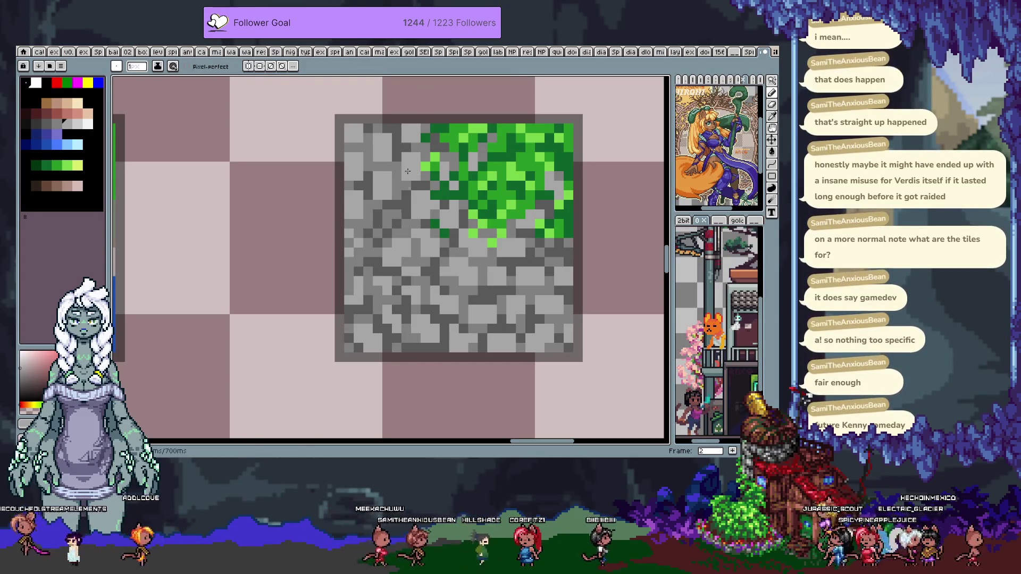
{"action": "key", "text": "w"}
{"action": "key", "text": "b"}
{"action": "key", "text": "w"}
{"action": "key", "text": "b"}
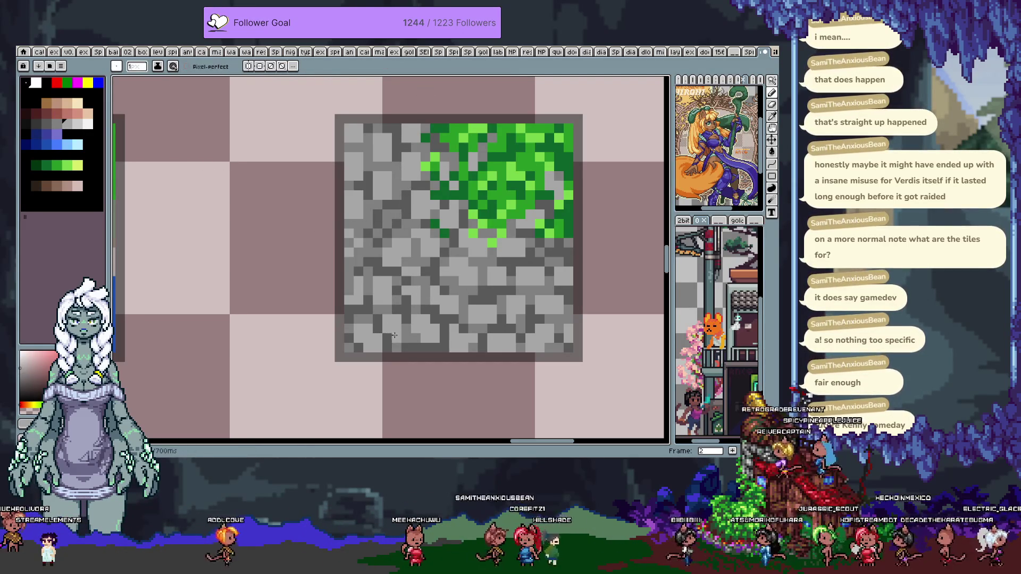
{"action": "key", "text": "w"}
{"action": "key", "text": "b"}
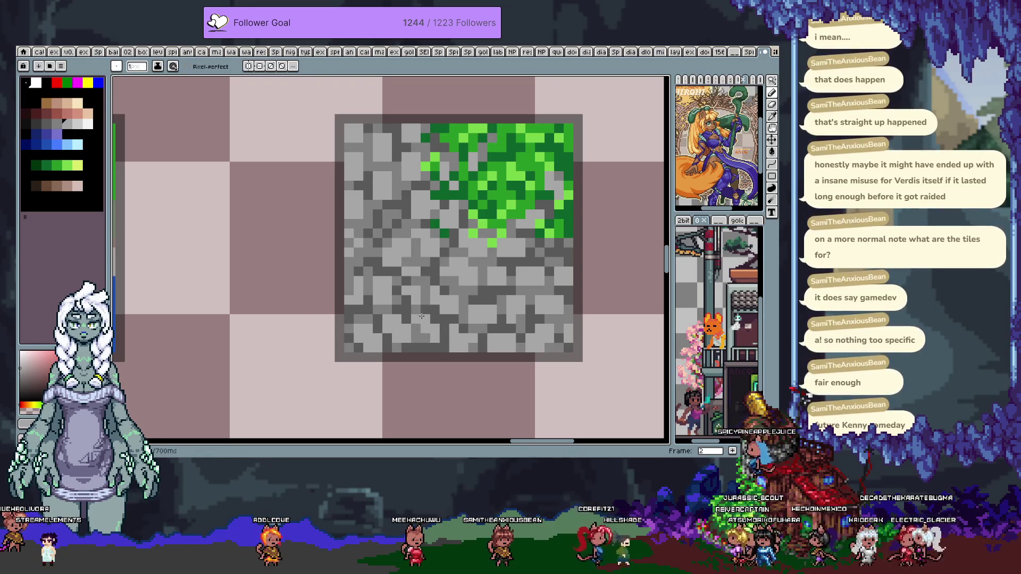
{"action": "left_click", "coordinate": [414, 331], "text": "alt"}
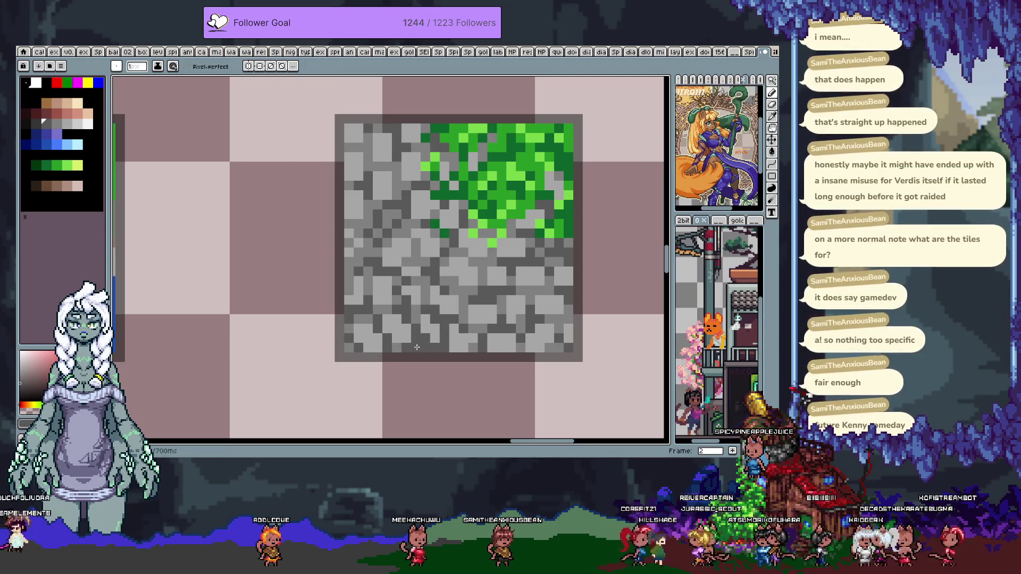
{"action": "left_click", "coordinate": [421, 311], "text": "alt"}
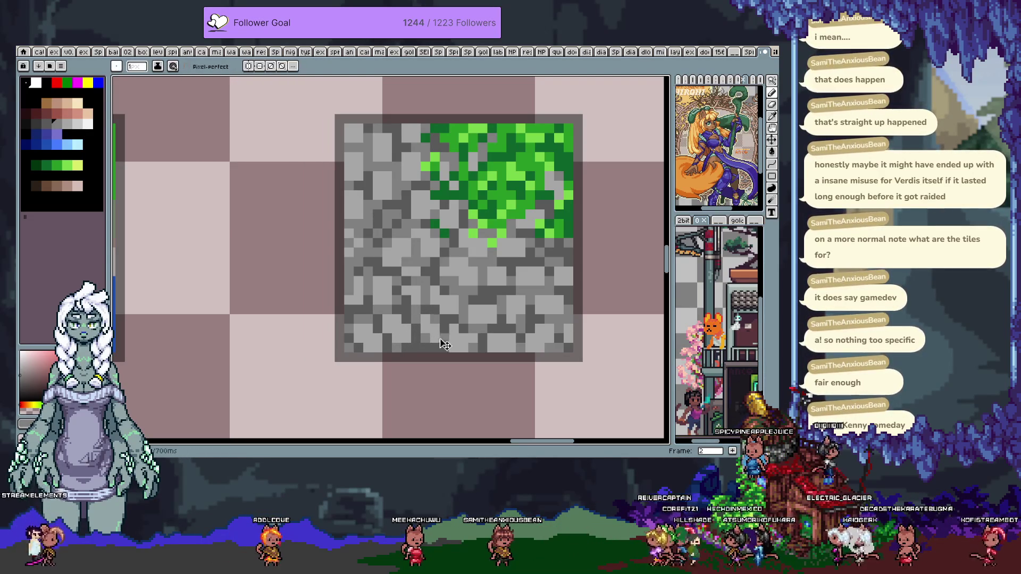
{"action": "left_click", "coordinate": [475, 339], "text": "alt"}
{"action": "left_click", "coordinate": [484, 342], "text": "alt"}
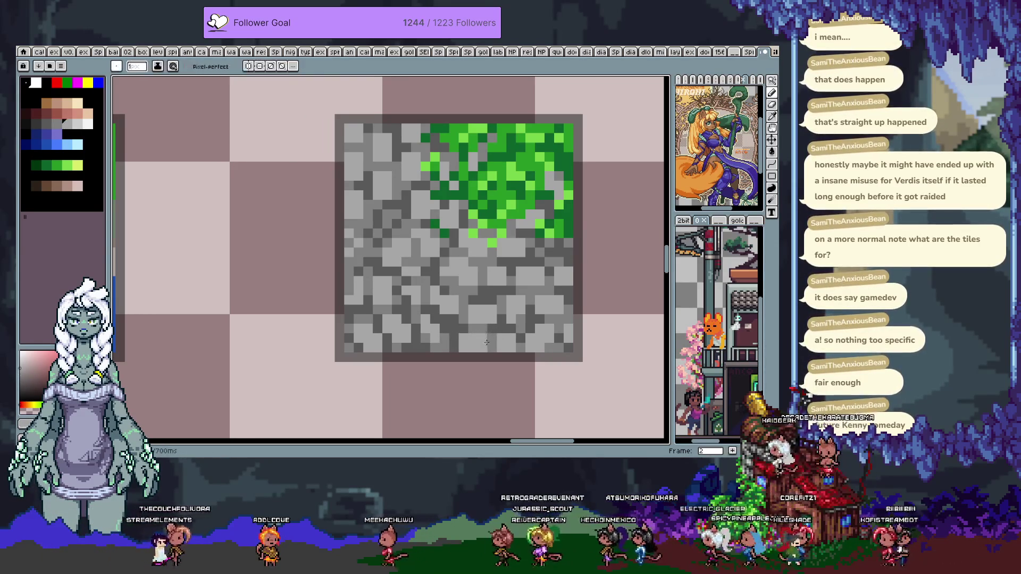
{"action": "left_click_drag", "start_coordinate": [455, 375], "coordinate": [418, 356]}
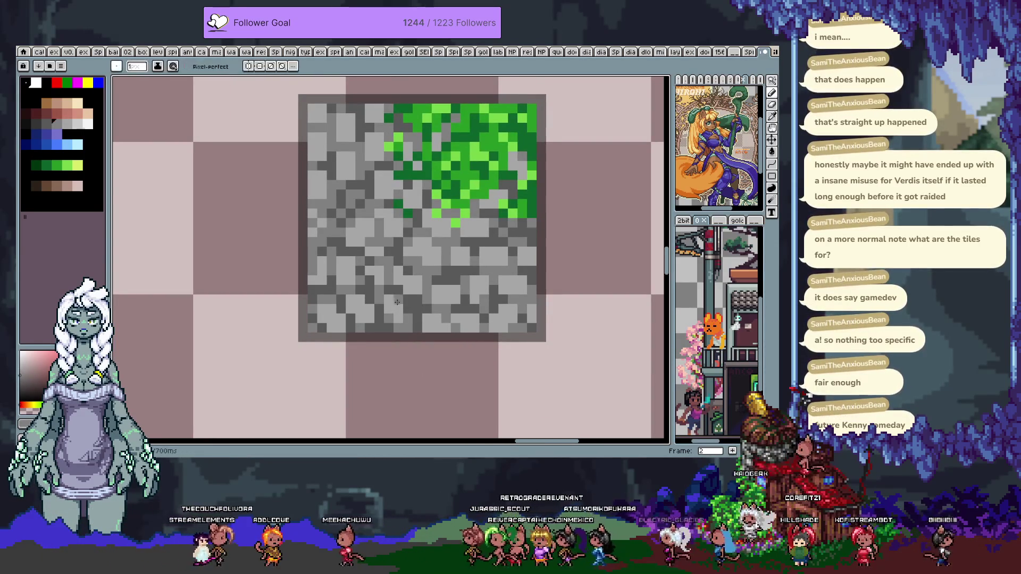
{"action": "left_click_drag", "start_coordinate": [351, 142], "coordinate": [370, 202]}
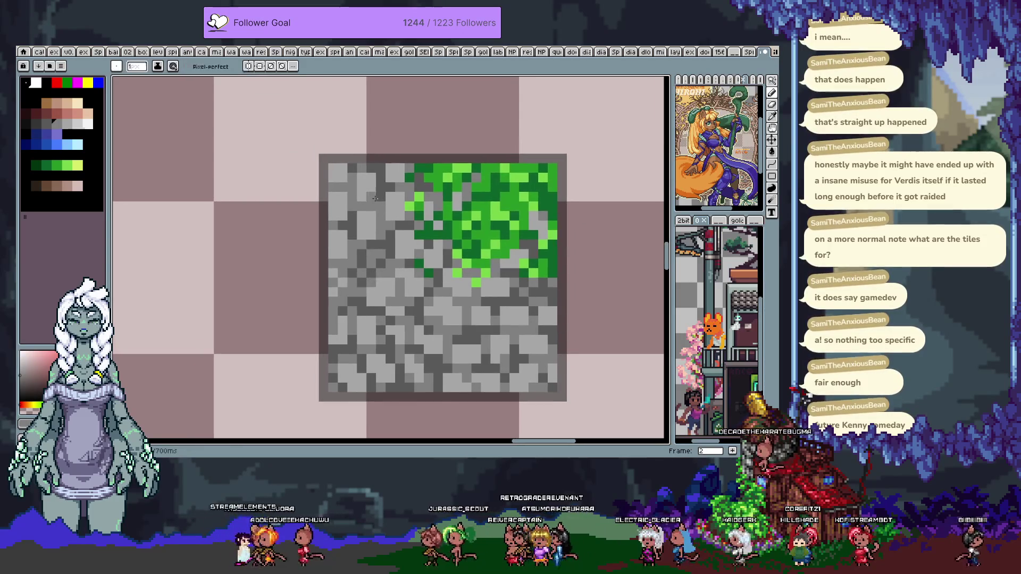
{"action": "left_click_drag", "start_coordinate": [407, 300], "coordinate": [366, 257]}
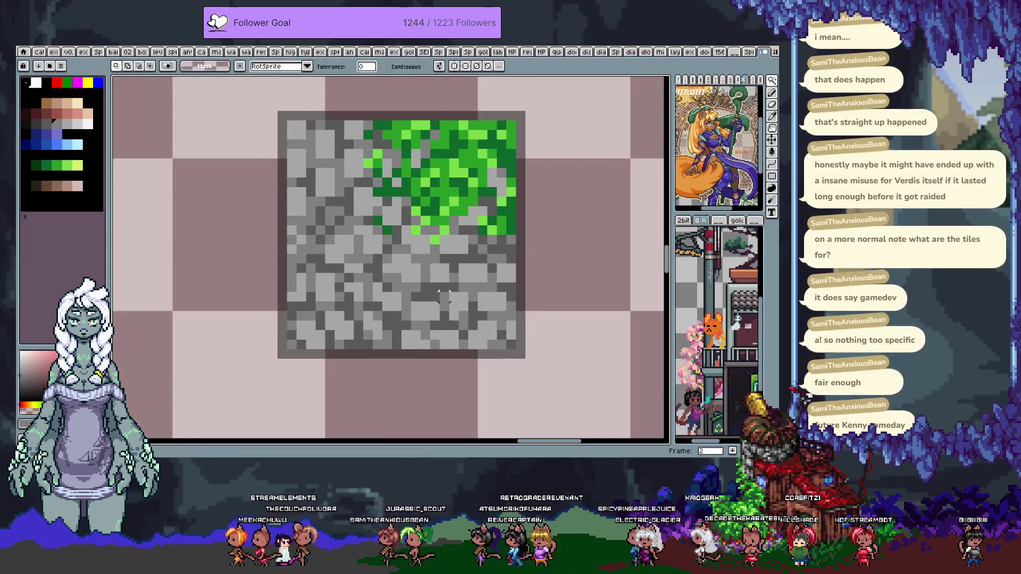
{"action": "left_click_drag", "start_coordinate": [555, 369], "coordinate": [247, 90]}
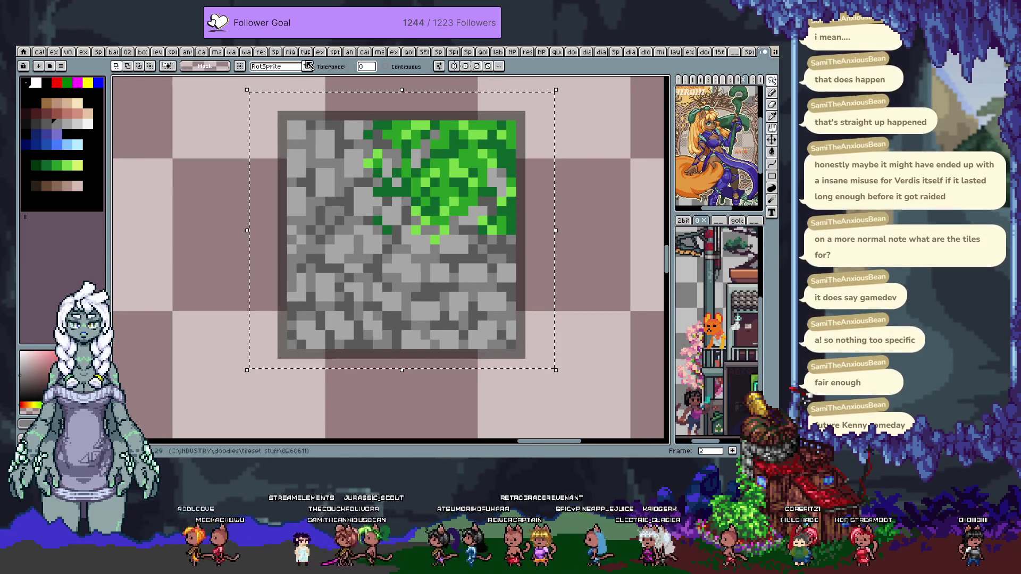
{"action": "key", "text": "g"}
{"action": "key", "text": "w"}
{"action": "left_click", "coordinate": [396, 247]}
{"action": "key", "text": "i"}
{"action": "key", "text": "w"}
{"action": "key", "text": "Delete"}
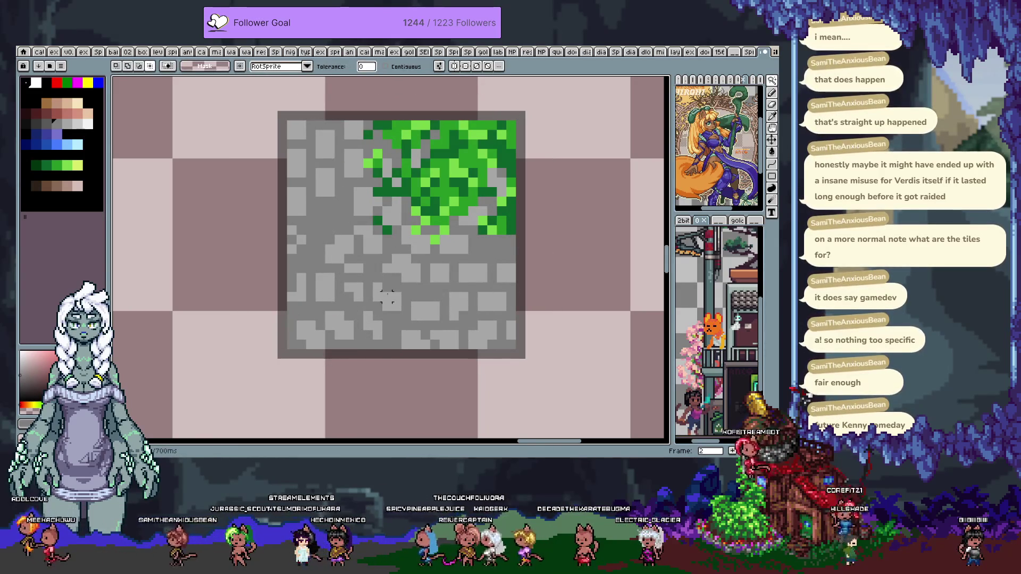
{"action": "key", "text": "ctrl+z"}
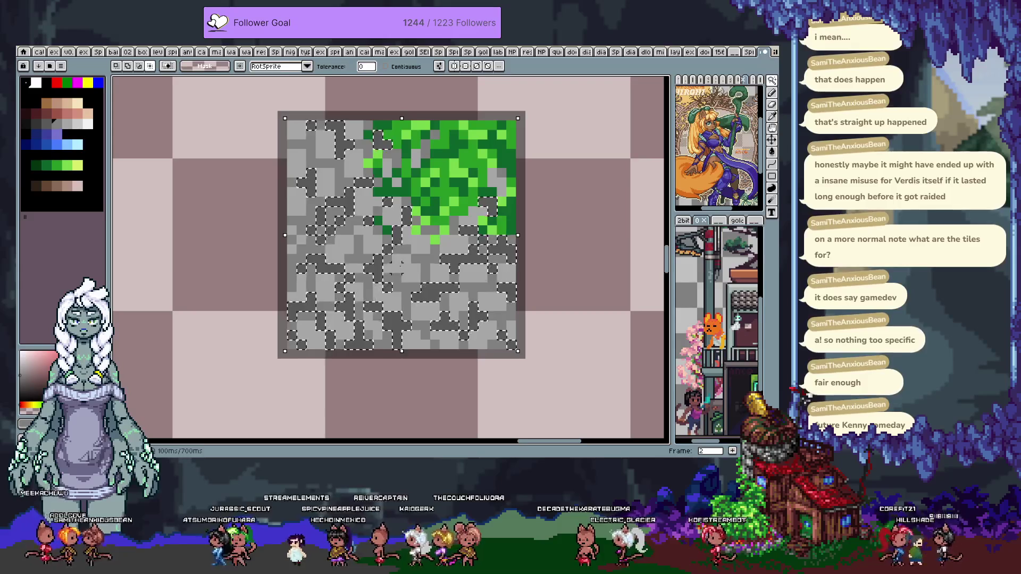
{"action": "key", "text": "ctrl+d"}
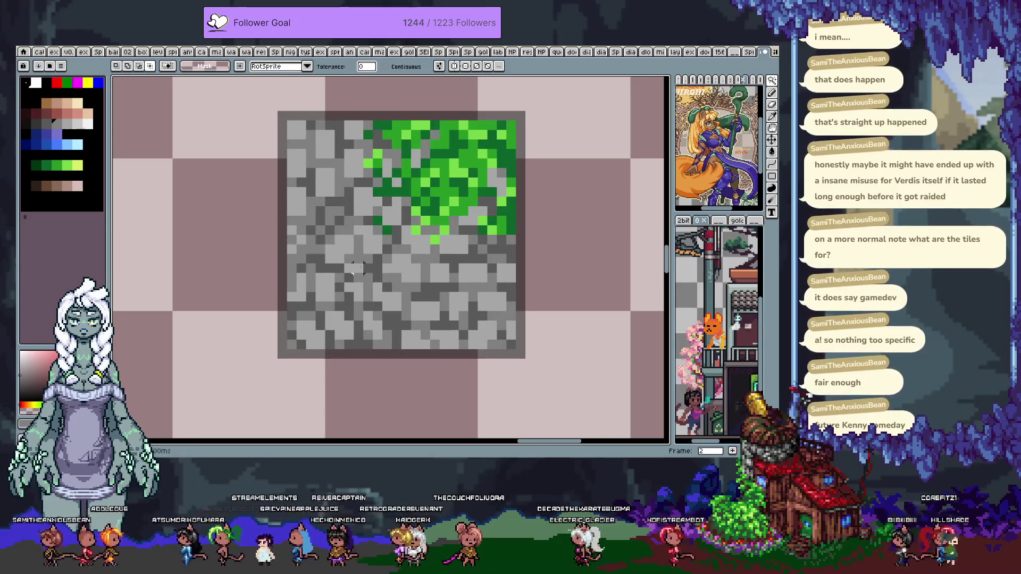
{"action": "key", "text": "b"}
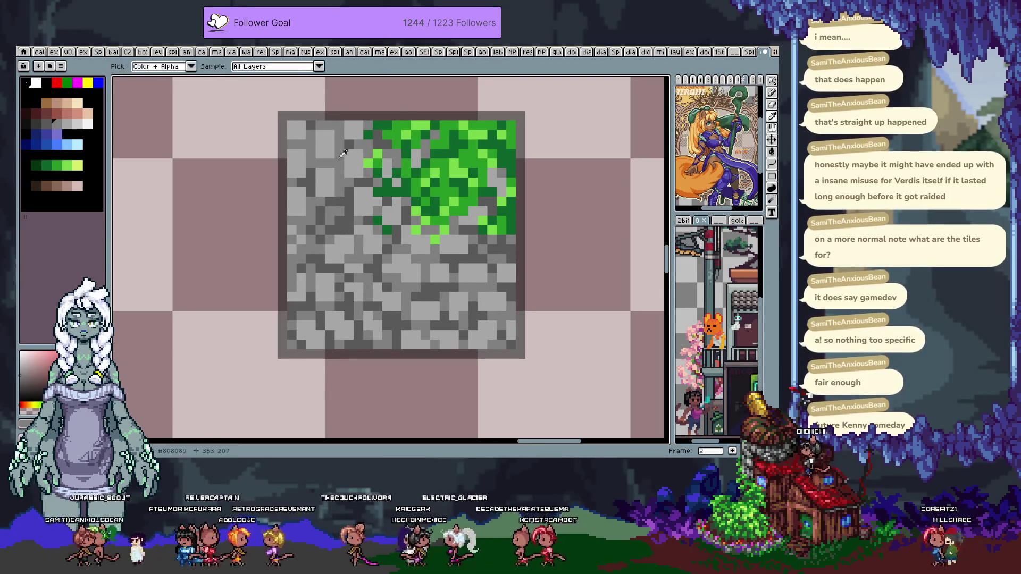
{"action": "left_click", "coordinate": [348, 148], "text": "alt"}
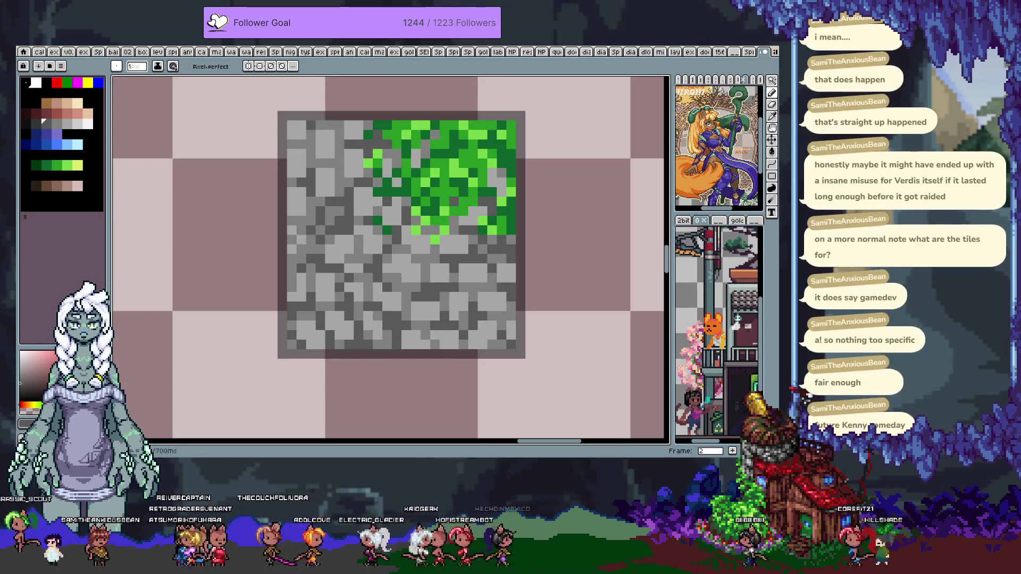
Select the moss area at the top of the tile, then clear the selection
{"action": "key", "text": "m"}
{"action": "left_click_drag", "start_coordinate": [473, 124], "coordinate": [445, 204]}
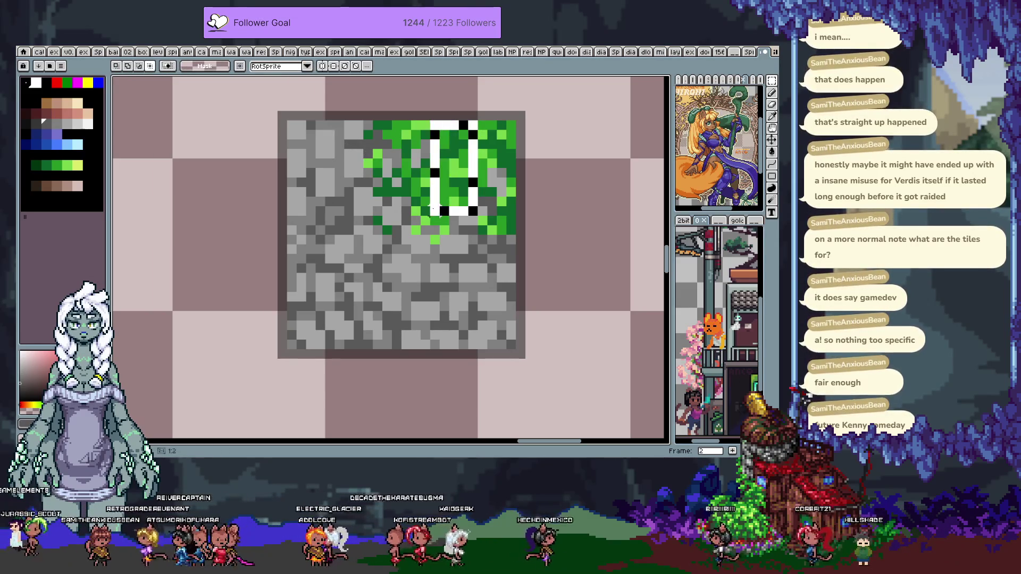
{"action": "left_click", "coordinate": [463, 230]}
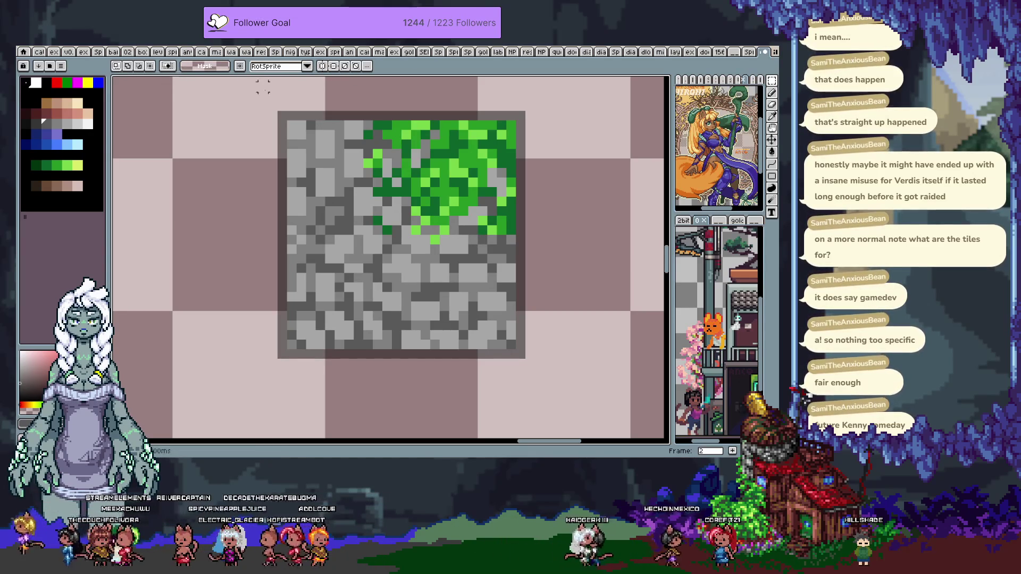
{"action": "left_click_drag", "start_coordinate": [478, 120], "coordinate": [409, 207]}
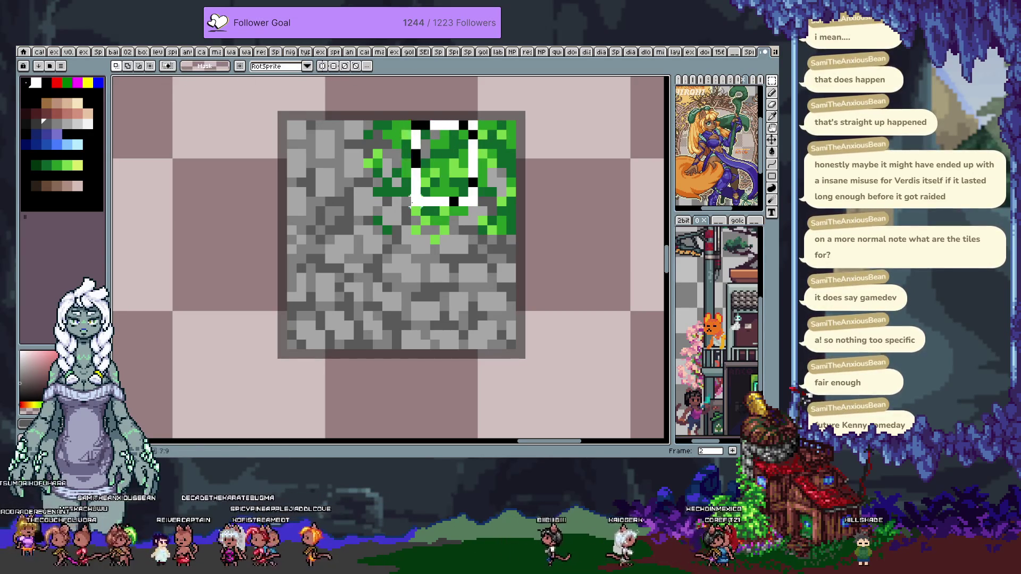
{"action": "key", "text": "ctrl+d"}
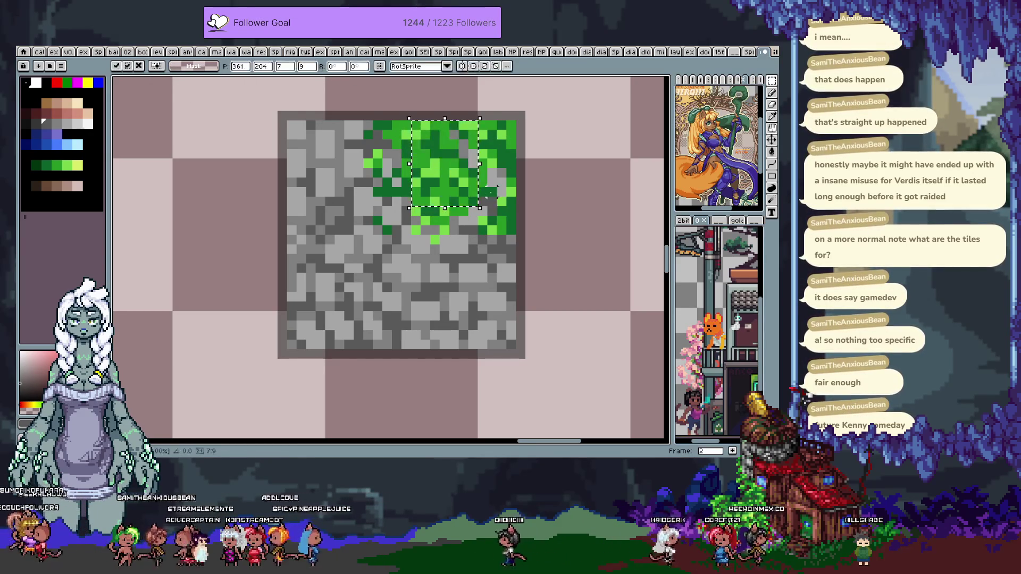
{"action": "scroll", "coordinate": [484, 198], "scroll_direction": "down", "scroll_amount": 3}
{"action": "scroll", "coordinate": [499, 169], "scroll_direction": "up", "scroll_amount": 3}
Sample a dark grey from the tile and choose a lighter grey for the Pencil
{"action": "key", "text": "i"}
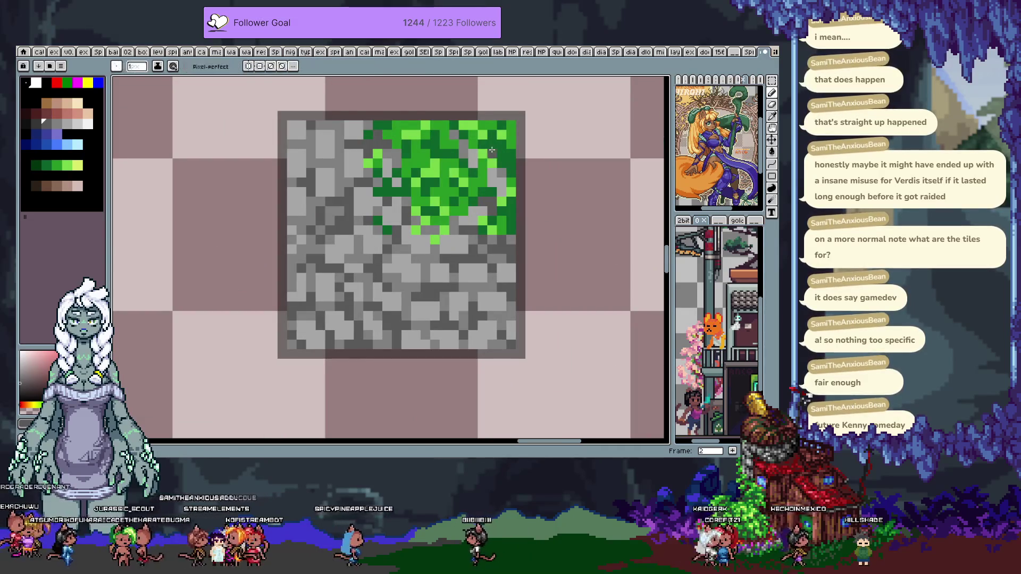
{"action": "key", "text": "b"}
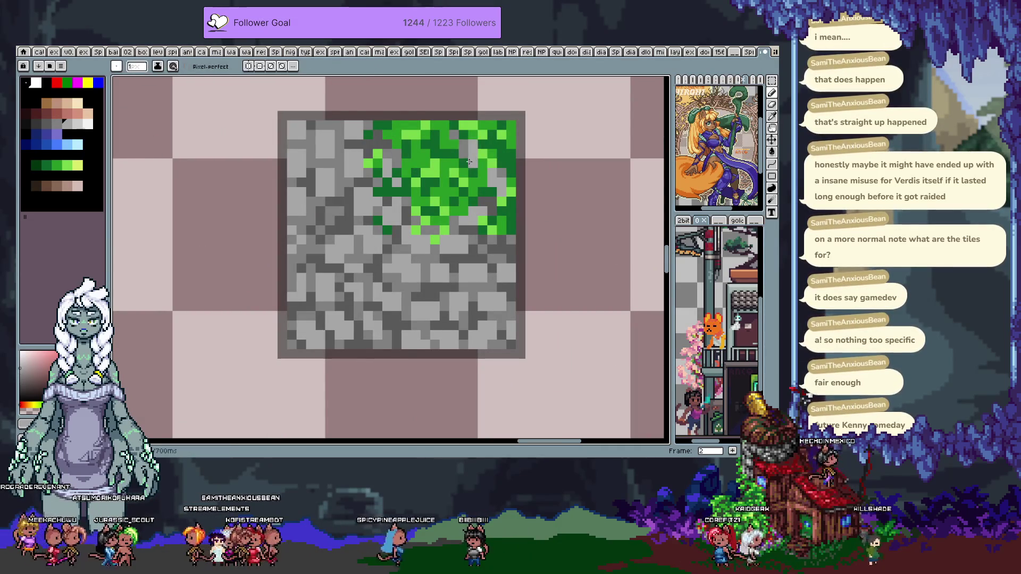
{"action": "key", "text": "i"}
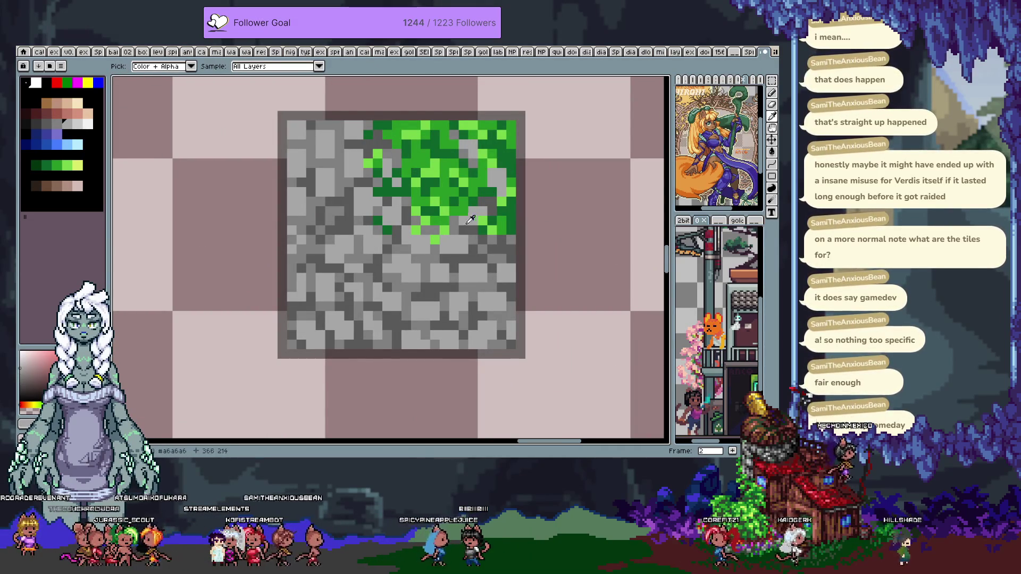
{"action": "left_click", "coordinate": [482, 223]}
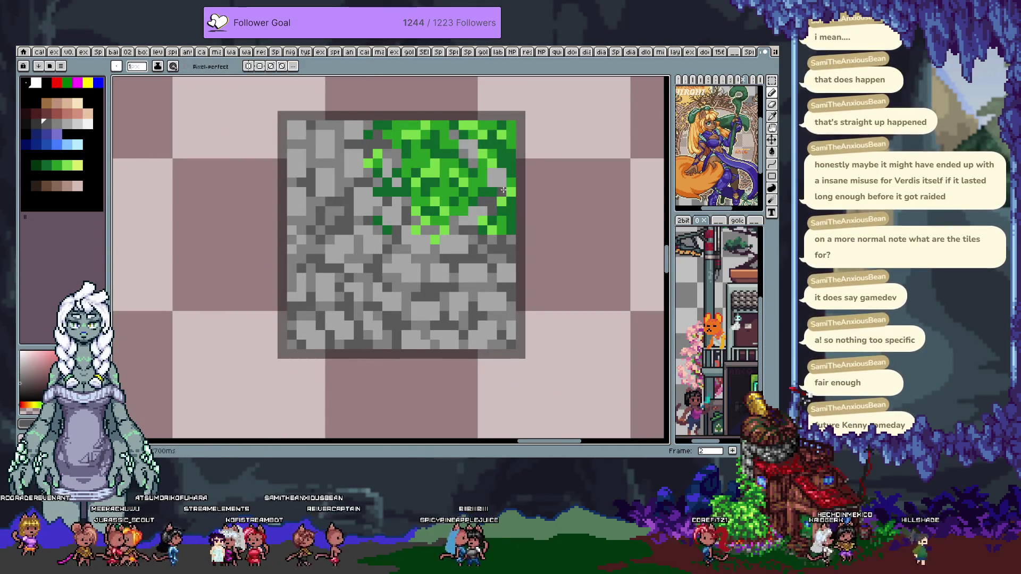
{"action": "left_click", "coordinate": [481, 233]}
{"action": "key", "text": "b"}
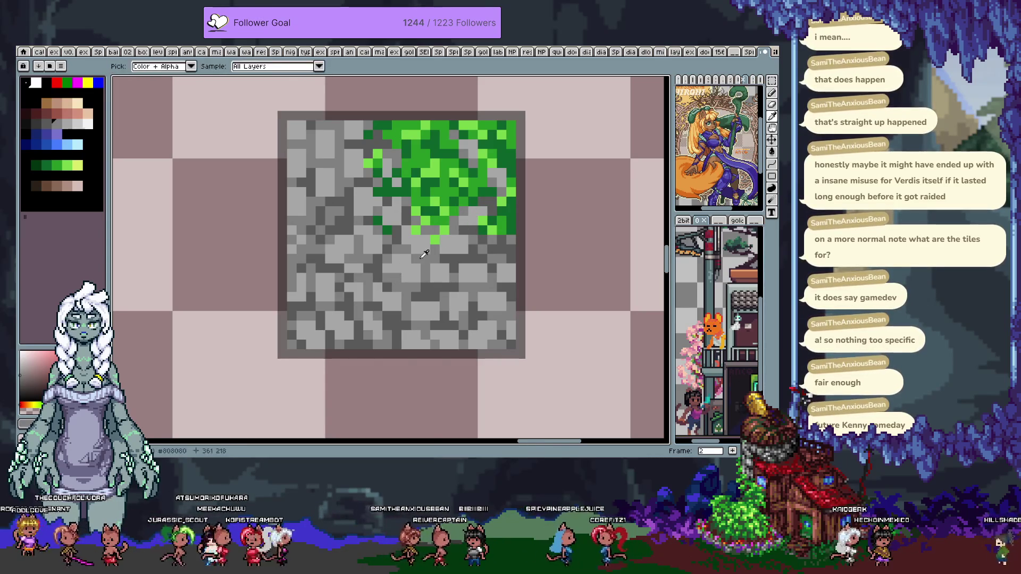
{"action": "left_click", "coordinate": [417, 271], "text": "alt"}
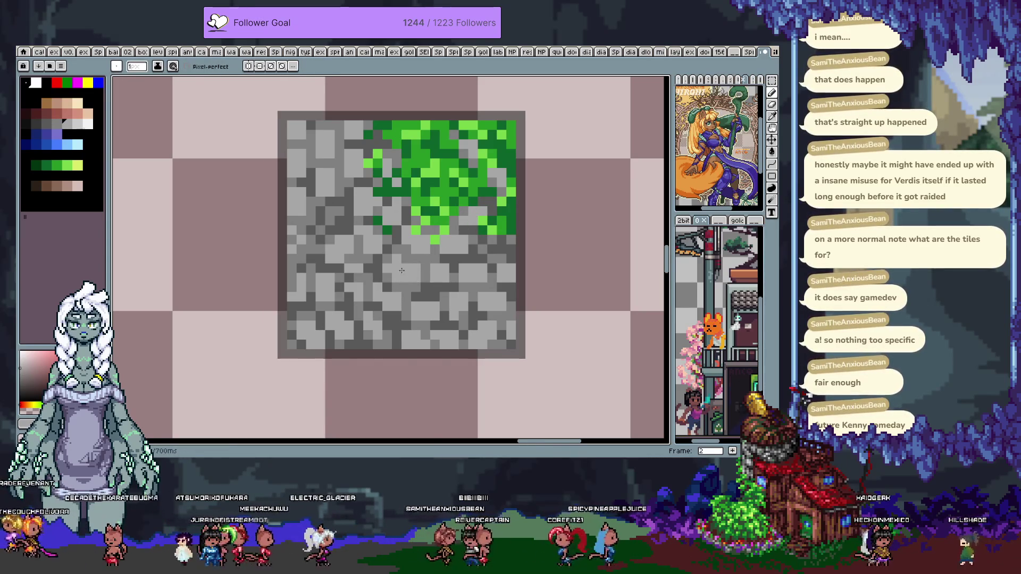
Paint a light grey highlight stroke on a stone, then undo it
{"action": "left_click_drag", "start_coordinate": [428, 286], "coordinate": [453, 291]}
{"action": "left_click", "coordinate": [464, 289], "text": "alt"}
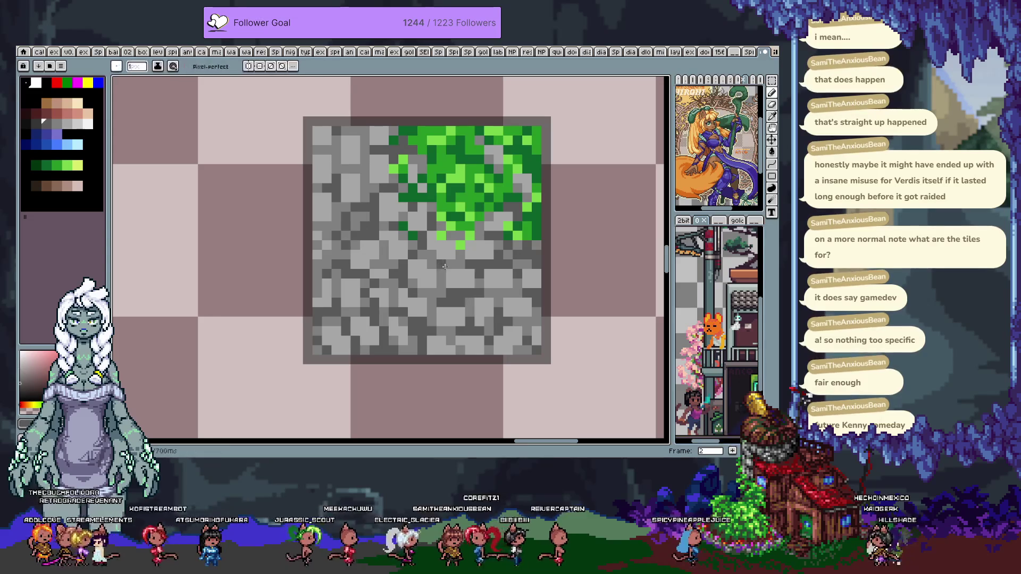
{"action": "left_click_drag", "start_coordinate": [397, 293], "coordinate": [414, 326]}
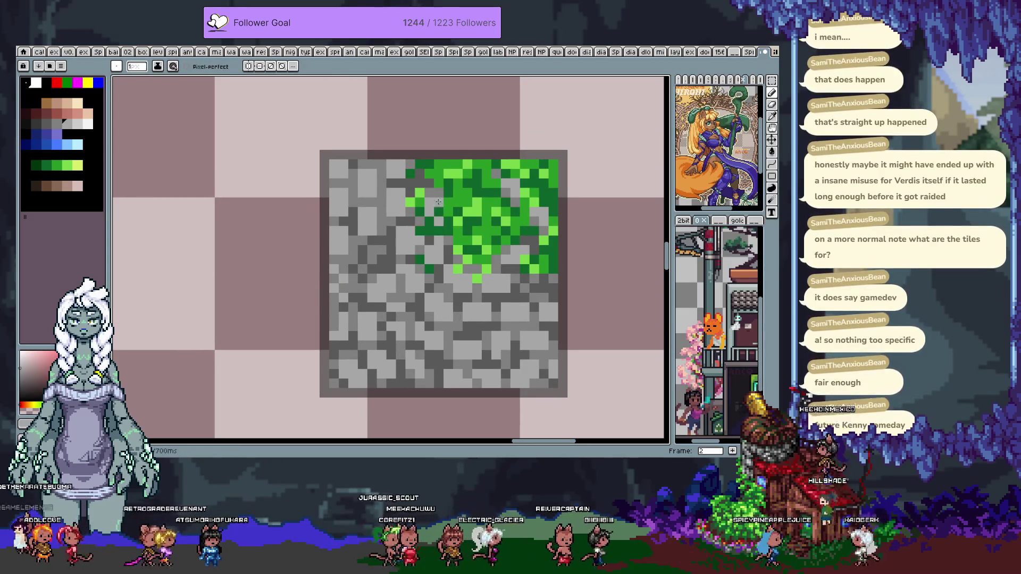
{"action": "key", "text": "alt"}
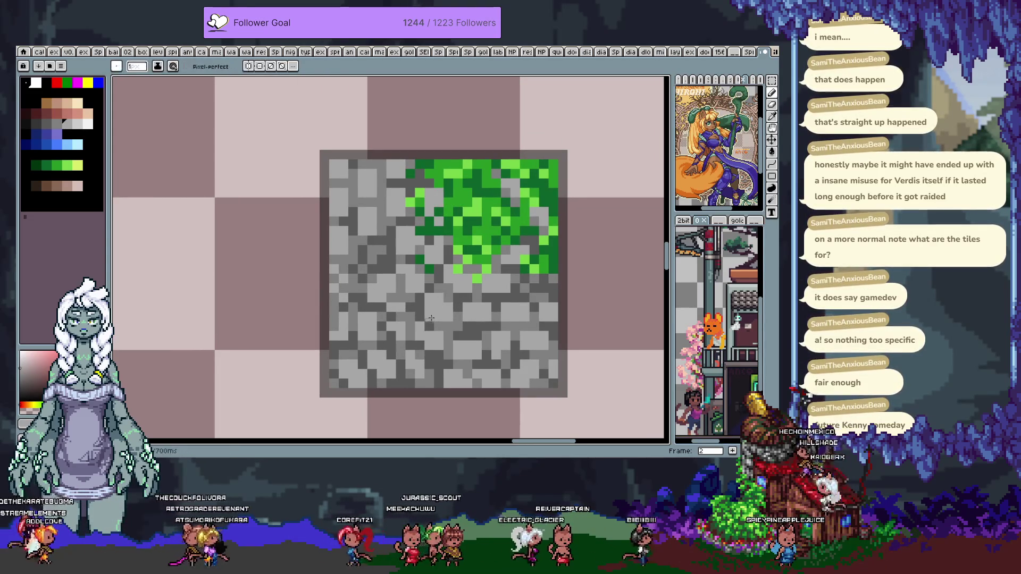
{"action": "left_click_drag", "start_coordinate": [367, 173], "coordinate": [372, 184]}
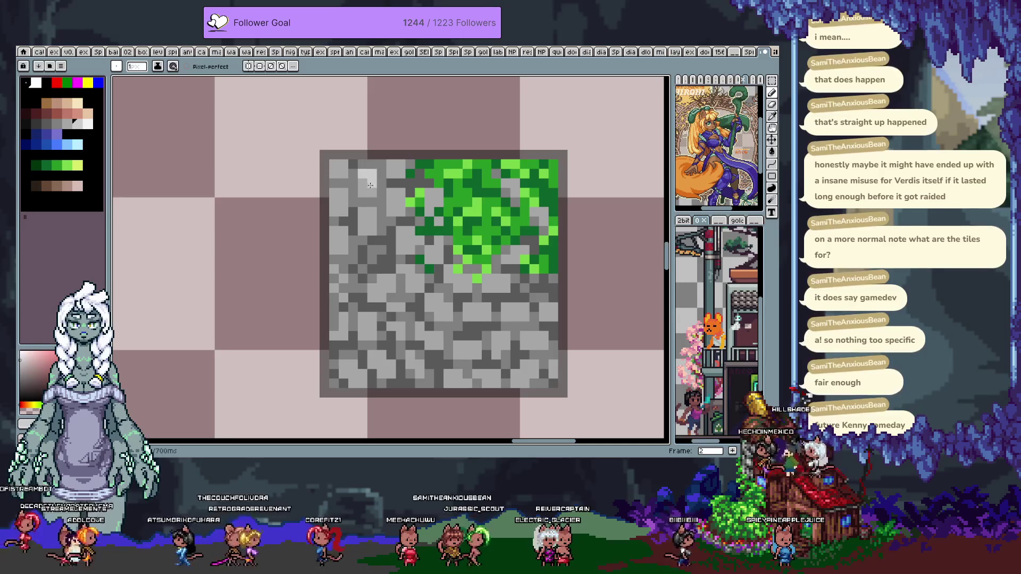
{"action": "key", "text": "ctrl+z"}
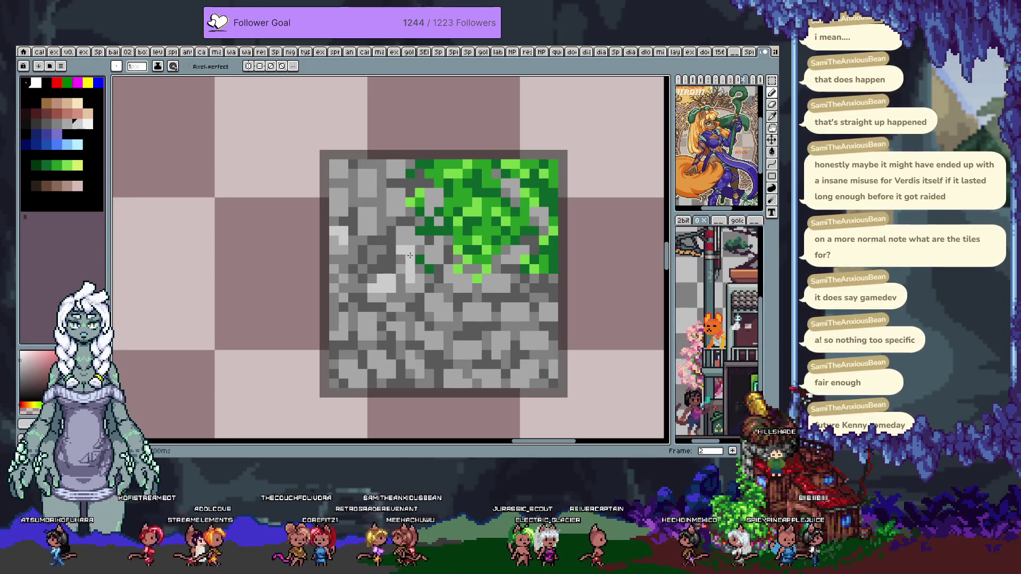
Turn a grey stone pixel green and sample the #808080 grey and a dark moss green
{"action": "left_click_drag", "start_coordinate": [418, 241], "coordinate": [381, 194]}
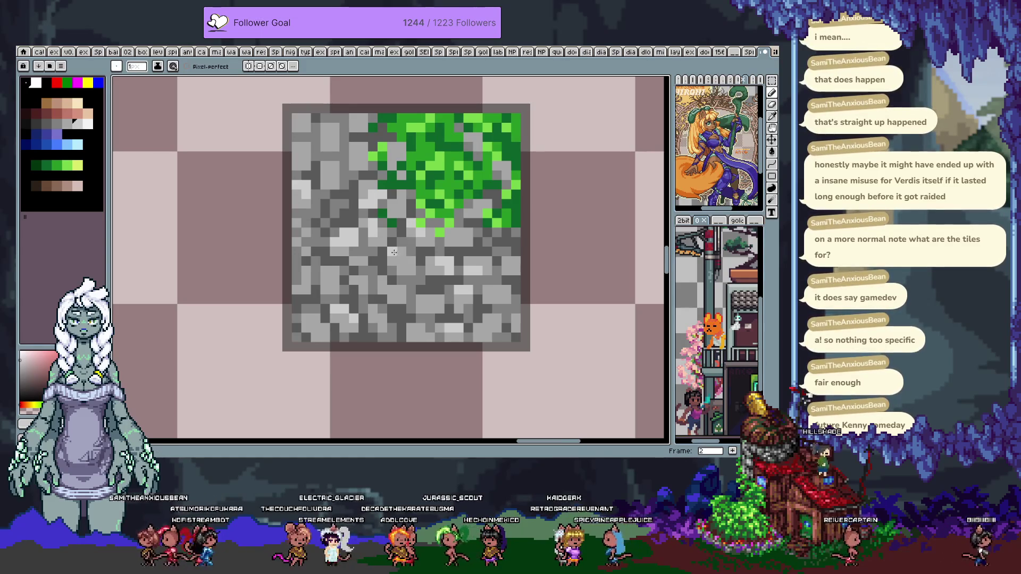
{"action": "left_click_drag", "start_coordinate": [364, 187], "coordinate": [377, 232]}
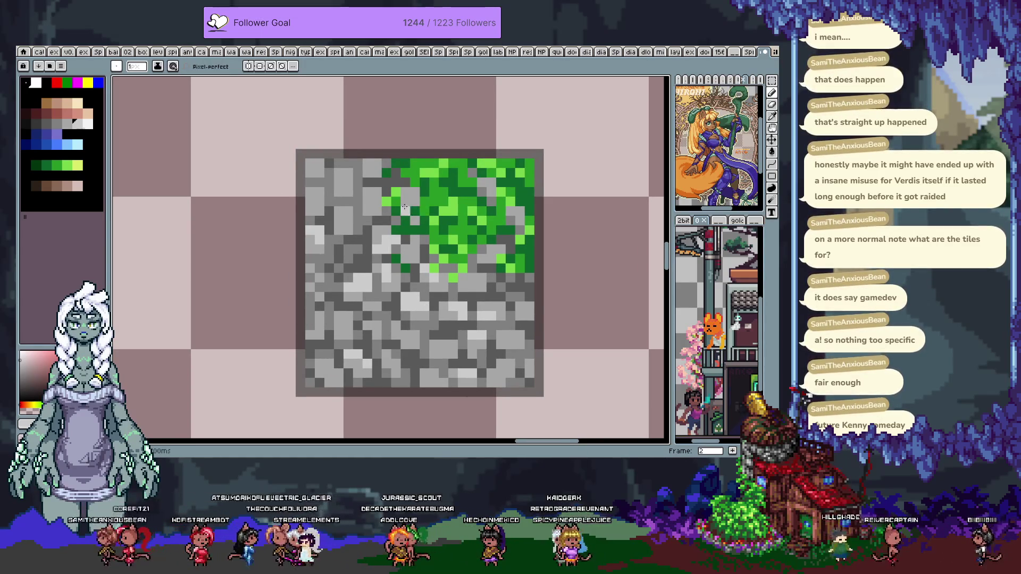
{"action": "left_click", "coordinate": [388, 202]}
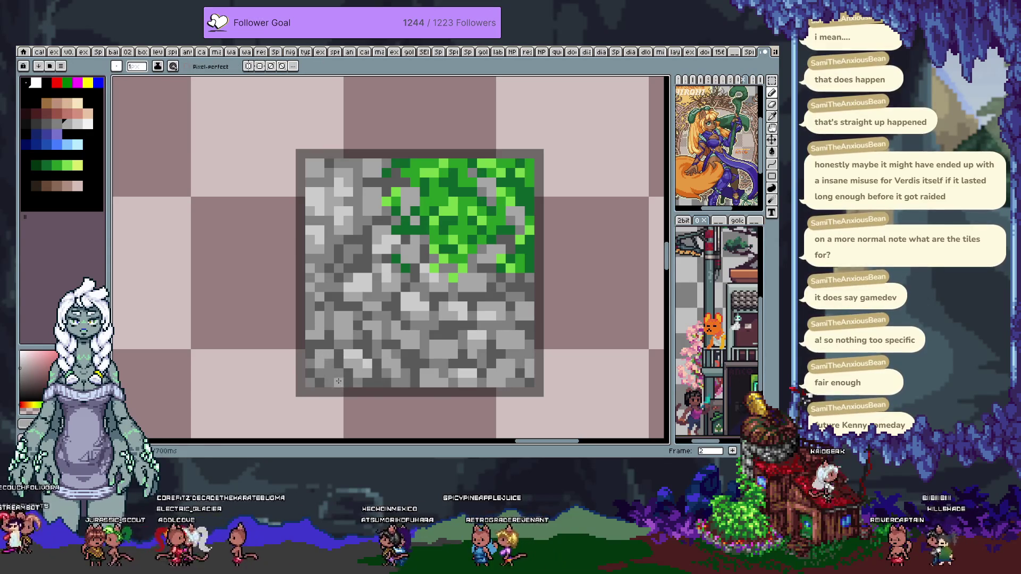
{"action": "scroll", "coordinate": [336, 378], "scroll_direction": "down", "scroll_amount": 2}
{"action": "scroll", "coordinate": [319, 345], "scroll_direction": "right", "scroll_amount": 2}
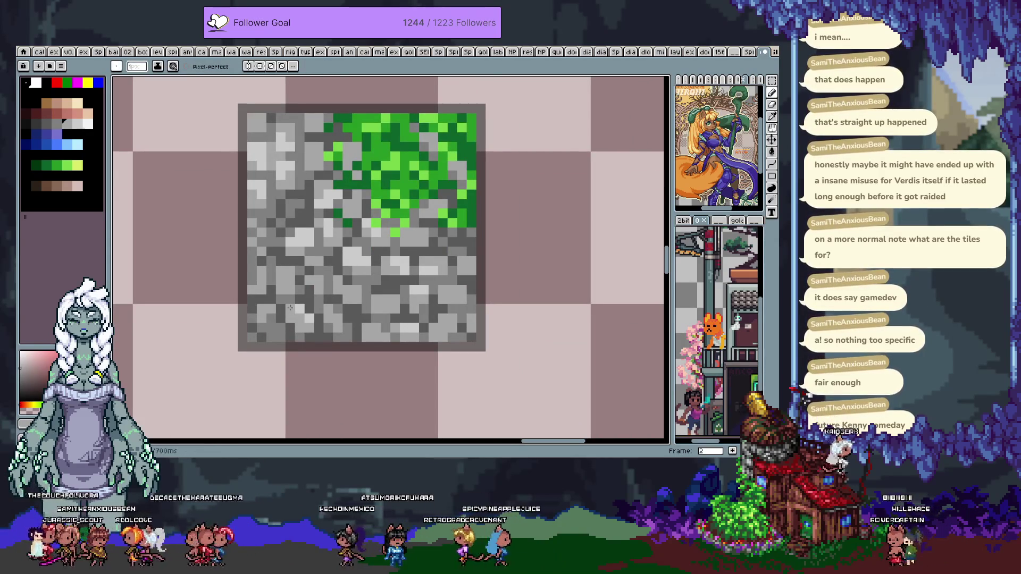
{"action": "key", "text": "alt"}
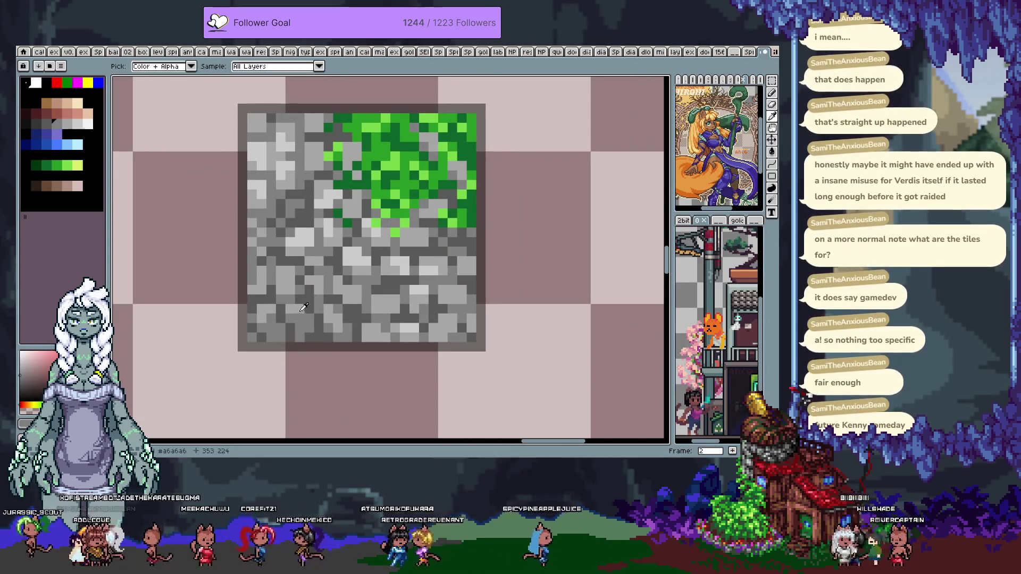
{"action": "left_click", "coordinate": [304, 318]}
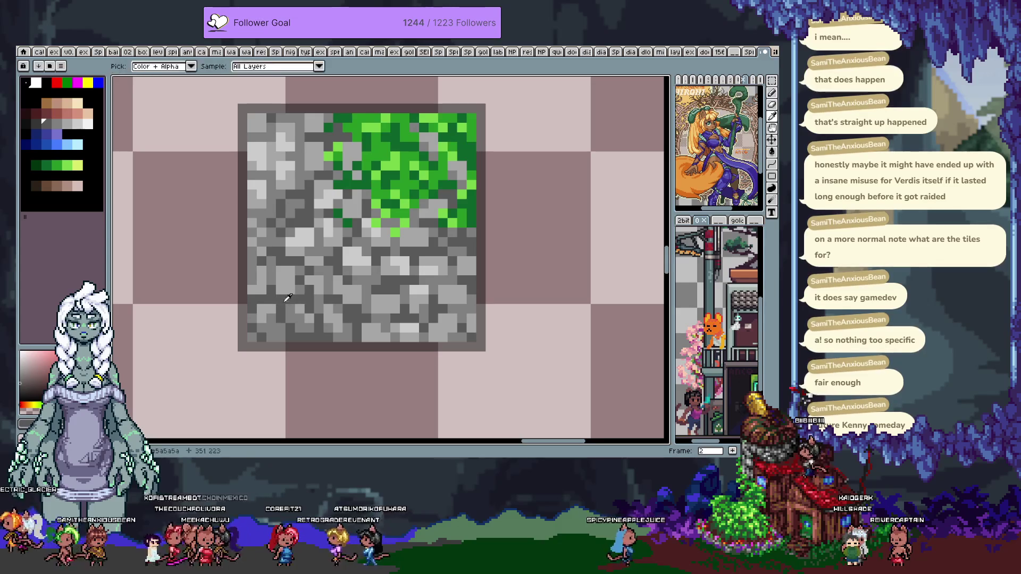
{"action": "left_click", "coordinate": [286, 302]}
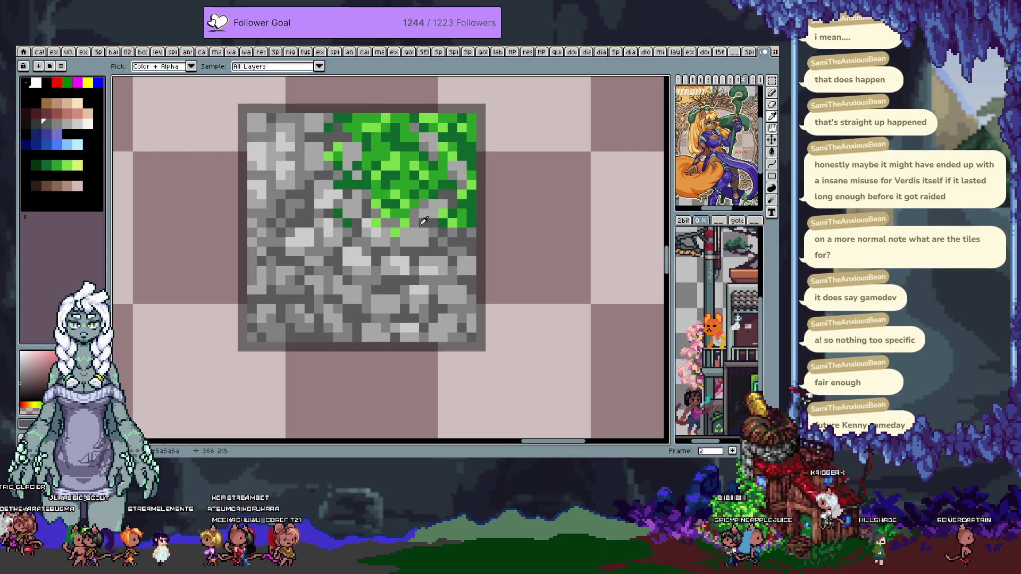
{"action": "left_click", "coordinate": [419, 222], "text": "alt"}
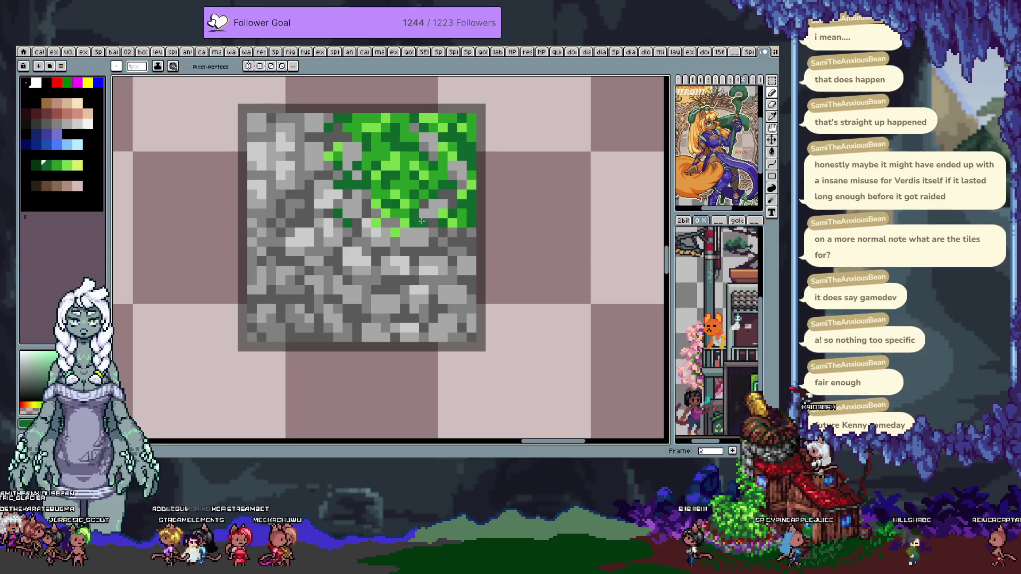
Show the pixel grid and switch between dark grey and green swatches for the moss
{"action": "key", "text": "ctrl+apostrophe"}
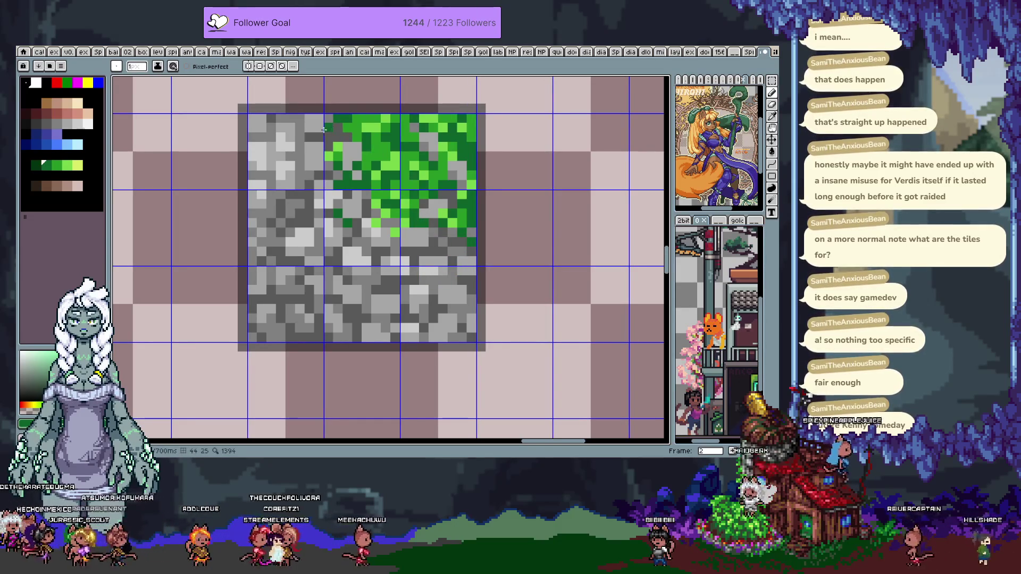
{"action": "left_click", "coordinate": [341, 127], "text": "alt"}
{"action": "left_click", "coordinate": [329, 128], "text": "alt"}
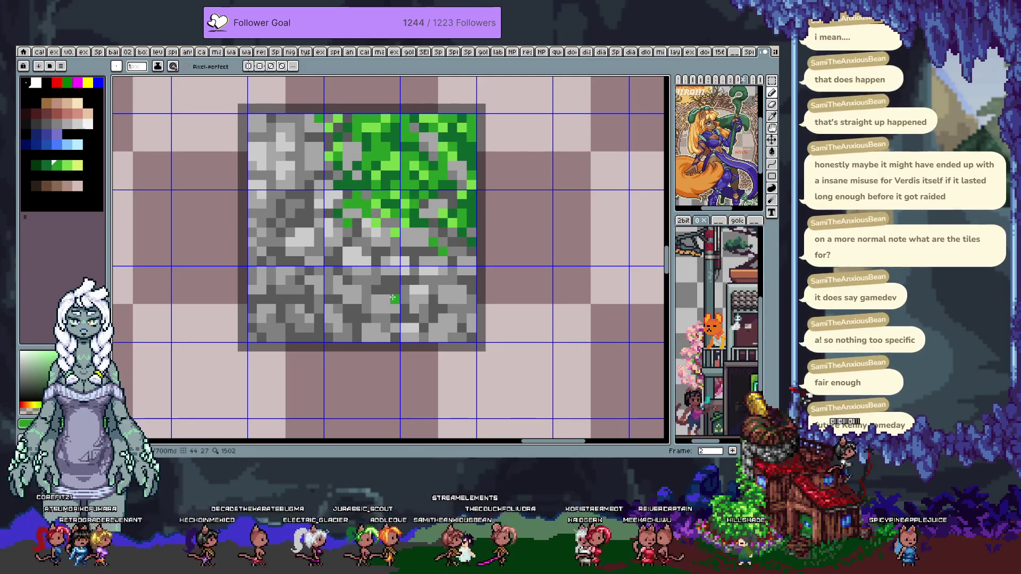
{"action": "scroll", "coordinate": [402, 294], "scroll_direction": "down", "scroll_amount": 5}
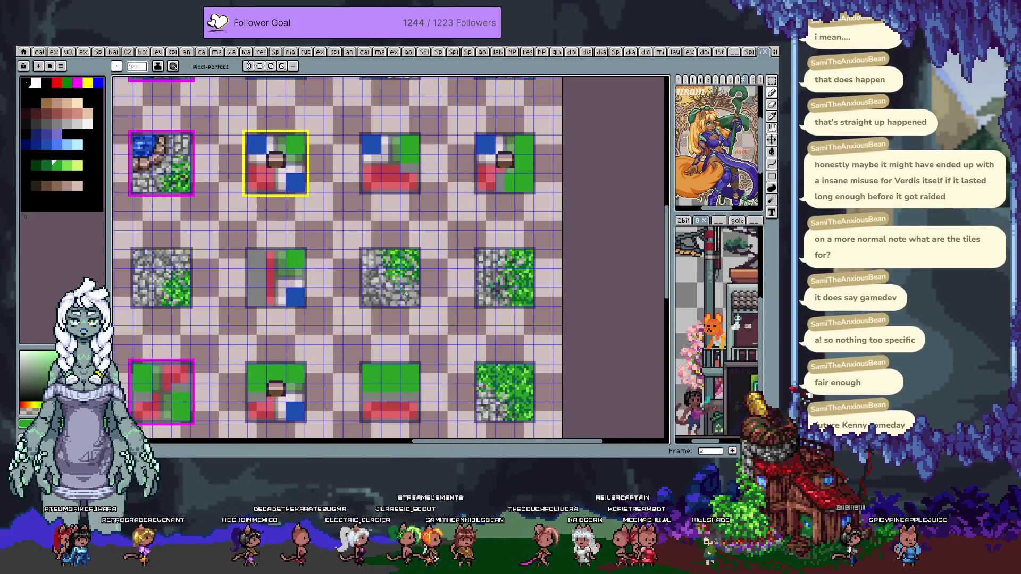
{"action": "left_click_drag", "start_coordinate": [405, 294], "coordinate": [449, 229]}
{"action": "scroll", "coordinate": [426, 213], "scroll_direction": "up", "scroll_amount": 4}
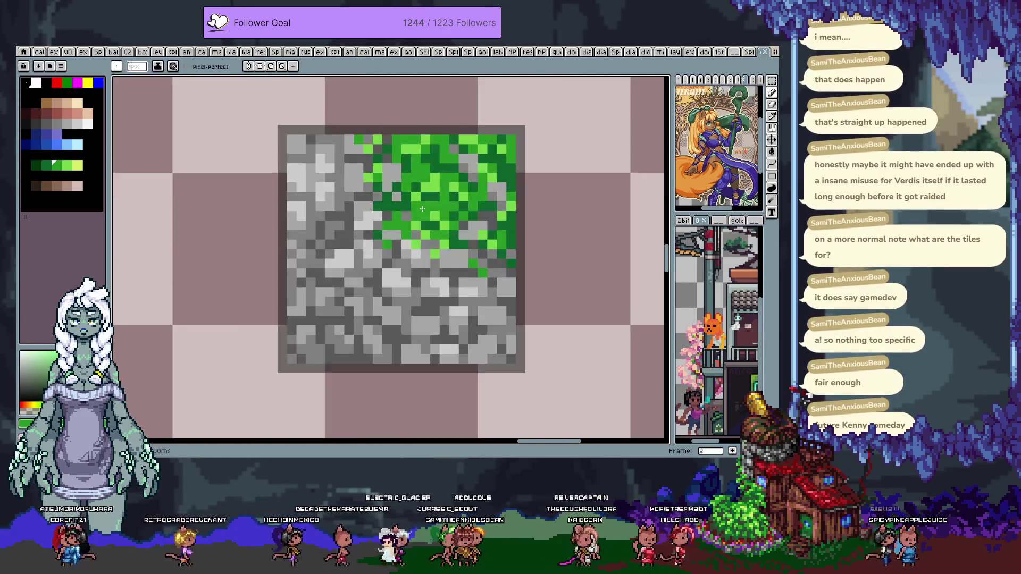
Sample light greys from the stones and the dark green for moss pixels
{"action": "left_click", "coordinate": [414, 256], "text": "alt"}
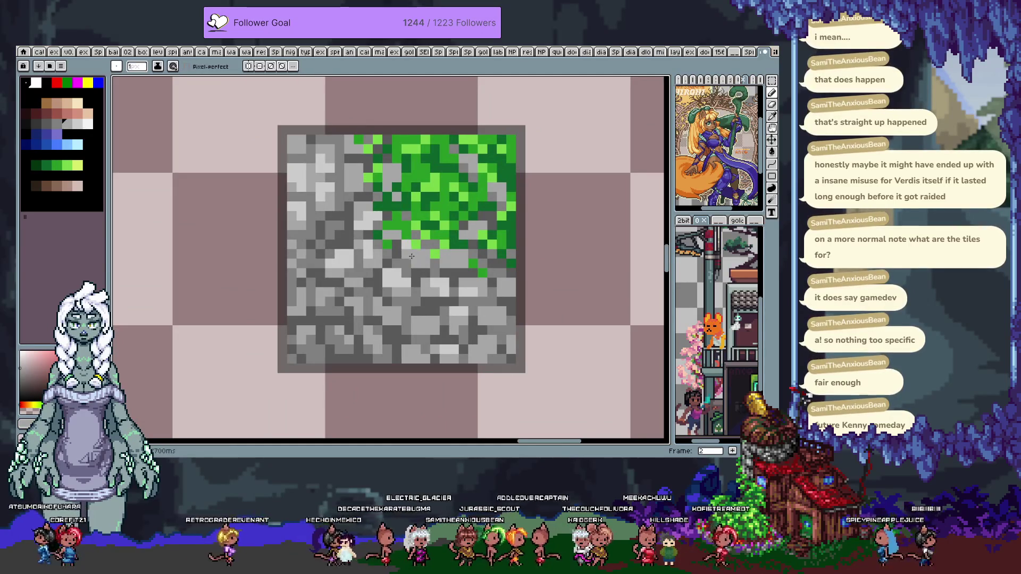
{"action": "key", "text": "alt"}
{"action": "left_click", "coordinate": [432, 238], "text": "alt"}
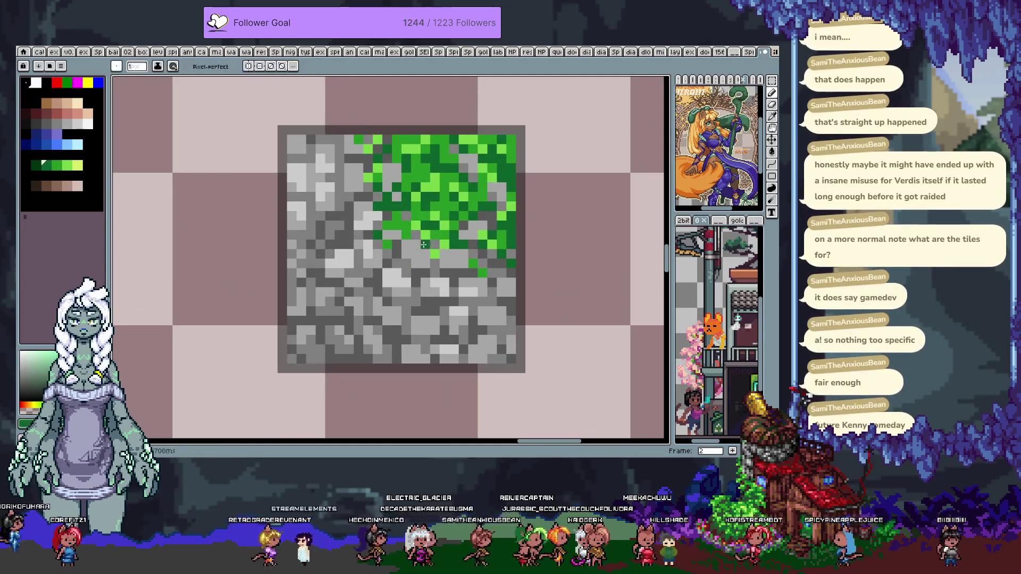
{"action": "left_click", "coordinate": [421, 265], "text": "alt"}
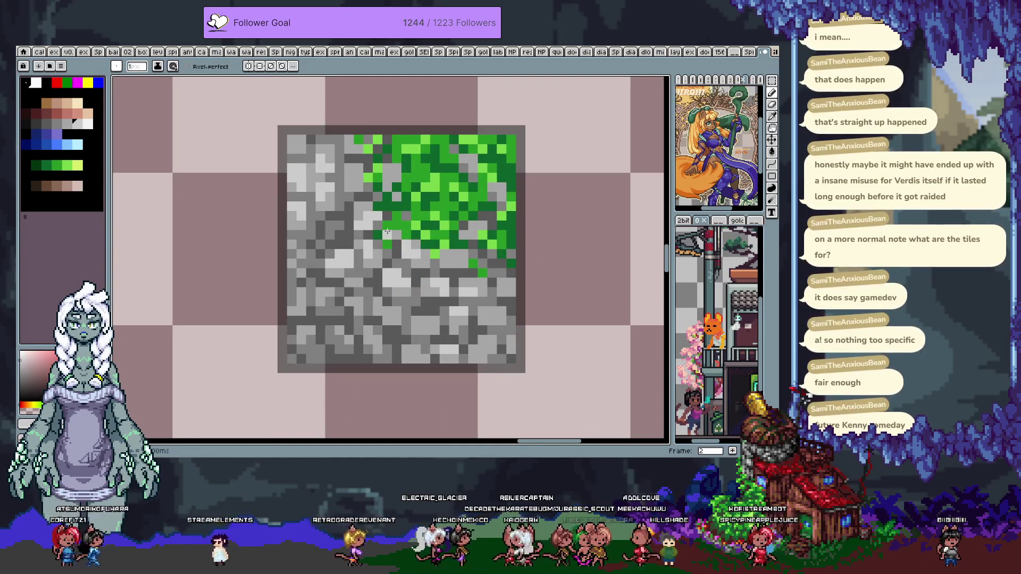
{"action": "scroll", "coordinate": [389, 236], "scroll_direction": "down", "scroll_amount": 2}
{"action": "scroll", "coordinate": [424, 265], "scroll_direction": "down", "scroll_amount": 2}
{"action": "scroll", "coordinate": [418, 247], "scroll_direction": "up", "scroll_amount": 3}
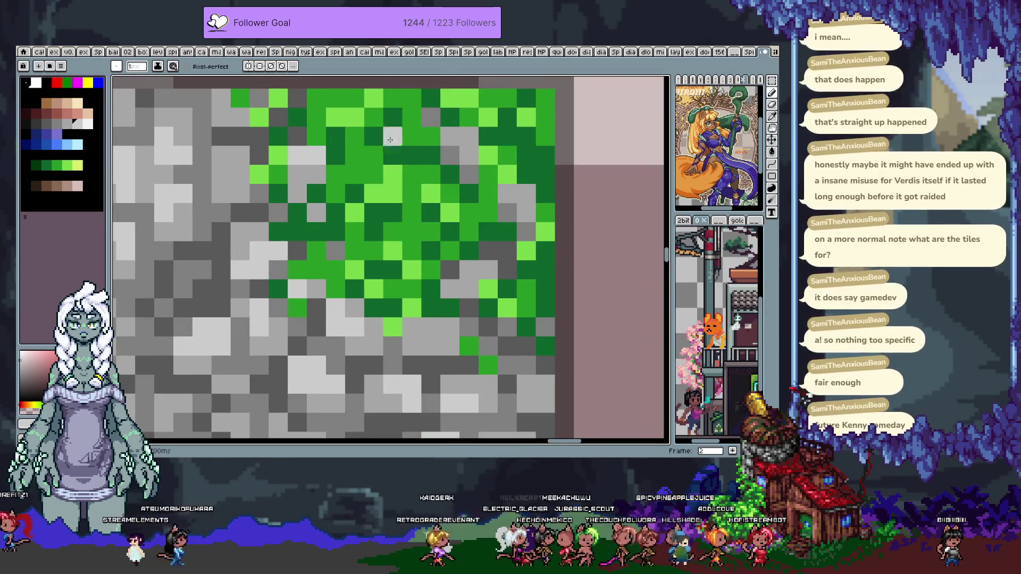
Select the moss area in the tile's upper right and apply a 90° rotation to it
{"action": "left_click_drag", "start_coordinate": [402, 235], "coordinate": [402, 260]}
{"action": "key", "text": "m"}
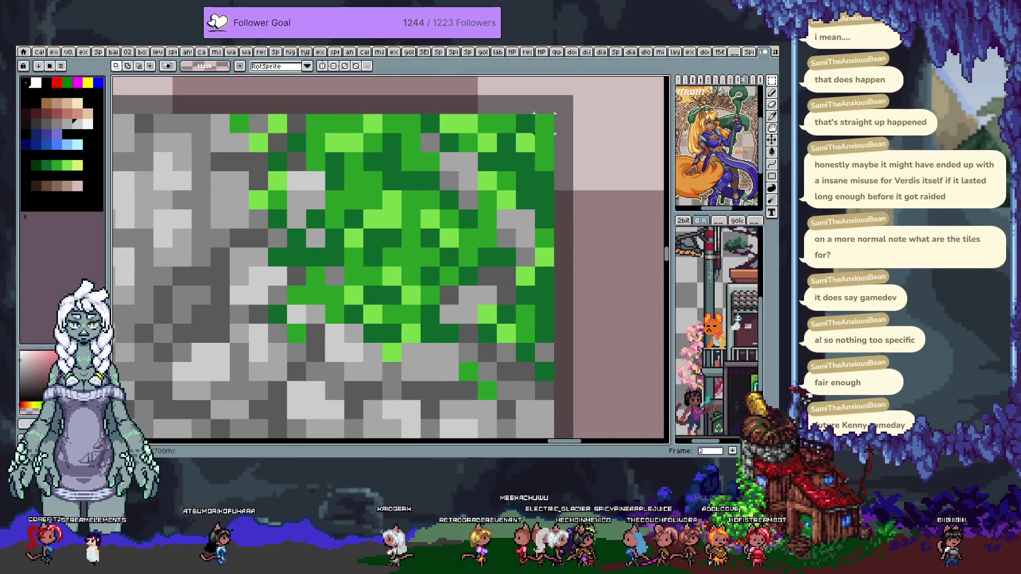
{"action": "left_click_drag", "start_coordinate": [554, 113], "coordinate": [354, 319]}
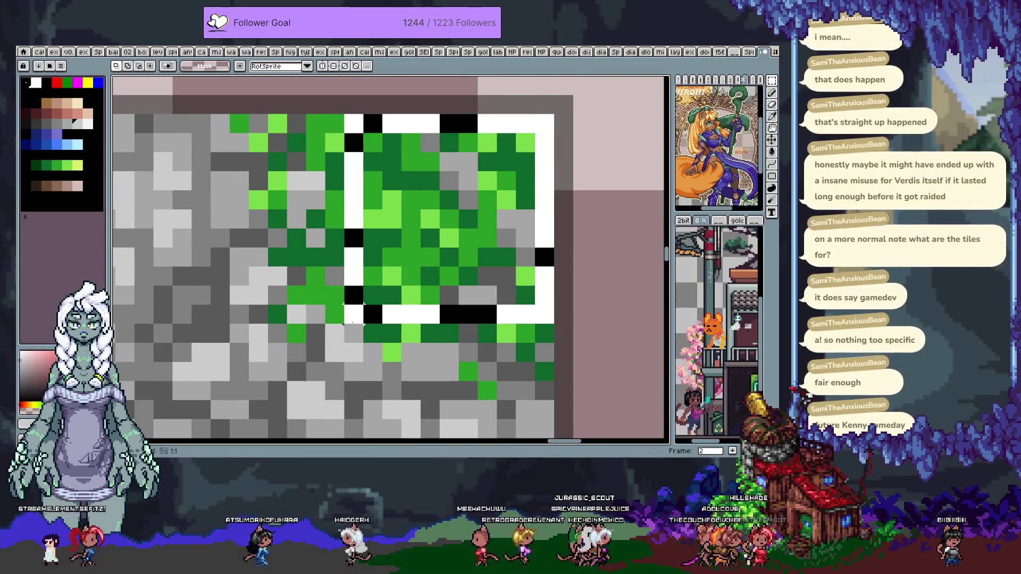
{"action": "mouse_move", "coordinate": [571, 333]}
{"action": "left_mouse_down"}
{"action": "mouse_move", "coordinate": [613, 209]}
{"action": "mouse_move", "coordinate": [525, 327]}
{"action": "left_mouse_up"}
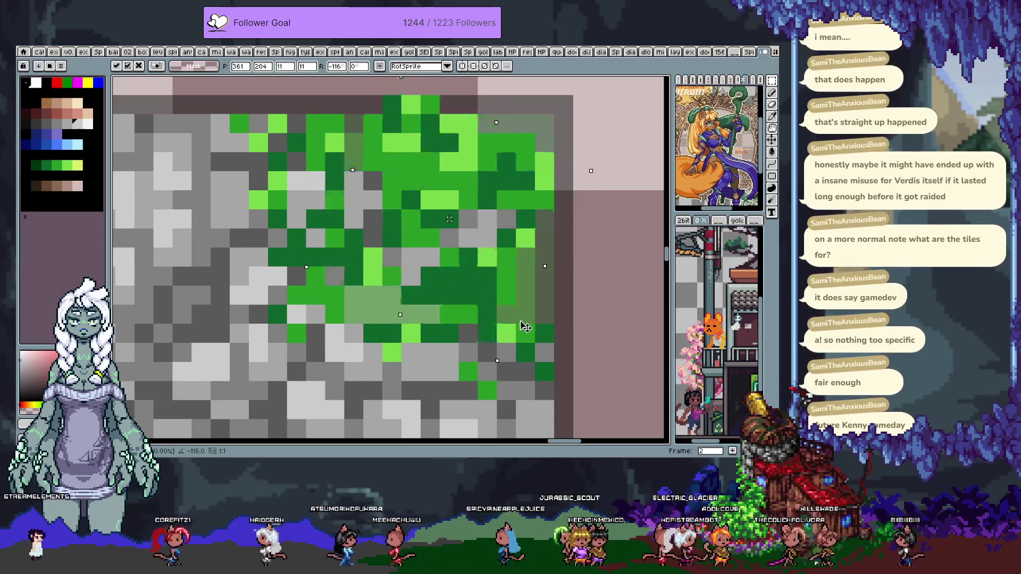
{"action": "mouse_move", "coordinate": [525, 327]}
{"action": "left_mouse_down"}
{"action": "mouse_move", "coordinate": [568, 109]}
{"action": "mouse_move", "coordinate": [553, 256]}
{"action": "left_mouse_up"}
{"action": "key", "text": "Return"}
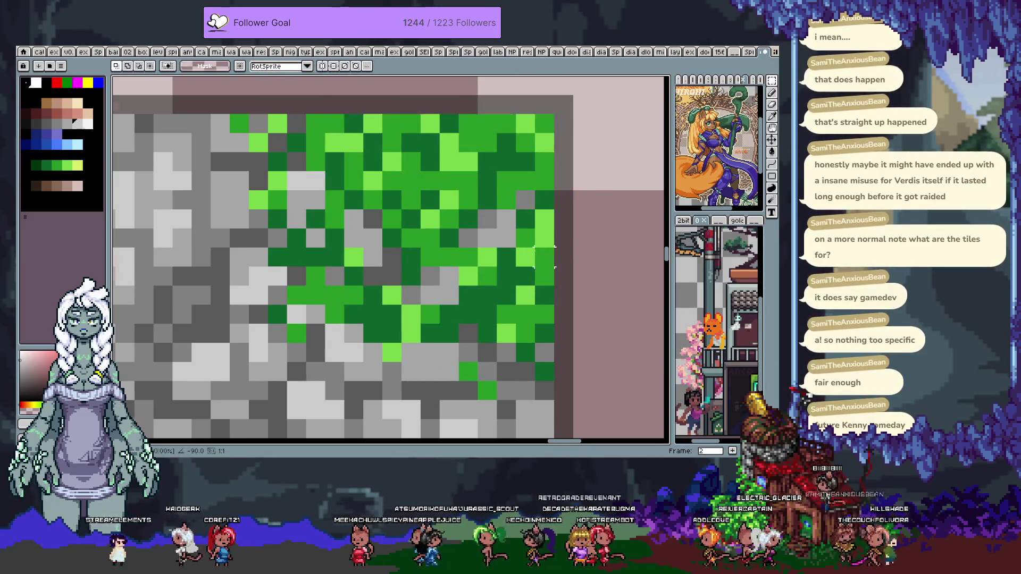
{"action": "scroll", "coordinate": [544, 255], "scroll_direction": "down", "scroll_amount": 3}
{"action": "scroll", "coordinate": [542, 266], "scroll_direction": "down", "scroll_amount": 2}
{"action": "scroll", "coordinate": [418, 219], "scroll_direction": "down", "scroll_amount": 2}
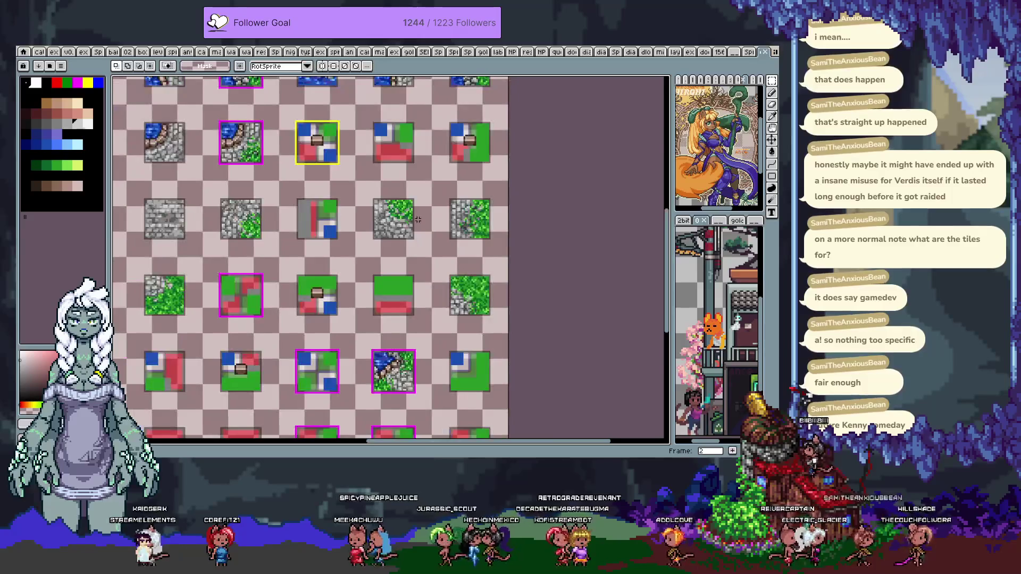
{"action": "scroll", "coordinate": [418, 219], "scroll_direction": "down", "scroll_amount": 1}
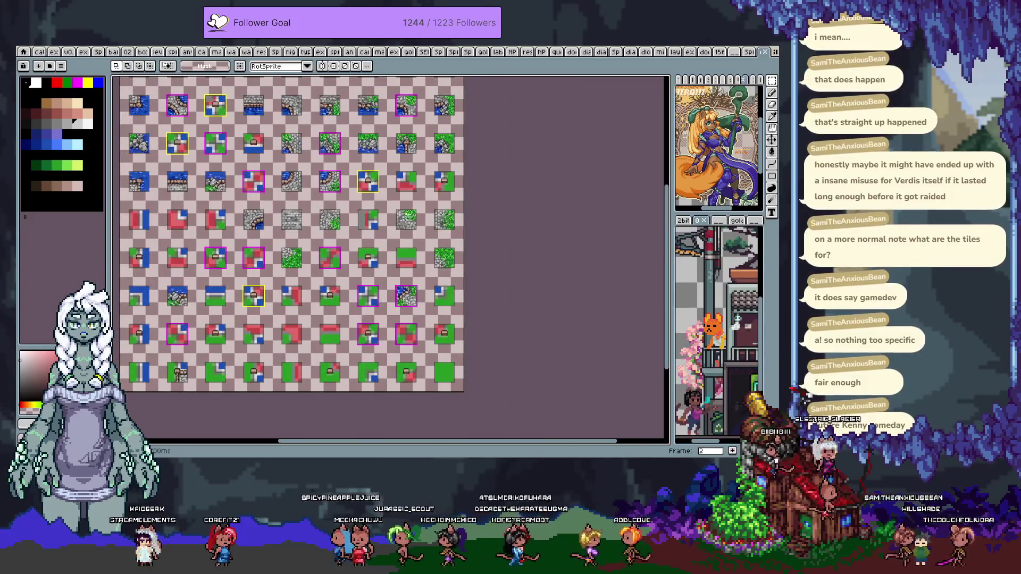
{"action": "scroll", "coordinate": [405, 222], "scroll_direction": "up", "scroll_amount": 4}
{"action": "key", "text": "b"}
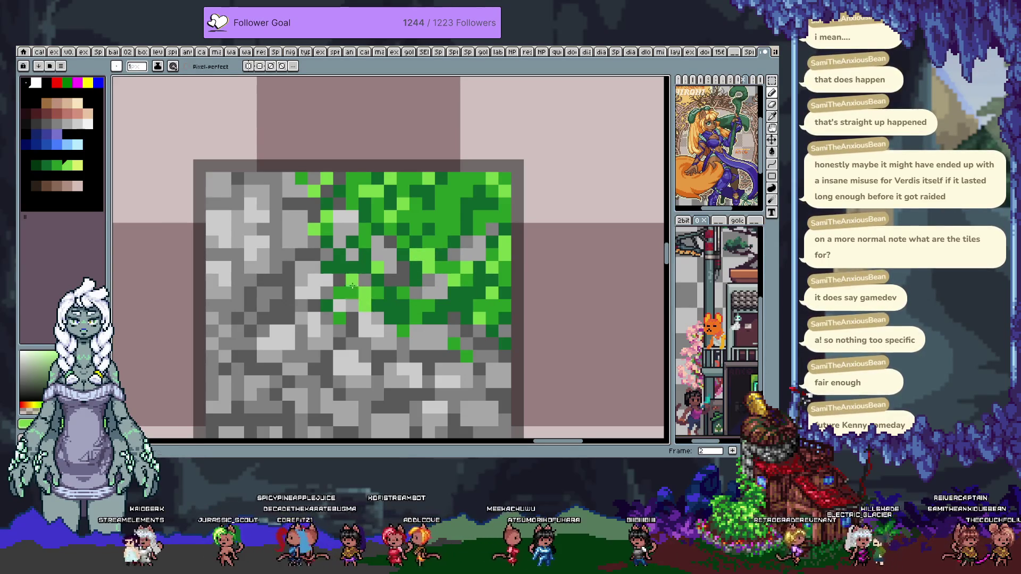
Sample dark and light stone greys plus dark and light moss greens from the tile
{"action": "left_click", "coordinate": [403, 275], "text": "alt"}
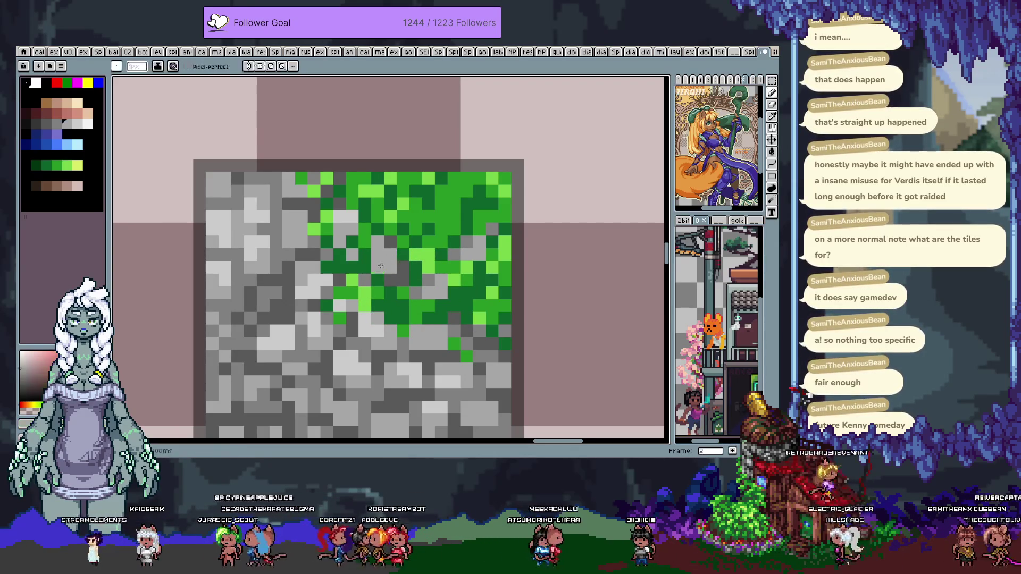
{"action": "left_click", "coordinate": [406, 280], "text": "alt"}
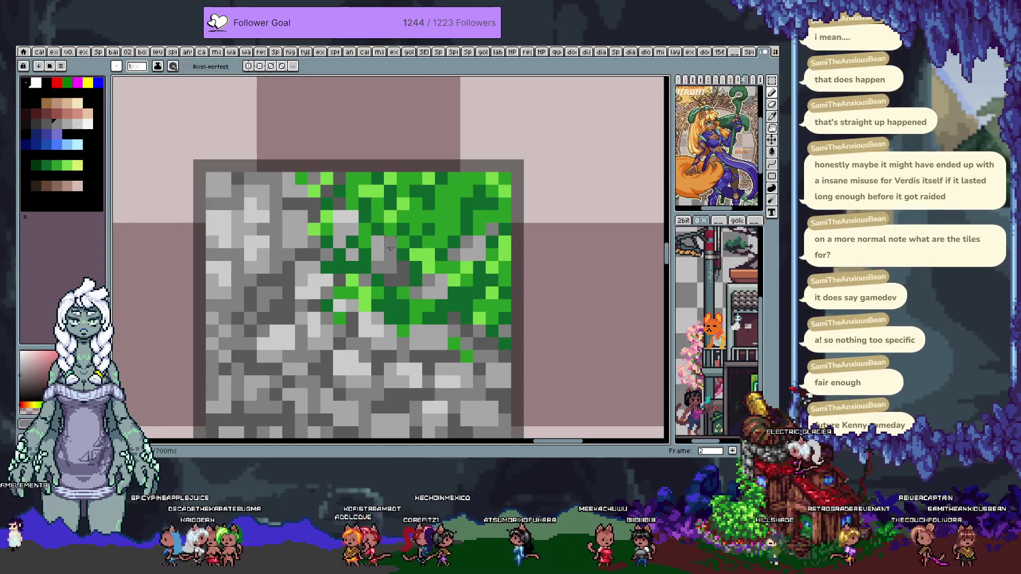
{"action": "left_click", "coordinate": [404, 227], "text": "alt"}
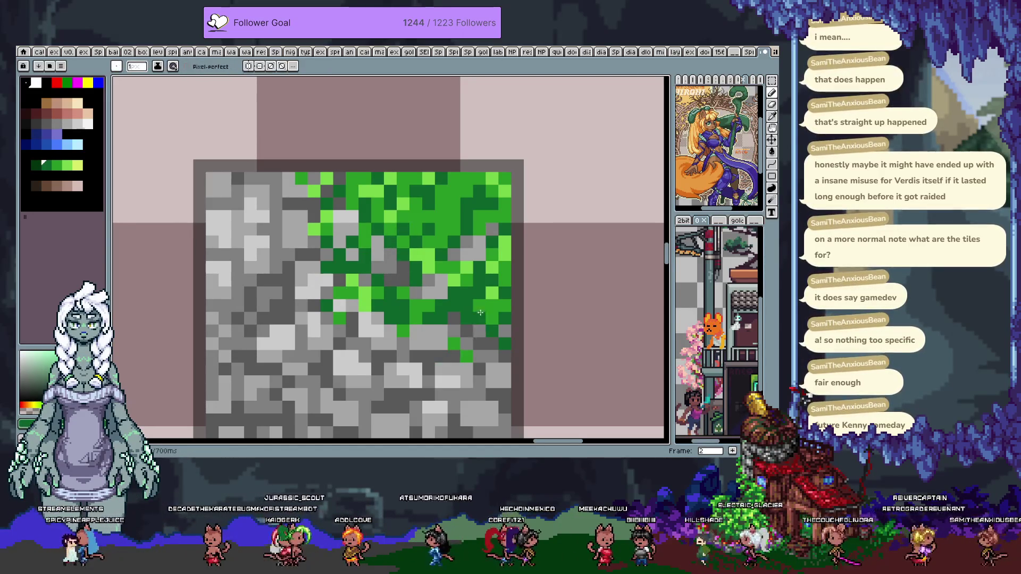
{"action": "left_click_drag", "start_coordinate": [482, 288], "coordinate": [436, 242]}
{"action": "left_click", "coordinate": [419, 199], "text": "alt"}
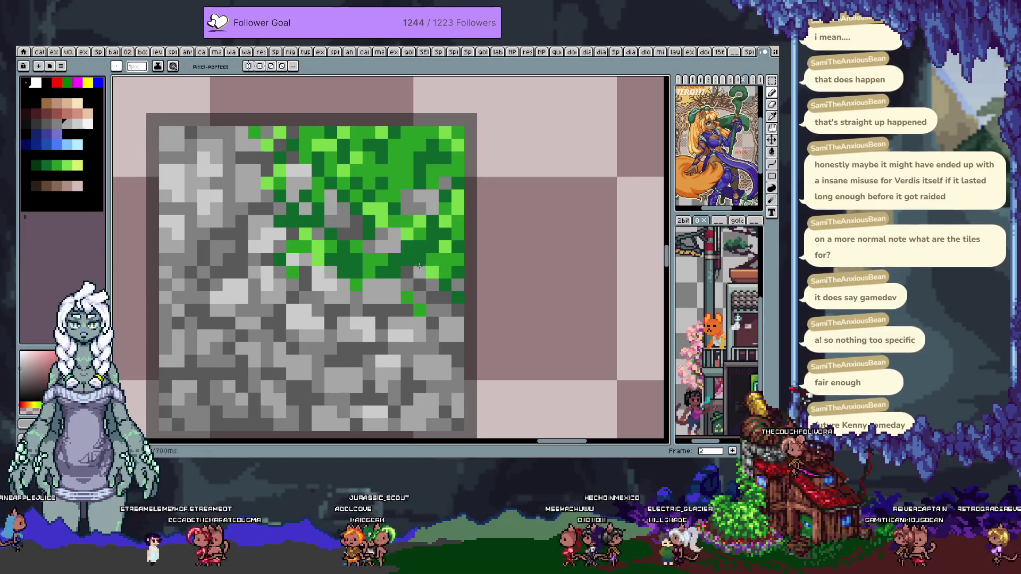
{"action": "left_click", "coordinate": [427, 199], "text": "alt"}
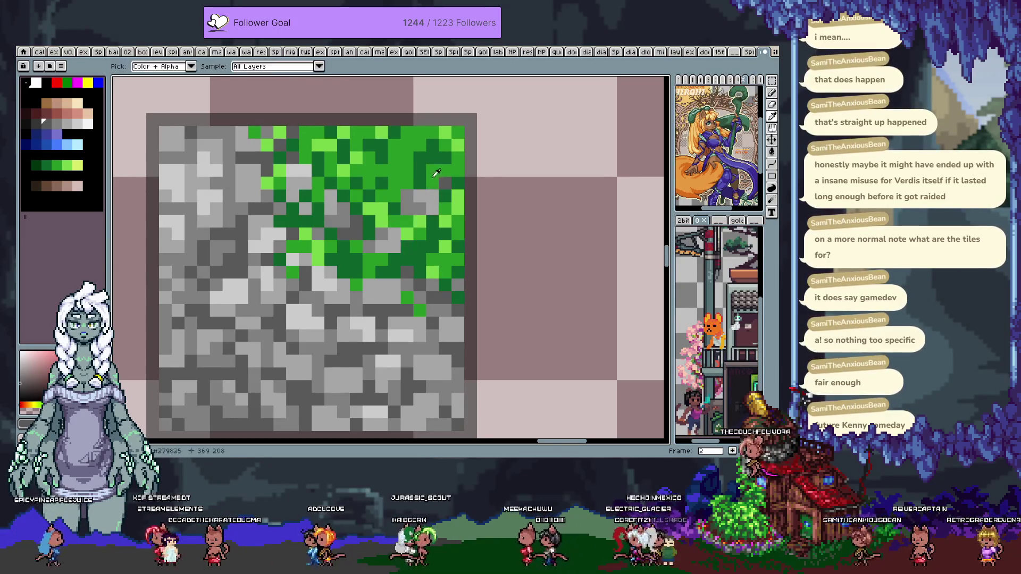
{"action": "left_click", "coordinate": [429, 184], "text": "alt"}
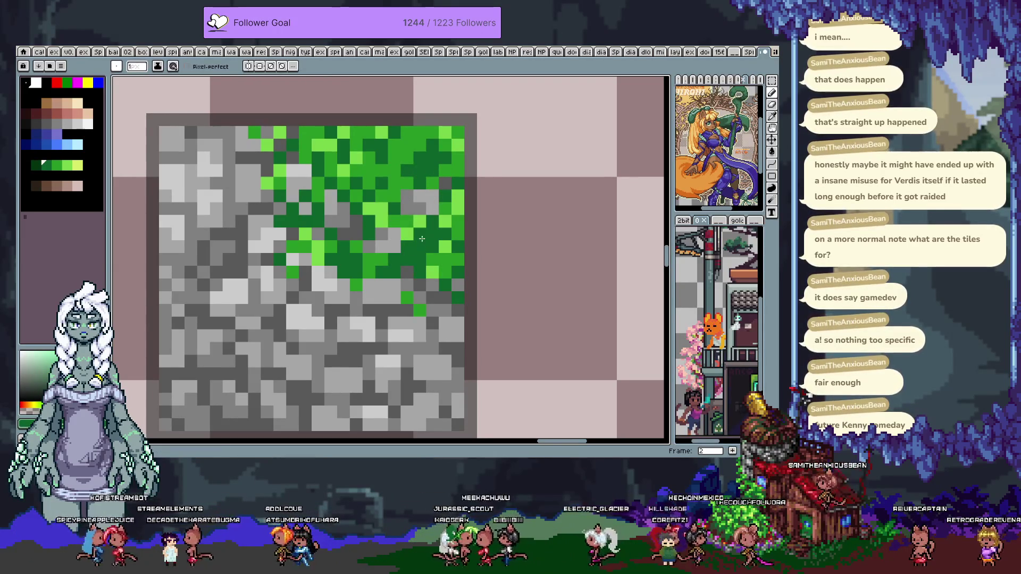
{"action": "left_click", "coordinate": [387, 176], "text": "alt"}
Sample more light greys from the stones and zoom out to the whole tile sheet
{"action": "scroll", "coordinate": [395, 201], "scroll_direction": "down", "scroll_amount": 3}
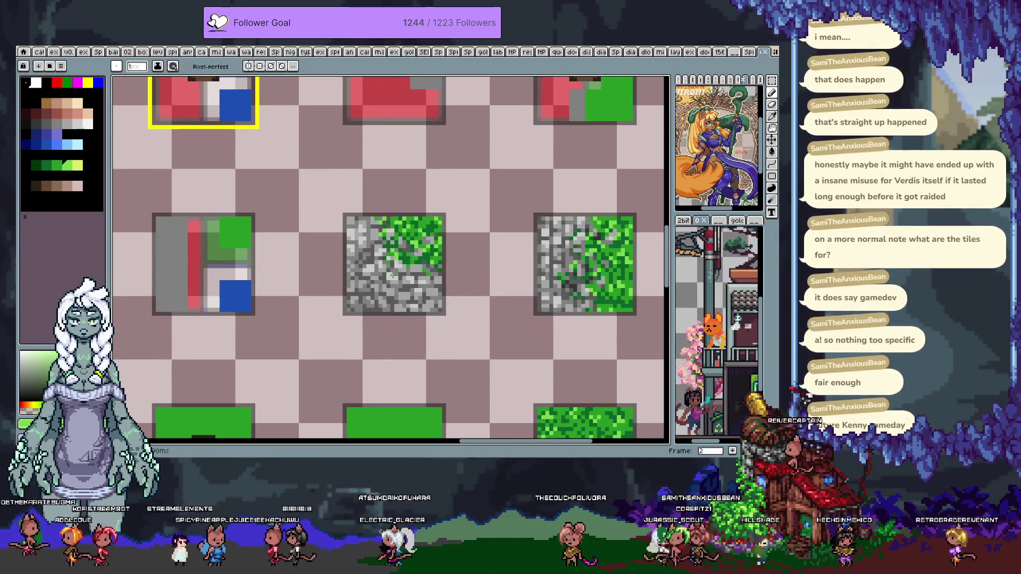
{"action": "scroll", "coordinate": [372, 311], "scroll_direction": "up", "scroll_amount": 3}
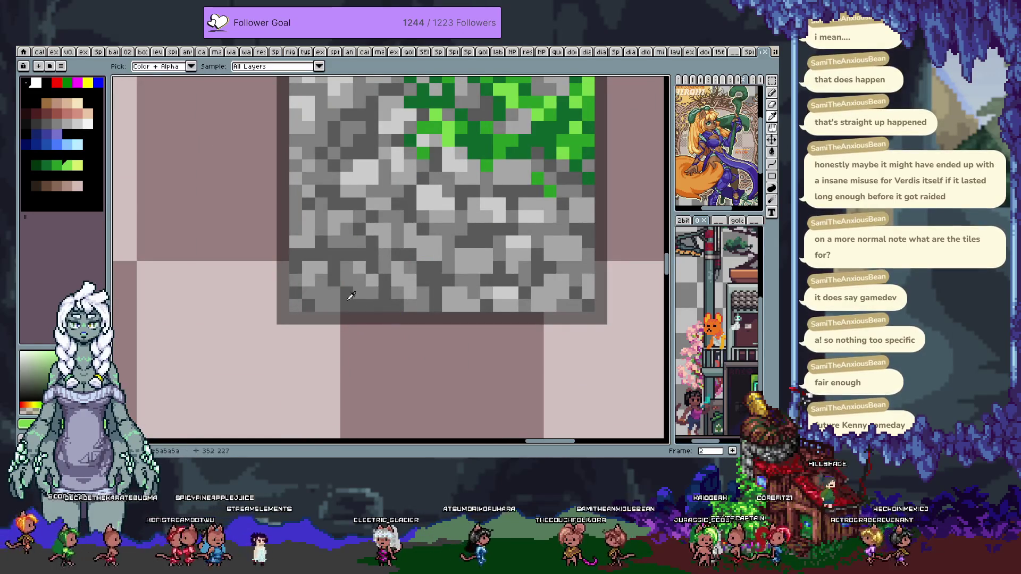
{"action": "left_click", "coordinate": [344, 308], "text": "alt"}
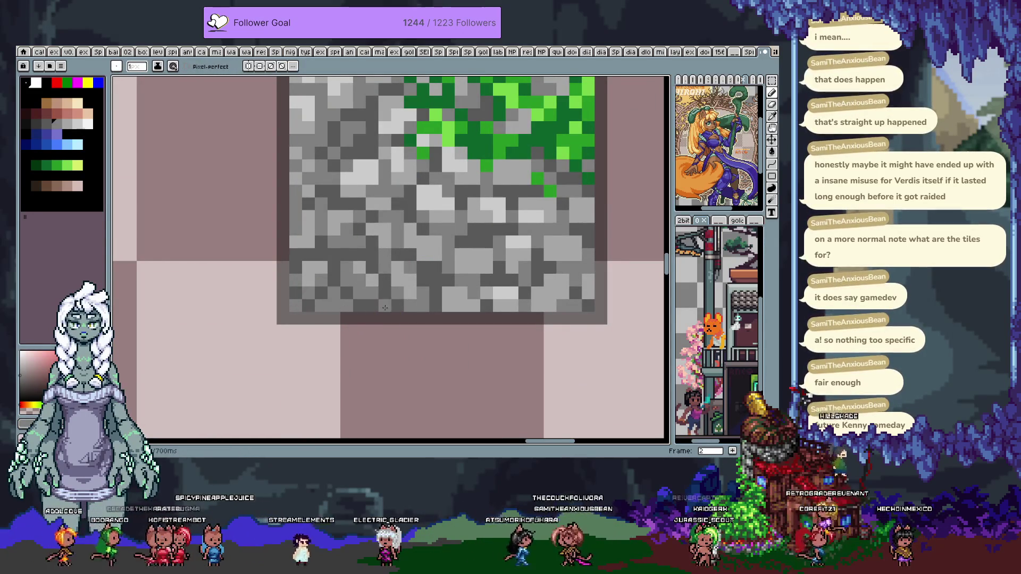
{"action": "left_click", "coordinate": [375, 275], "text": "alt"}
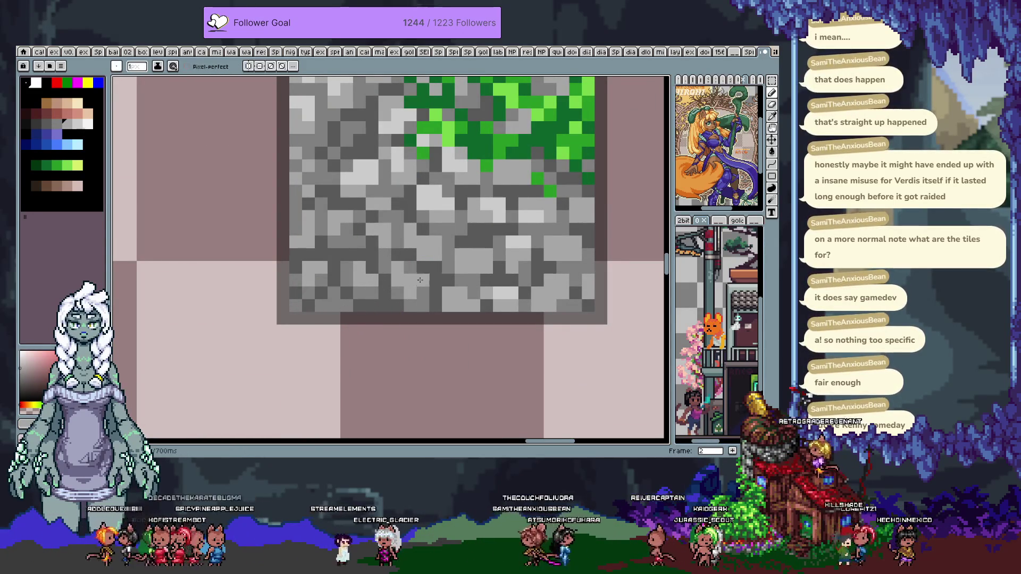
{"action": "left_click", "coordinate": [481, 253], "text": "alt"}
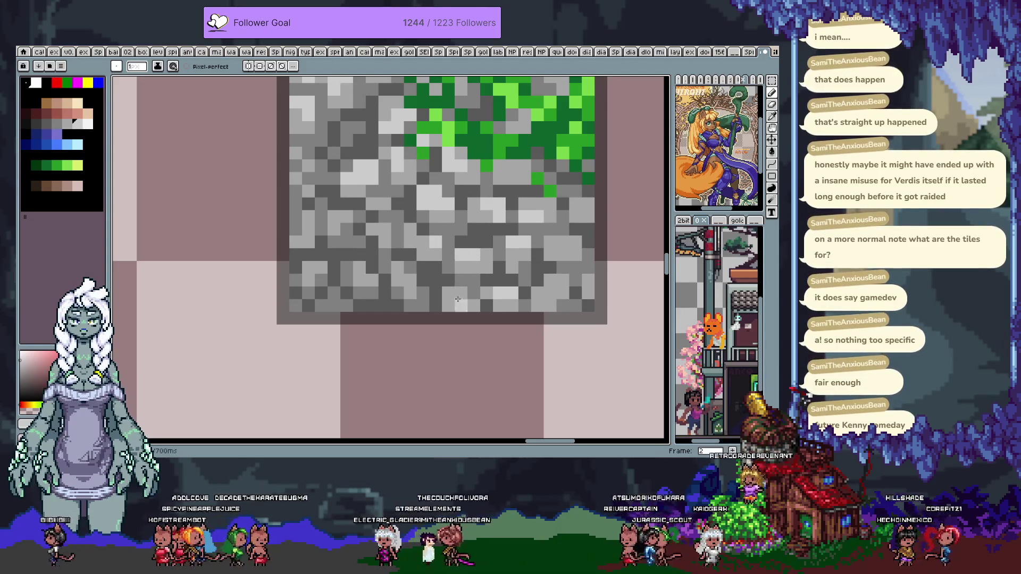
{"action": "scroll", "coordinate": [461, 283], "scroll_direction": "down", "scroll_amount": 3}
{"action": "scroll", "coordinate": [461, 284], "scroll_direction": "down", "scroll_amount": 2}
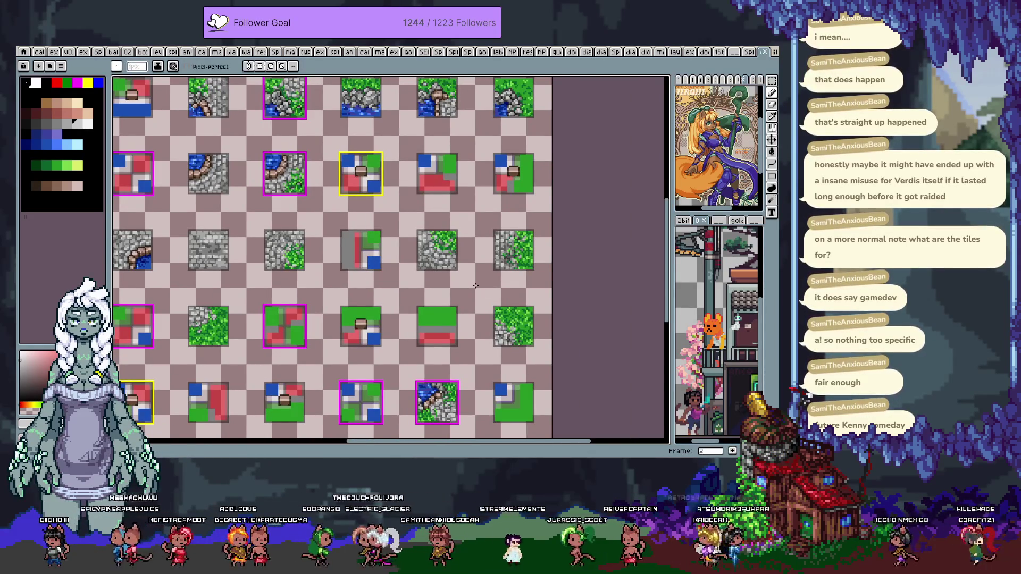
Marquee-select the mossy grass-and-stone cobblestone tile on the sheet
{"action": "key", "text": "m"}
{"action": "left_click_drag", "start_coordinate": [419, 232], "coordinate": [446, 255]}
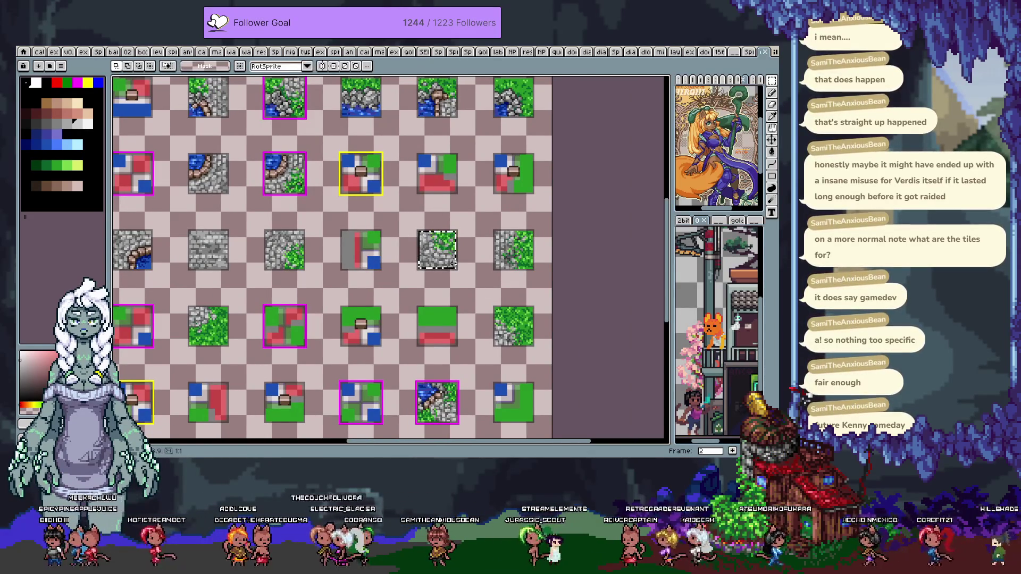
{"action": "left_click", "coordinate": [476, 283]}
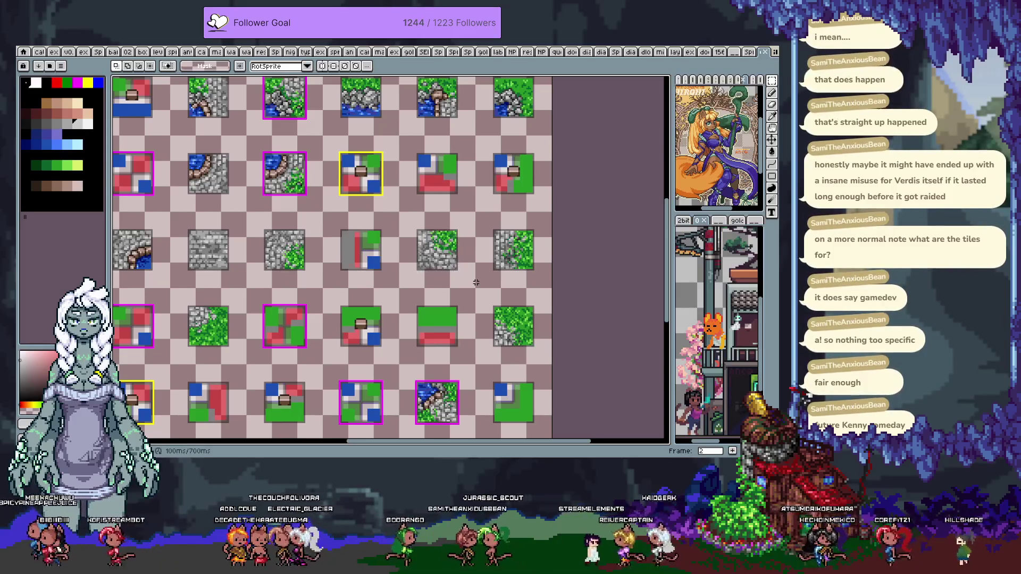
Move to the island map frame and zoom in on the walled island
{"action": "key", "text": "Right"}
{"action": "key", "text": "Right"}
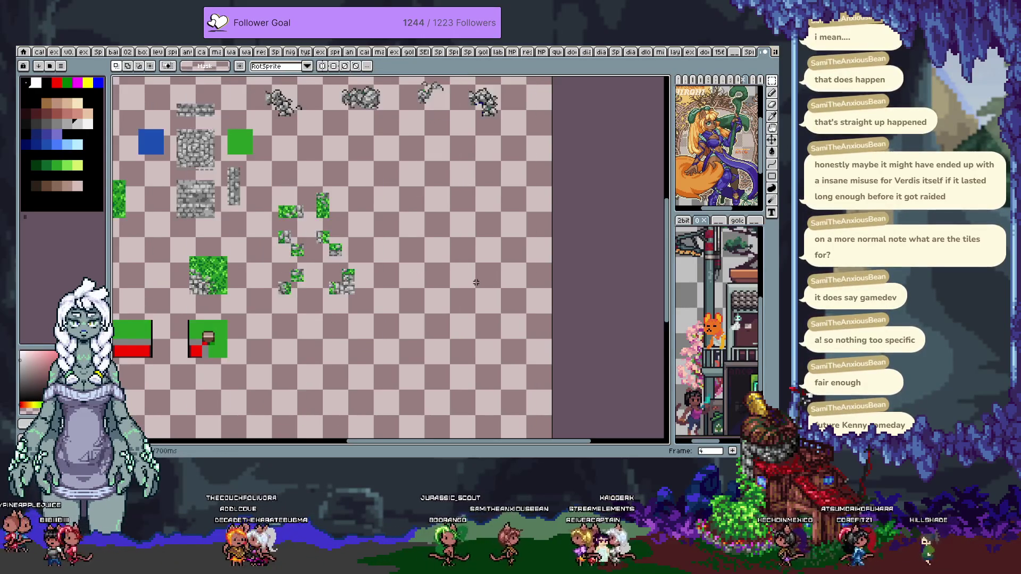
{"action": "key", "text": "Right"}
{"action": "key", "text": "Right"}
{"action": "key", "text": "Right"}
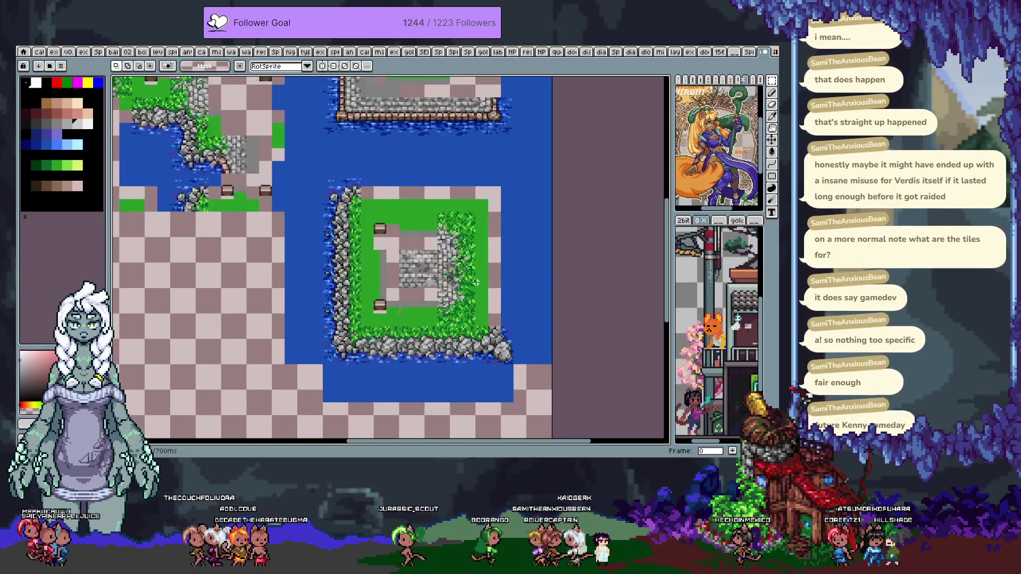
{"action": "key", "text": "Right"}
{"action": "key", "text": "Left"}
{"action": "mouse_move", "coordinate": [326, 166]}
{"action": "left_mouse_down"}
{"action": "mouse_move", "coordinate": [393, 248]}
{"action": "mouse_move", "coordinate": [486, 251]}
{"action": "left_mouse_up"}
{"action": "key", "text": "Right"}
{"action": "key", "text": "Right"}
{"action": "key", "text": "Right"}
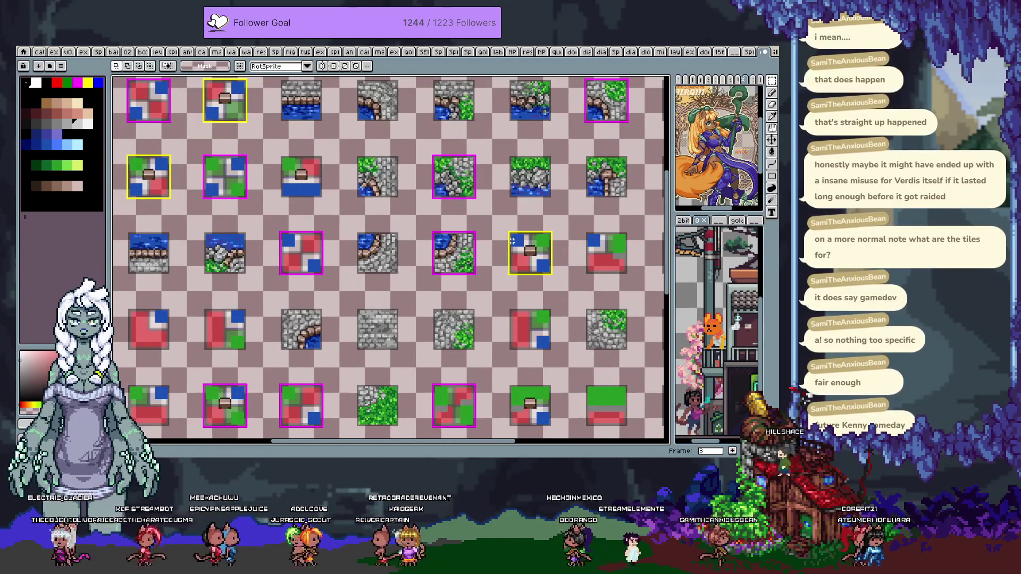
{"action": "key", "text": "Return"}
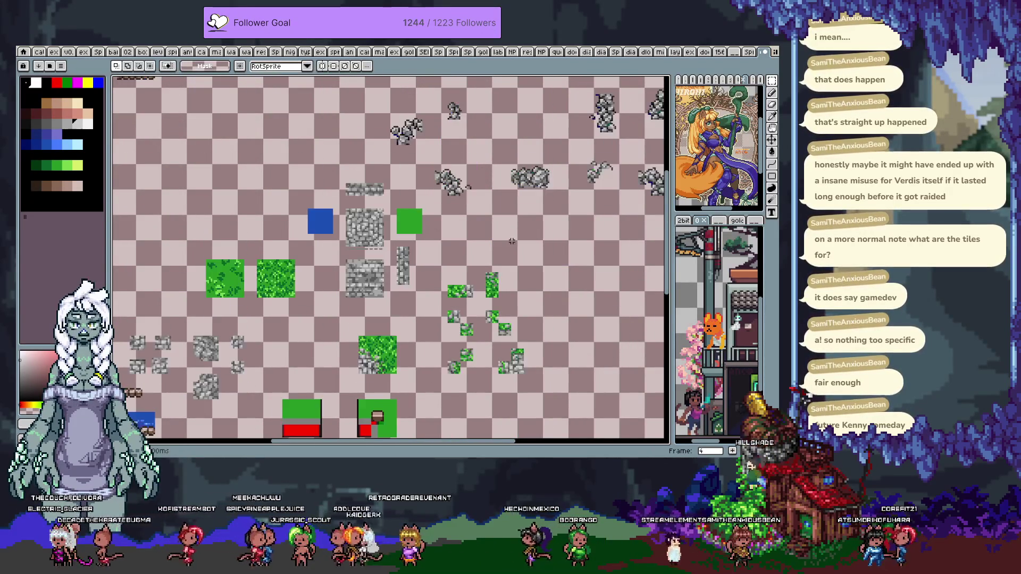
{"action": "key", "text": "Left"}
{"action": "scroll", "coordinate": [511, 241], "scroll_direction": "up", "scroll_amount": 2}
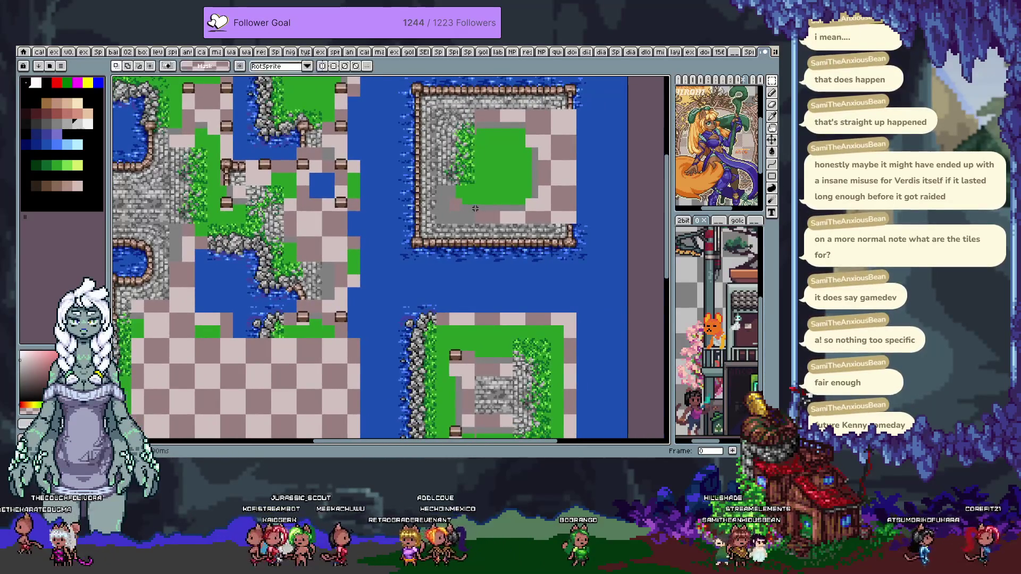
{"action": "scroll", "coordinate": [468, 207], "scroll_direction": "up", "scroll_amount": 3}
Paste the stone tile into the wall's inner corner, aligned to the tile grid
{"action": "key", "text": "ctrl+apostrophe"}
{"action": "key", "text": "ctrl+v"}
{"action": "left_click_drag", "start_coordinate": [566, 252], "coordinate": [425, 196]}
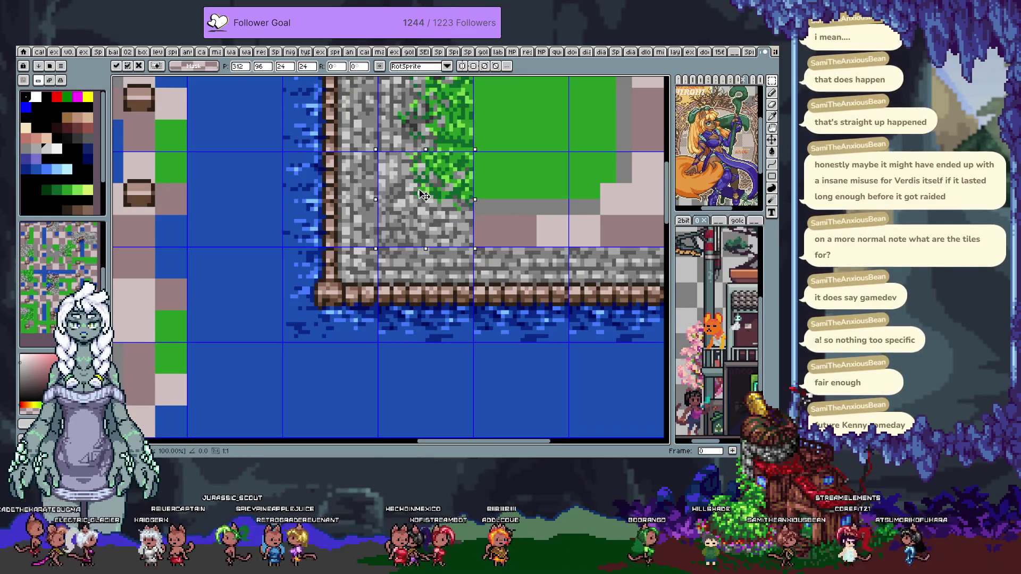
{"action": "key", "text": "Return"}
Check the placed corner tile with the grid shown and hidden, at several zoom levels
{"action": "key", "text": "ctrl+apostrophe"}
{"action": "scroll", "coordinate": [485, 194], "scroll_direction": "down", "scroll_amount": 3}
{"action": "scroll", "coordinate": [473, 196], "scroll_direction": "up", "scroll_amount": 2}
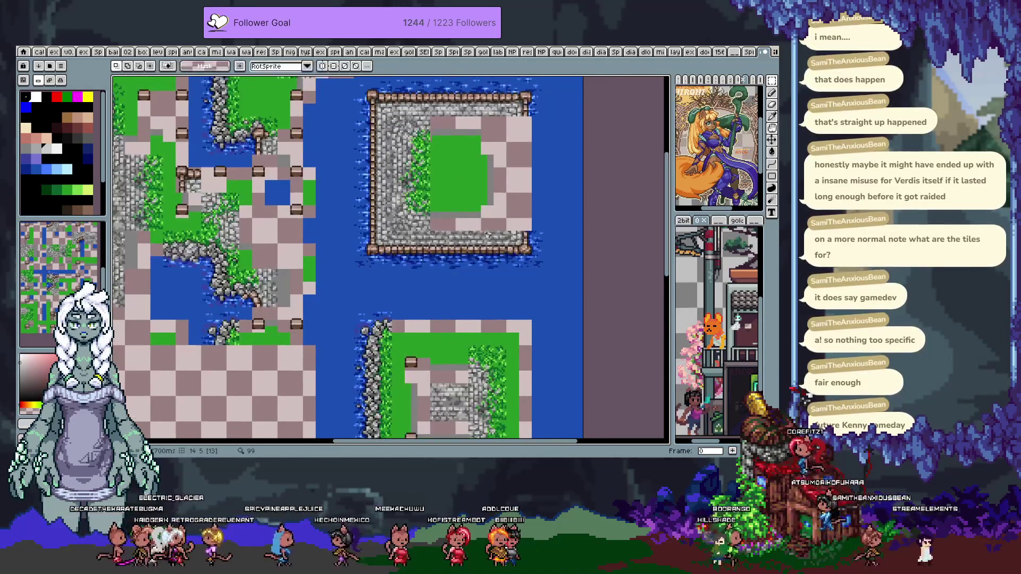
{"action": "scroll", "coordinate": [440, 216], "scroll_direction": "up", "scroll_amount": 1}
{"action": "scroll", "coordinate": [439, 215], "scroll_direction": "up", "scroll_amount": 1}
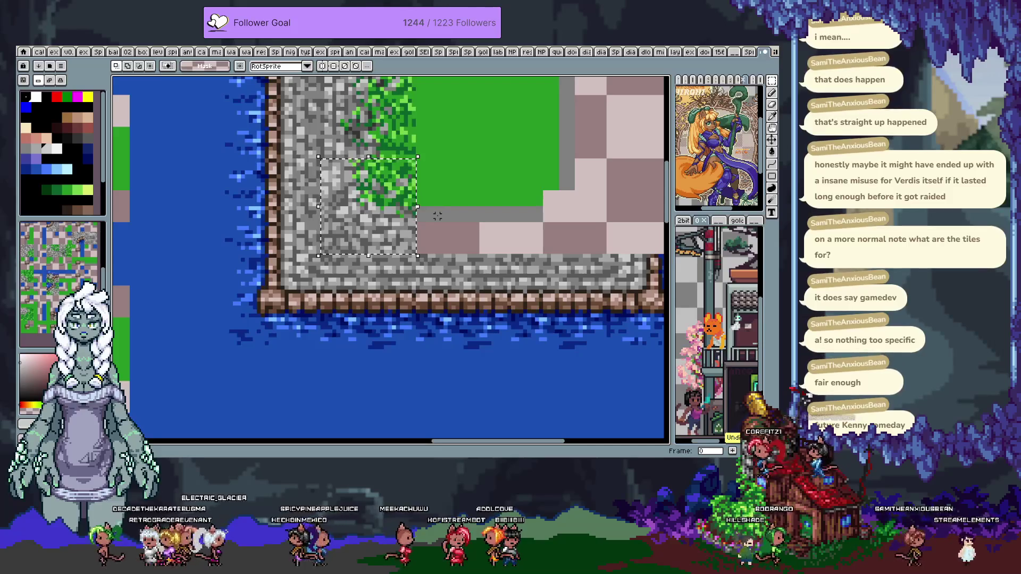
{"action": "key", "text": "ctrl+apostrophe"}
{"action": "scroll", "coordinate": [437, 216], "scroll_direction": "down", "scroll_amount": 2}
{"action": "scroll", "coordinate": [487, 236], "scroll_direction": "down", "scroll_amount": 2}
{"action": "key", "text": "ctrl+apostrophe"}
{"action": "scroll", "coordinate": [486, 236], "scroll_direction": "up", "scroll_amount": 1}
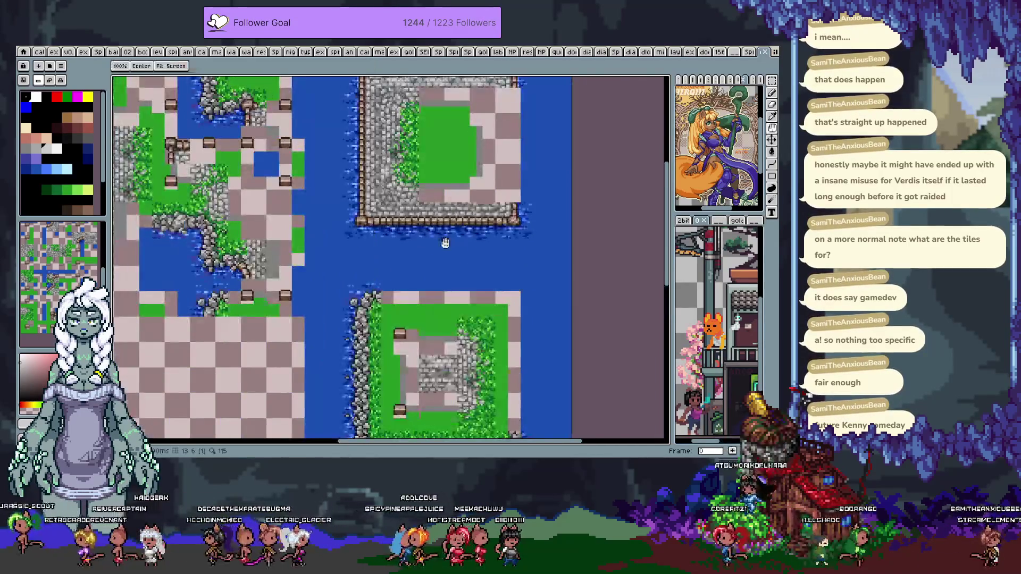
{"action": "scroll", "coordinate": [478, 266], "scroll_direction": "up", "scroll_amount": 1}
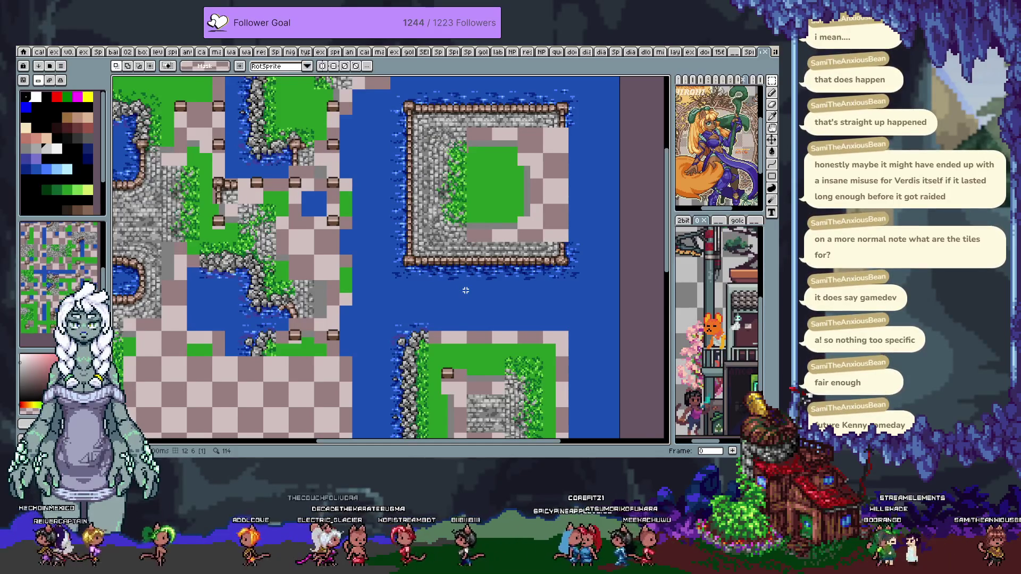
{"action": "scroll", "coordinate": [466, 290], "scroll_direction": "down", "scroll_amount": 2}
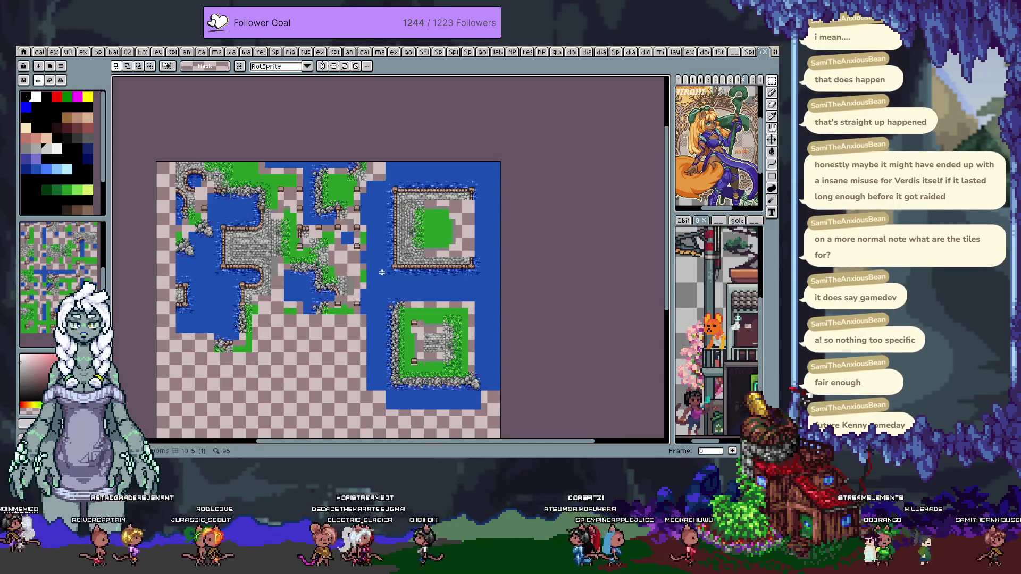
Return to the tile-combination sheet in frame 1 and center it in view
{"action": "key", "text": "Right"}
{"action": "key", "text": "Right"}
{"action": "key", "text": "Left"}
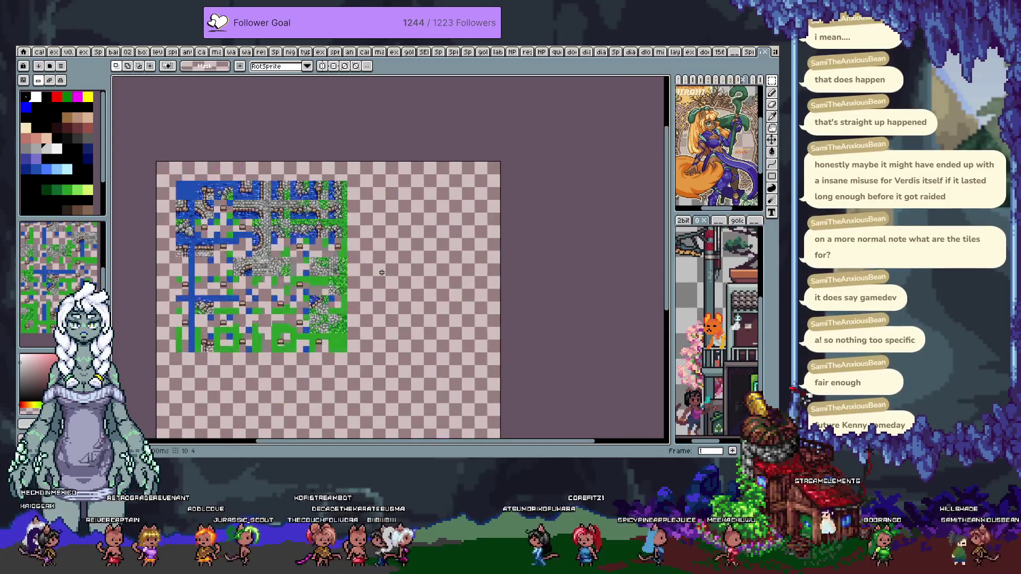
{"action": "left_click_drag", "start_coordinate": [374, 257], "coordinate": [514, 248]}
{"action": "scroll", "coordinate": [439, 229], "scroll_direction": "up", "scroll_amount": 2}
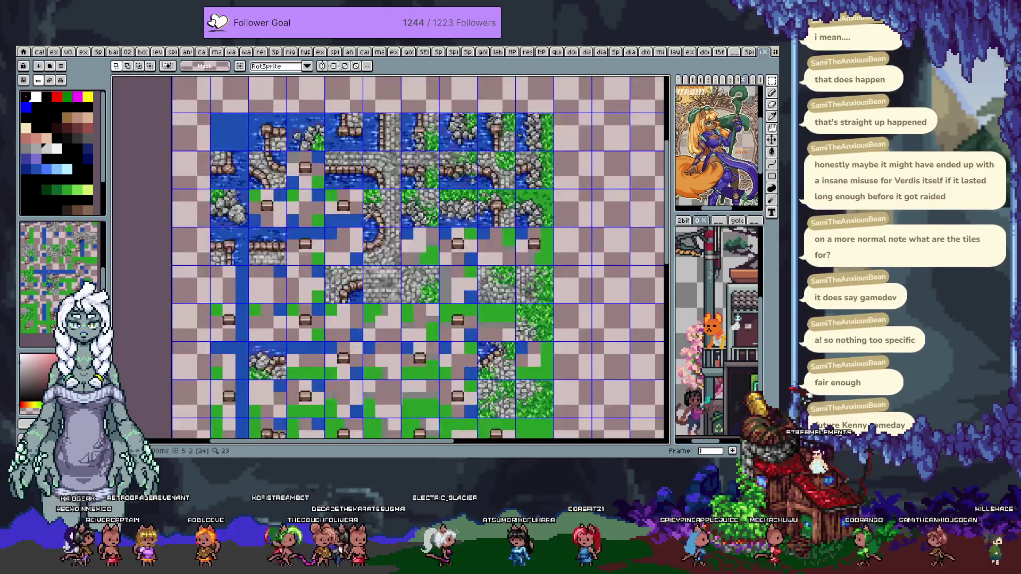
{"action": "left_click_drag", "start_coordinate": [439, 229], "coordinate": [444, 232]}
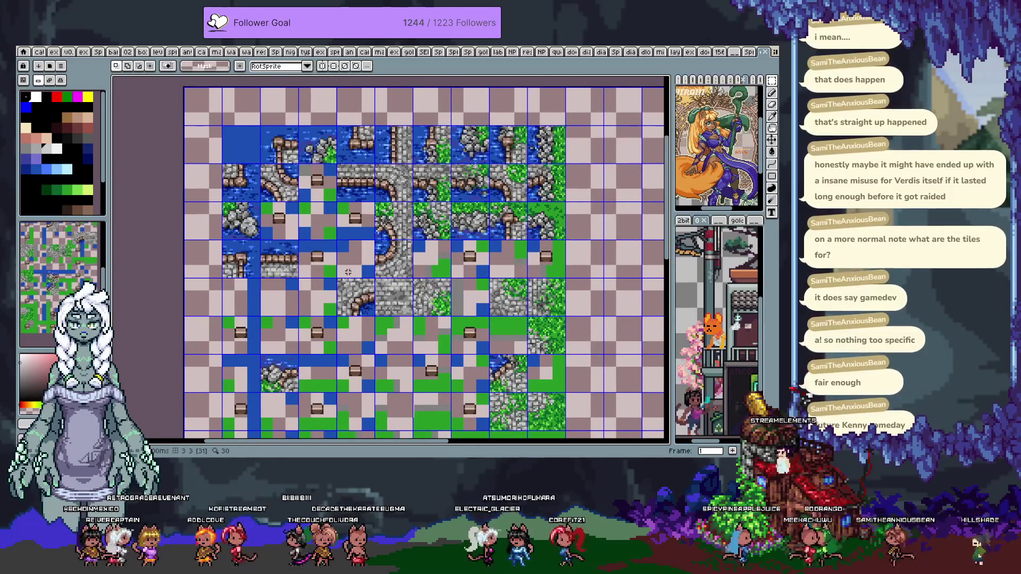
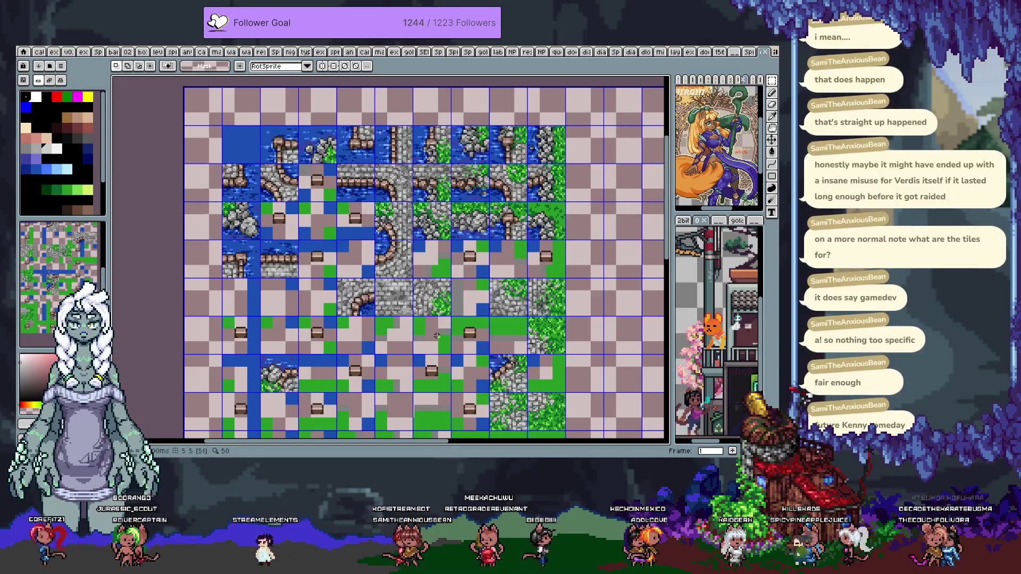
In the spaced tile layouts frame, box-select the blue-and-green corner tile and copy it
{"action": "scroll", "coordinate": [584, 170], "scroll_direction": "down", "scroll_amount": 4}
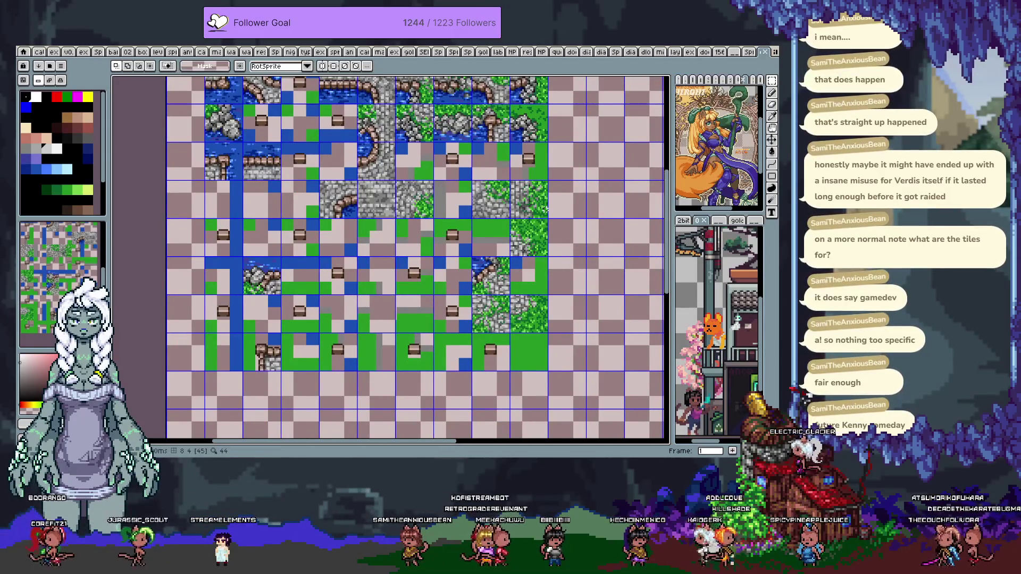
{"action": "key", "text": "period"}
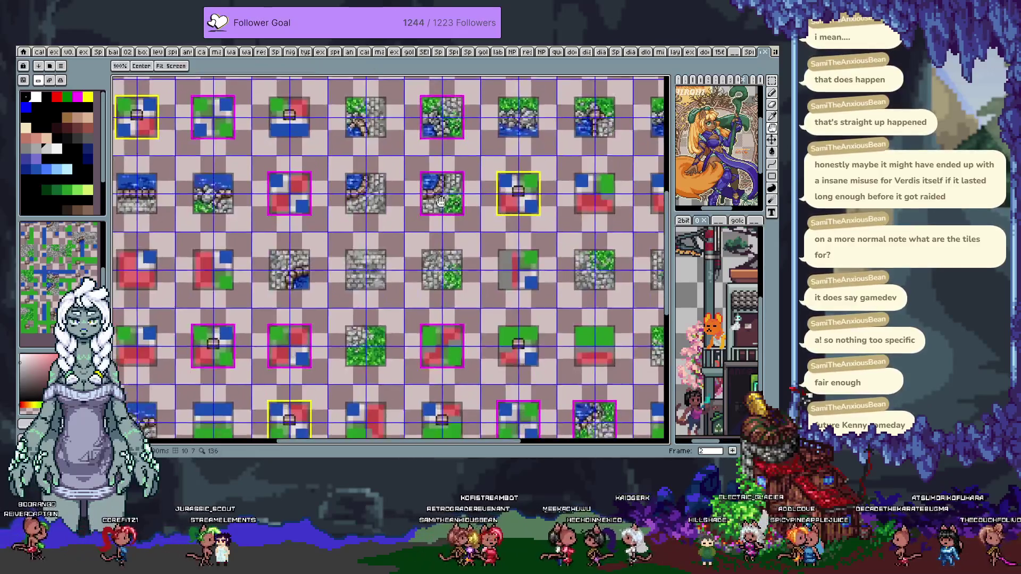
{"action": "mouse_move", "coordinate": [545, 209]}
{"action": "left_mouse_down"}
{"action": "mouse_move", "coordinate": [512, 257]}
{"action": "mouse_move", "coordinate": [414, 175]}
{"action": "left_mouse_up"}
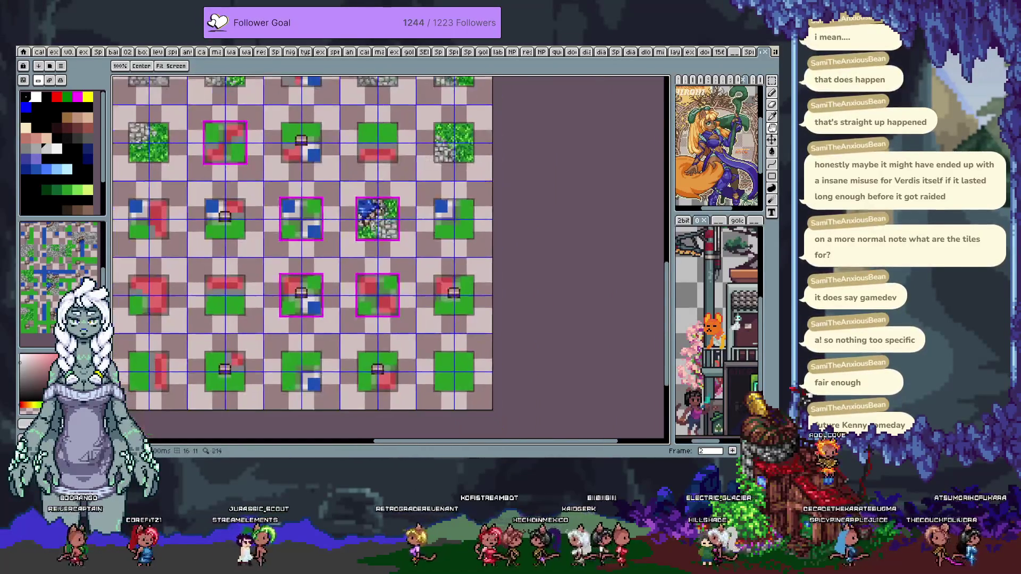
{"action": "key", "text": "b"}
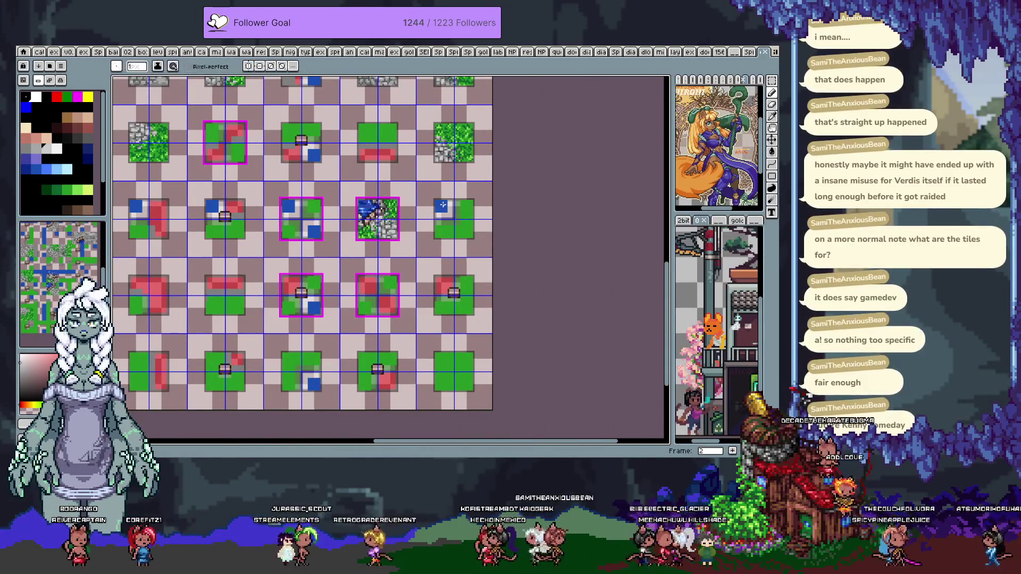
{"action": "key", "text": "Tab"}
{"action": "key", "text": "m"}
{"action": "left_click_drag", "start_coordinate": [423, 190], "coordinate": [485, 251]}
{"action": "key", "text": "Right"}
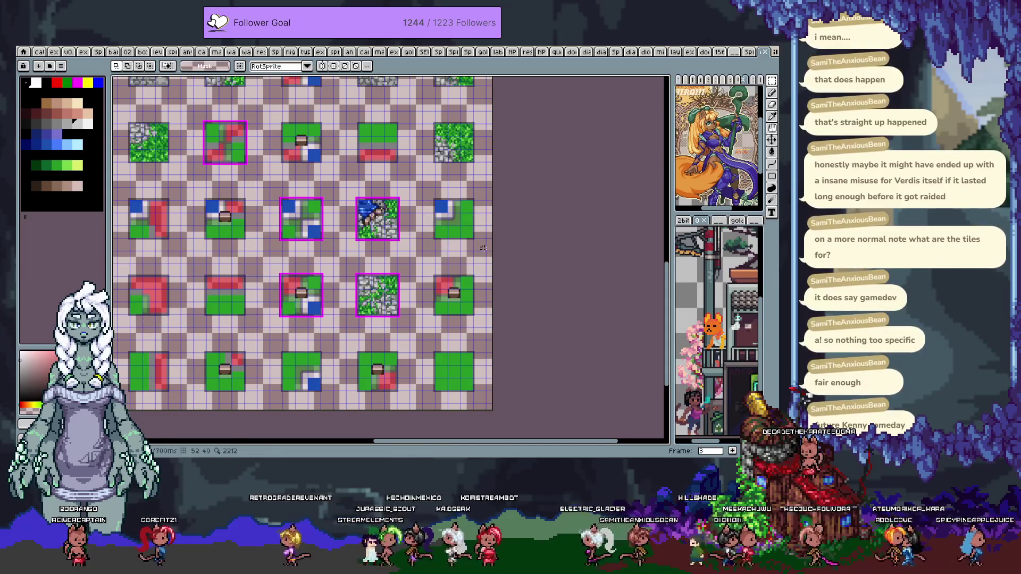
Paste the corner tile into frame 4 and nudge it beside the green and red pieces
{"action": "key", "text": "Right"}
{"action": "scroll", "coordinate": [483, 249], "scroll_direction": "down", "scroll_amount": 3}
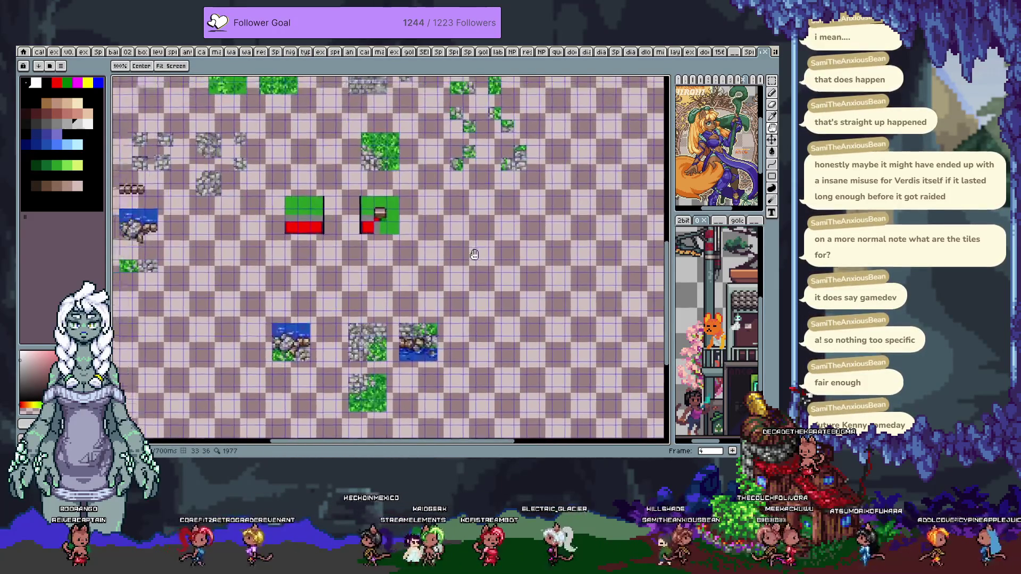
{"action": "scroll", "coordinate": [455, 224], "scroll_direction": "up", "scroll_amount": 1}
{"action": "key", "text": "ctrl+v"}
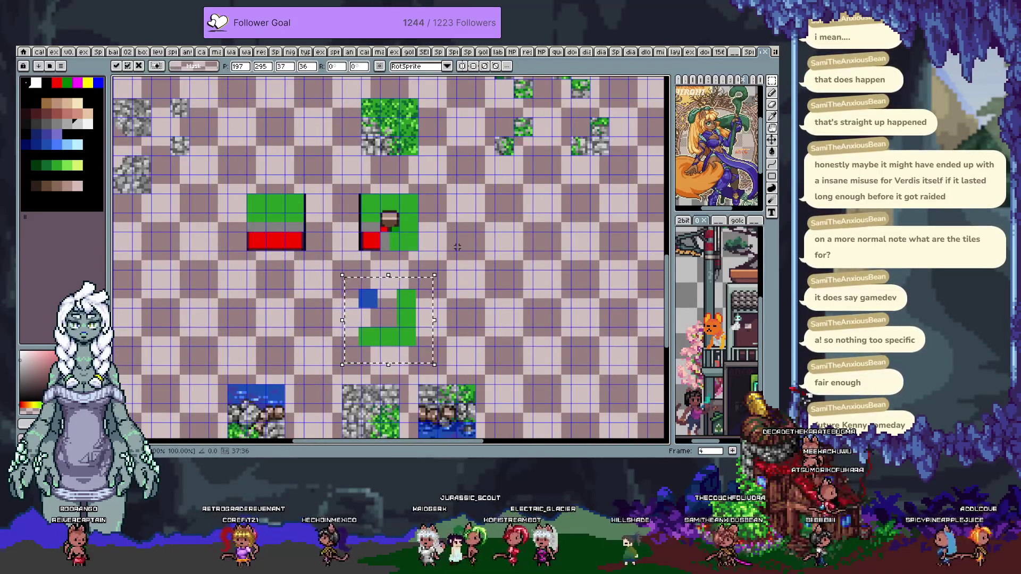
{"action": "key", "text": "Right"}
{"action": "key", "text": "Right"}
{"action": "key", "text": "Right"}
{"action": "key", "text": "Right"}
{"action": "key", "text": "Right"}
{"action": "key", "text": "Right"}
{"action": "key", "text": "Right"}
{"action": "key", "text": "Right"}
{"action": "key", "text": "Right"}
{"action": "key", "text": "Up"}
{"action": "key", "text": "Up"}
{"action": "key", "text": "Up"}
{"action": "key", "text": "Up"}
{"action": "key", "text": "Up"}
{"action": "key", "text": "Up"}
{"action": "key", "text": "Left"}
{"action": "key", "text": "Left"}
{"action": "key", "text": "Left"}
{"action": "key", "text": "Return"}
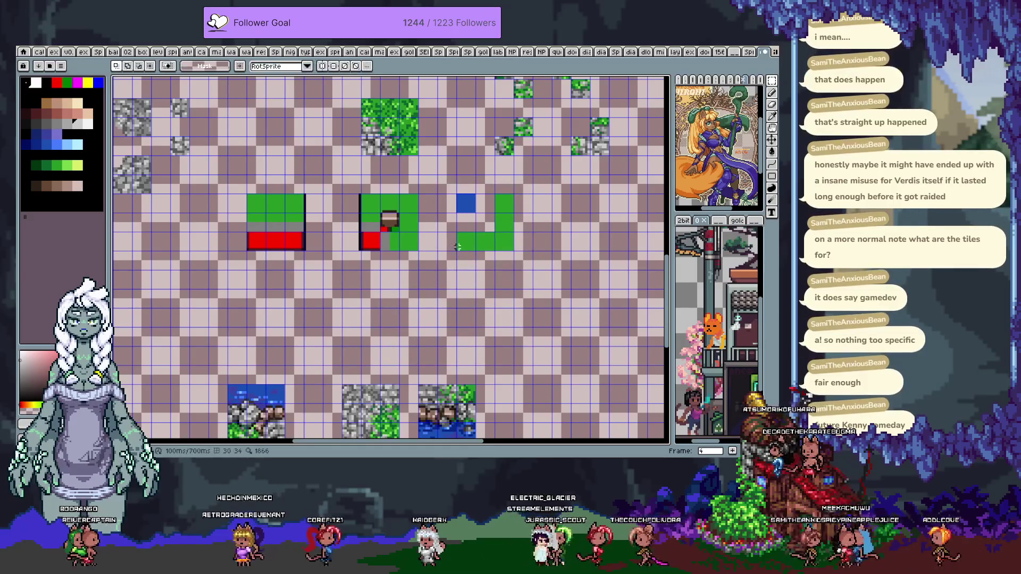
Pan around the tileset to review other tiles and return to rectangular selection
{"action": "scroll", "coordinate": [460, 261], "scroll_direction": "up", "scroll_amount": 4}
{"action": "scroll", "coordinate": [468, 281], "scroll_direction": "left", "scroll_amount": 2}
{"action": "scroll", "coordinate": [469, 290], "scroll_direction": "down", "scroll_amount": 3}
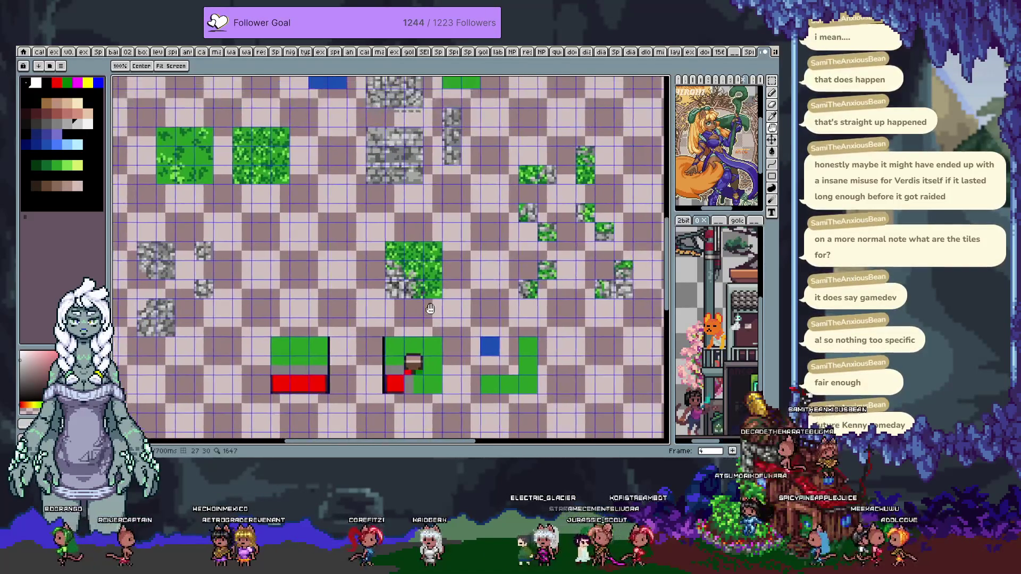
{"action": "left_click_drag", "start_coordinate": [575, 105], "coordinate": [494, 248]}
{"action": "scroll", "coordinate": [494, 249], "scroll_direction": "down", "scroll_amount": 4}
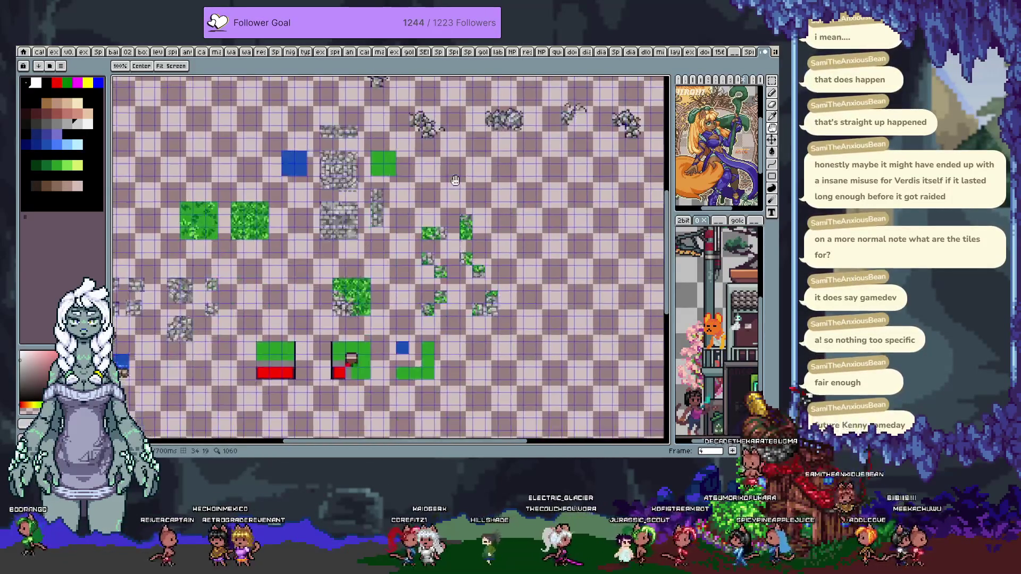
{"action": "scroll", "coordinate": [463, 231], "scroll_direction": "up", "scroll_amount": 2}
{"action": "key", "text": "m"}
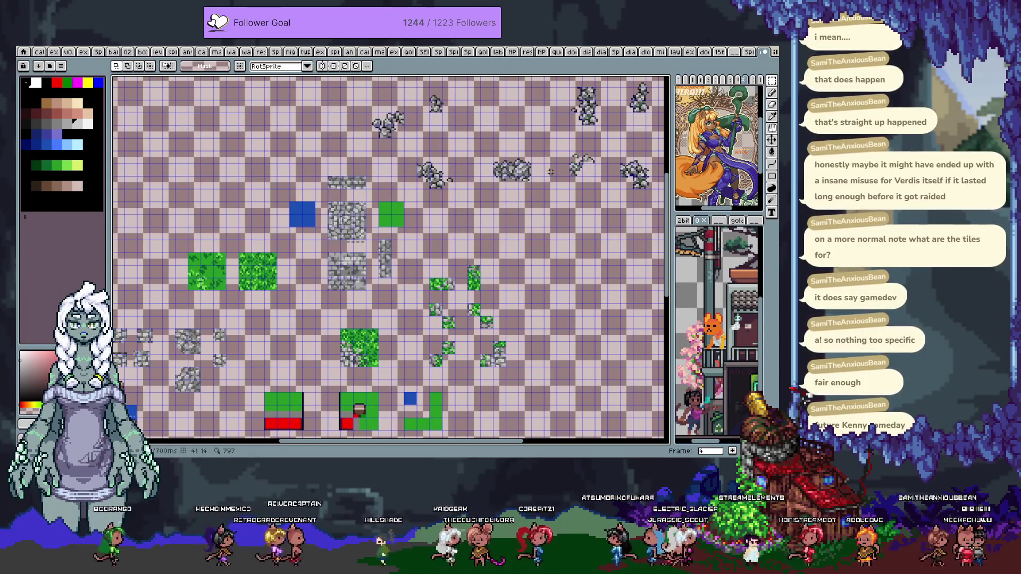
{"action": "scroll", "coordinate": [505, 167], "scroll_direction": "down", "scroll_amount": 1}
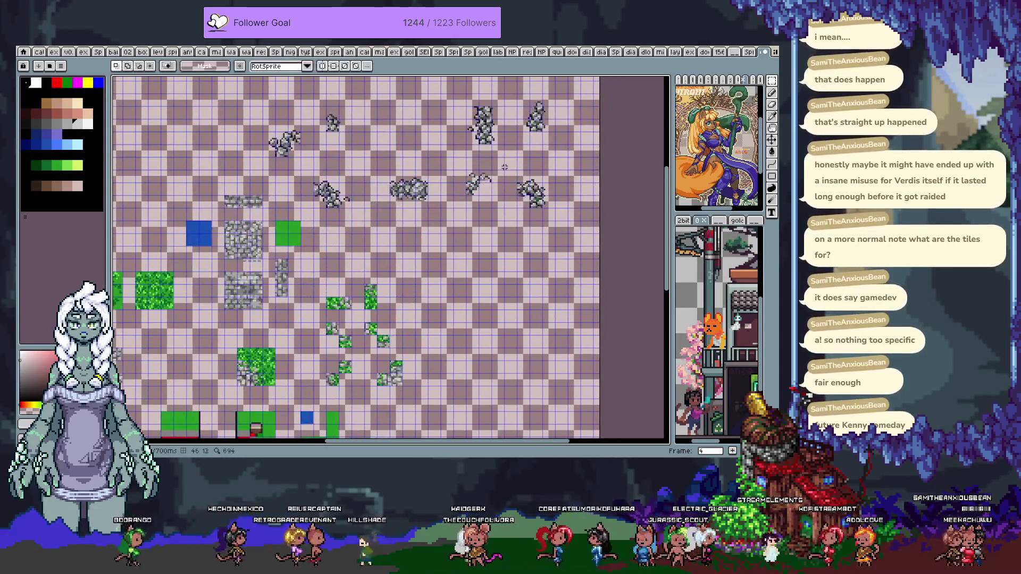
{"action": "left_click", "coordinate": [558, 144]}
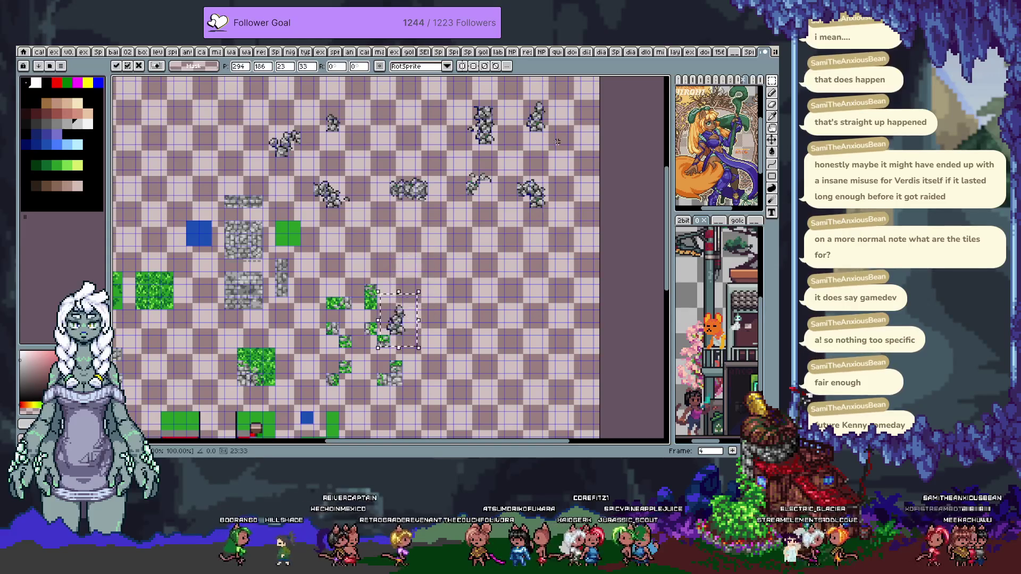
{"action": "key", "text": "shift+Left"}
{"action": "key", "text": "shift+Down"}
{"action": "key", "text": "shift+Down"}
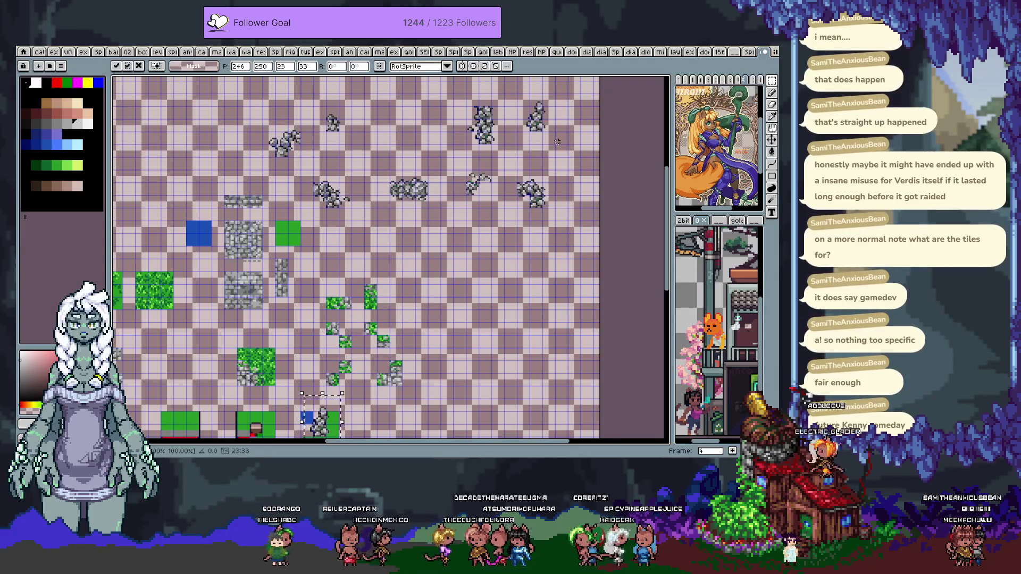
{"action": "scroll", "coordinate": [462, 266], "scroll_direction": "up", "scroll_amount": 2}
{"action": "scroll", "coordinate": [462, 266], "scroll_direction": "up", "scroll_amount": 2}
{"action": "scroll", "coordinate": [461, 266], "scroll_direction": "up", "scroll_amount": 1}
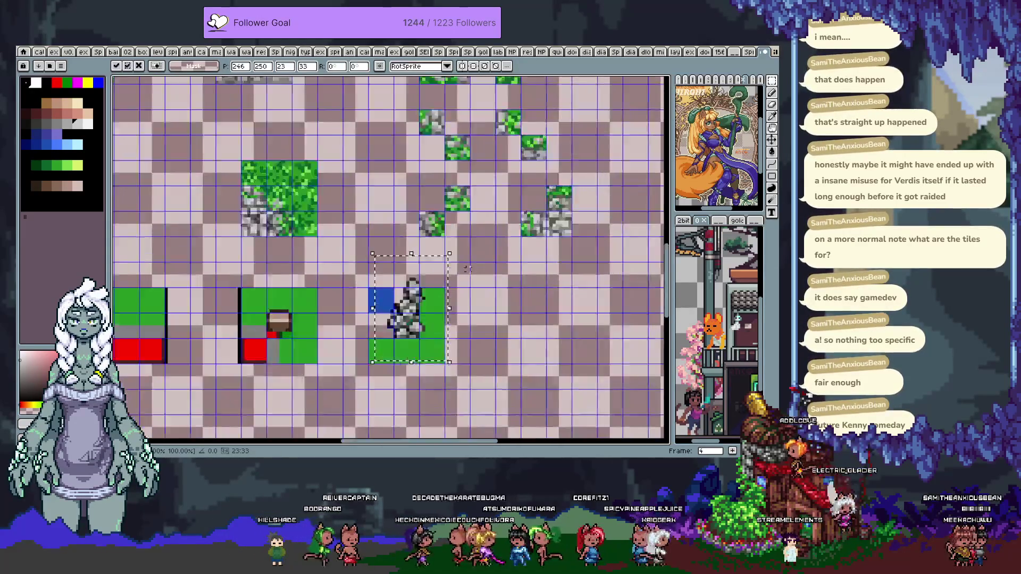
{"action": "scroll", "coordinate": [462, 267], "scroll_direction": "up", "scroll_amount": 1}
{"action": "left_click_drag", "start_coordinate": [457, 323], "coordinate": [493, 257]}
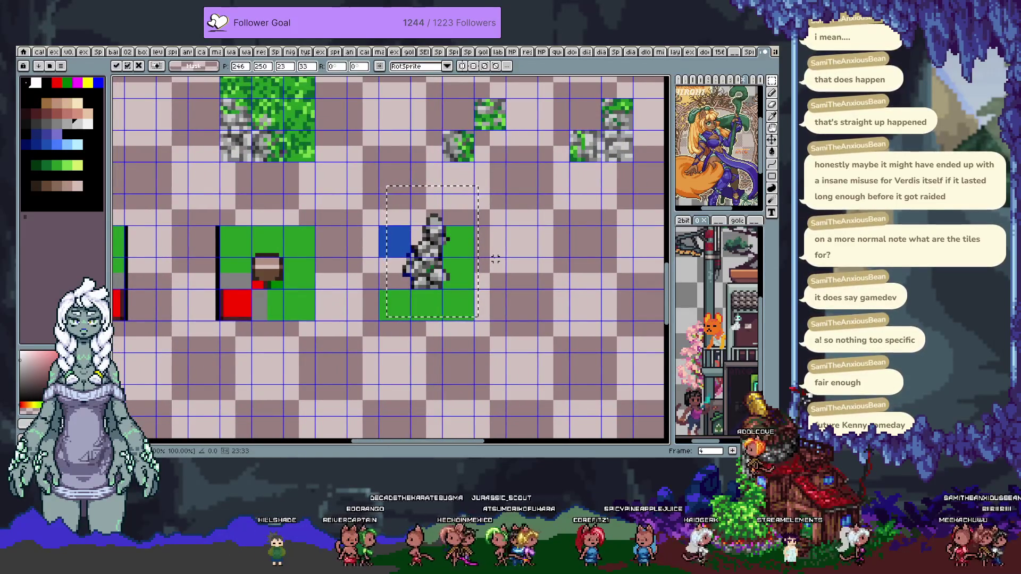
{"action": "key", "text": "shift+Down"}
{"action": "key", "text": "shift+Right"}
{"action": "key", "text": "shift+Right"}
{"action": "key", "text": "shift+Right"}
{"action": "key", "text": "shift+Right"}
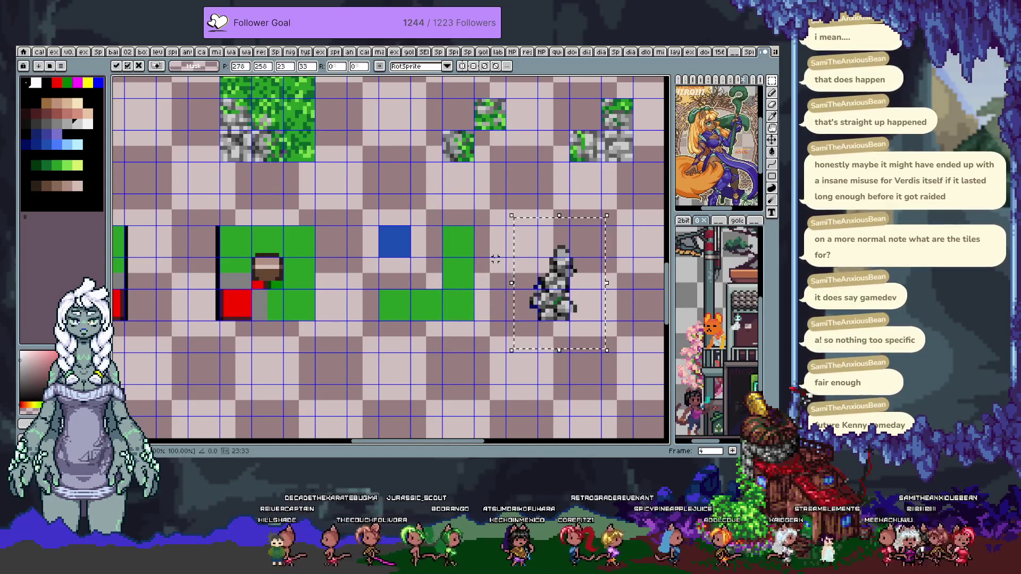
{"action": "key", "text": "shift+v"}
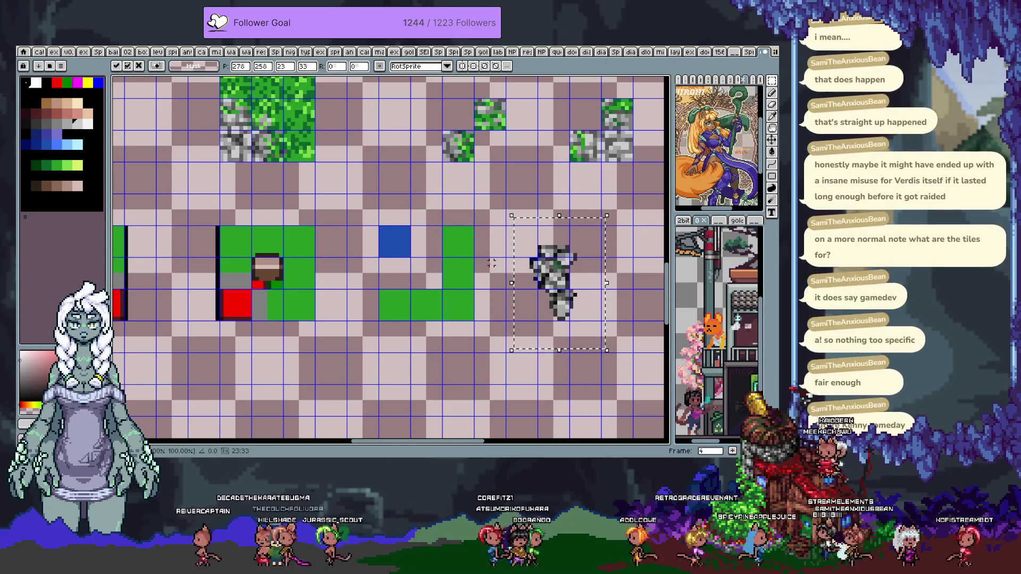
{"action": "key", "text": "shift+v"}
{"action": "left_click_drag", "start_coordinate": [582, 339], "coordinate": [509, 324]}
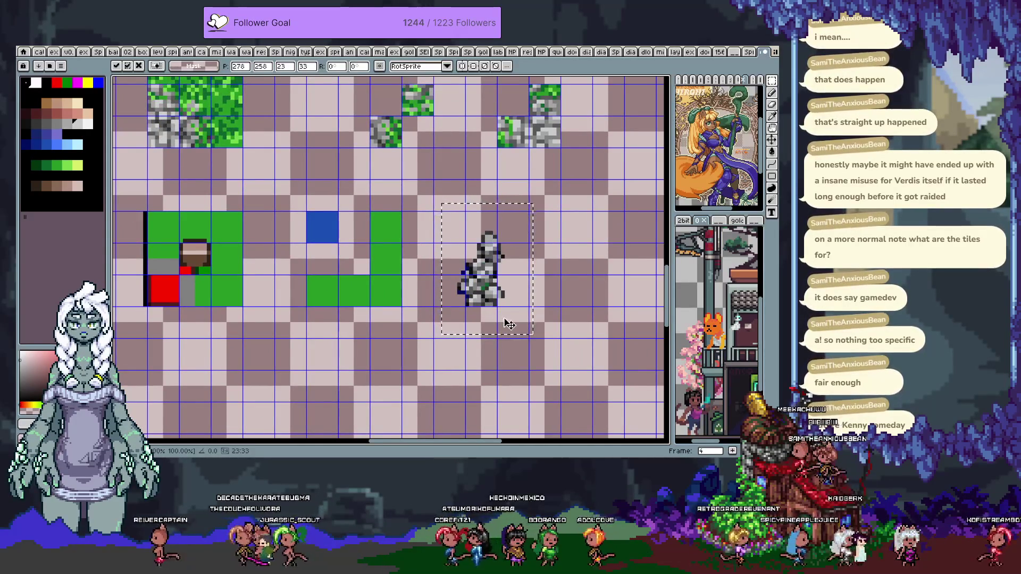
{"action": "scroll", "coordinate": [474, 306], "scroll_direction": "down", "scroll_amount": 2}
{"action": "key", "text": "Return"}
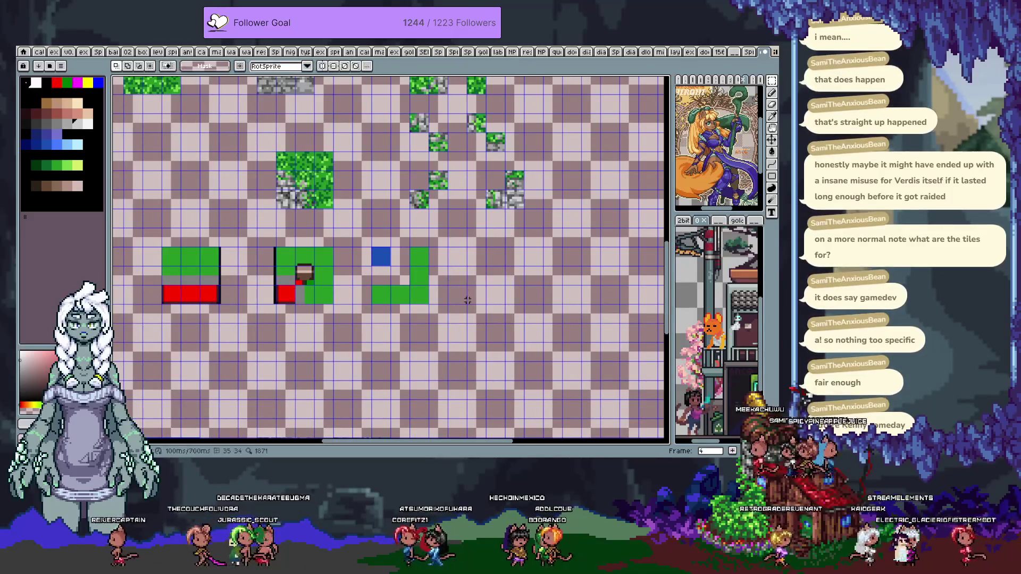
{"action": "scroll", "coordinate": [468, 234], "scroll_direction": "down", "scroll_amount": 2}
{"action": "scroll", "coordinate": [474, 229], "scroll_direction": "up", "scroll_amount": 3}
{"action": "left_click_drag", "start_coordinate": [473, 229], "coordinate": [410, 218]}
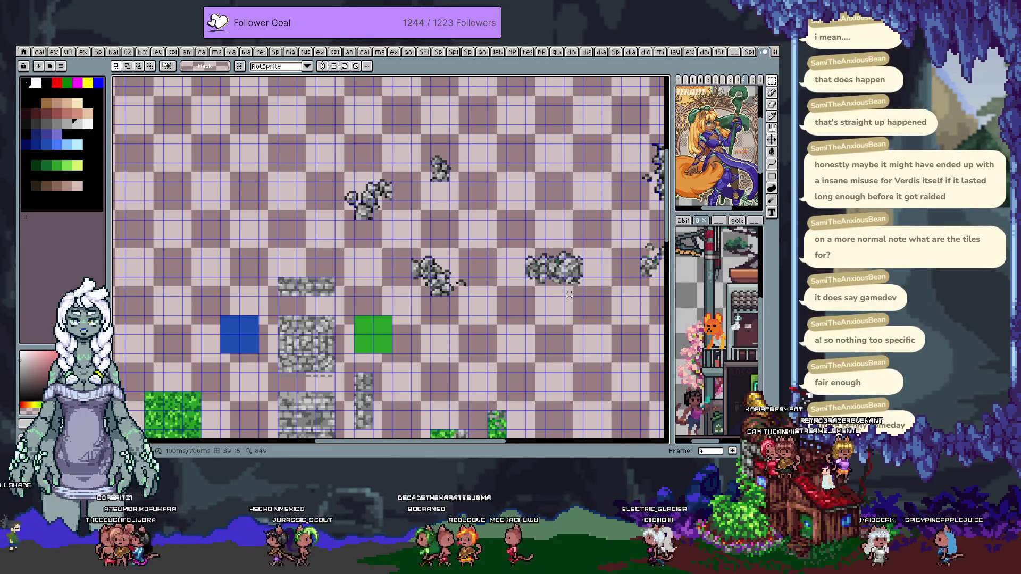
{"action": "scroll", "coordinate": [511, 232], "scroll_direction": "down", "scroll_amount": 1}
{"action": "left_click_drag", "start_coordinate": [511, 231], "coordinate": [342, 251]}
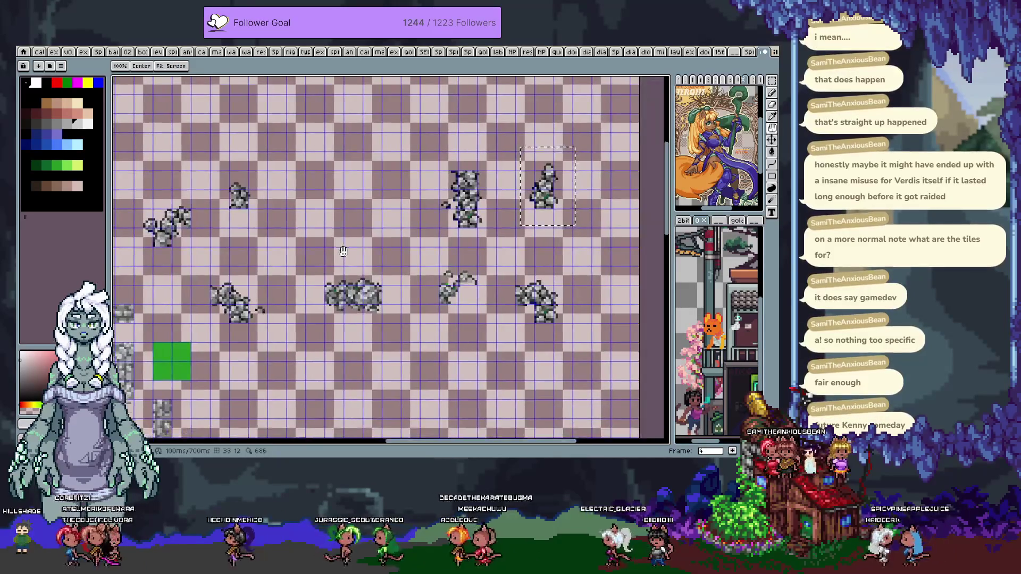
{"action": "key", "text": "space"}
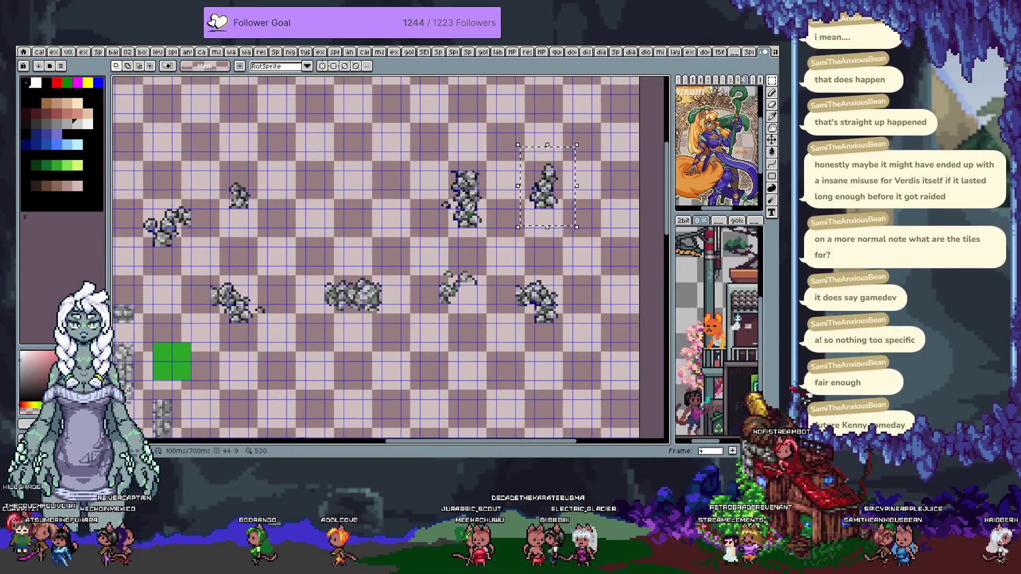
{"action": "scroll", "coordinate": [405, 269], "scroll_direction": "down", "scroll_amount": 1}
{"action": "scroll", "coordinate": [406, 269], "scroll_direction": "down", "scroll_amount": 1}
{"action": "scroll", "coordinate": [406, 269], "scroll_direction": "down", "scroll_amount": 2}
{"action": "scroll", "coordinate": [406, 269], "scroll_direction": "down", "scroll_amount": 1}
{"action": "scroll", "coordinate": [361, 287], "scroll_direction": "up", "scroll_amount": 1}
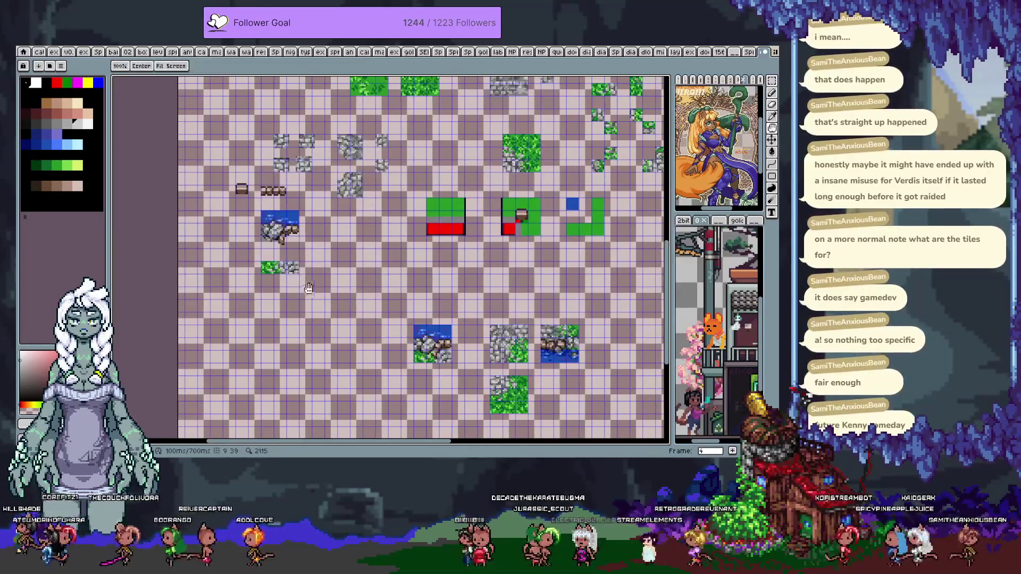
{"action": "scroll", "coordinate": [323, 223], "scroll_direction": "up", "scroll_amount": 1}
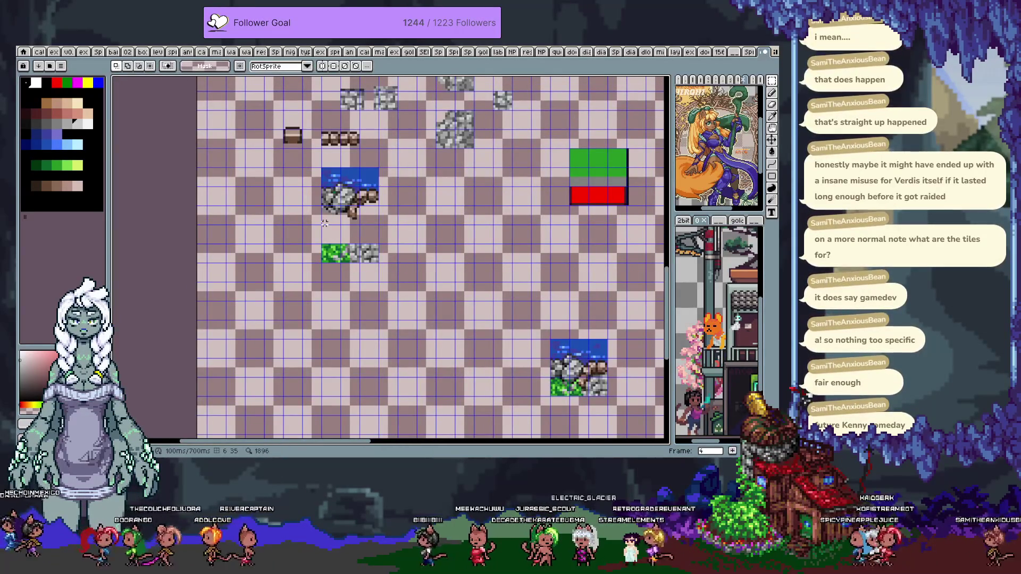
Zoom in on the water-and-rock tile, trim the rock selection, and stretch it downward
{"action": "mouse_move", "coordinate": [504, 249]}
{"action": "left_mouse_down"}
{"action": "mouse_move", "coordinate": [319, 245]}
{"action": "mouse_move", "coordinate": [292, 256]}
{"action": "mouse_move", "coordinate": [312, 281]}
{"action": "mouse_move", "coordinate": [461, 296]}
{"action": "left_mouse_up"}
{"action": "scroll", "coordinate": [208, 224], "scroll_direction": "up", "scroll_amount": 1}
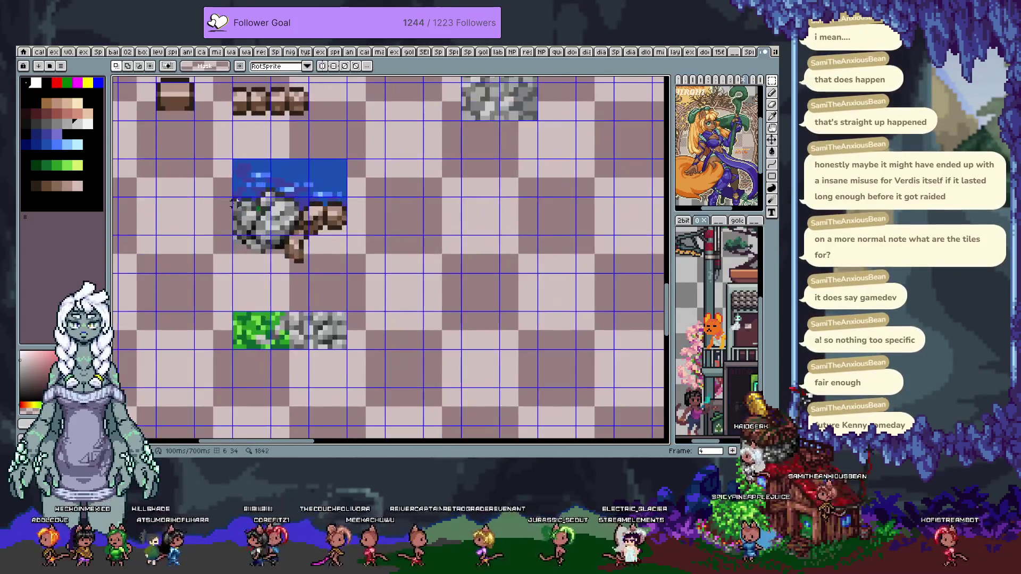
{"action": "scroll", "coordinate": [207, 224], "scroll_direction": "up", "scroll_amount": 1}
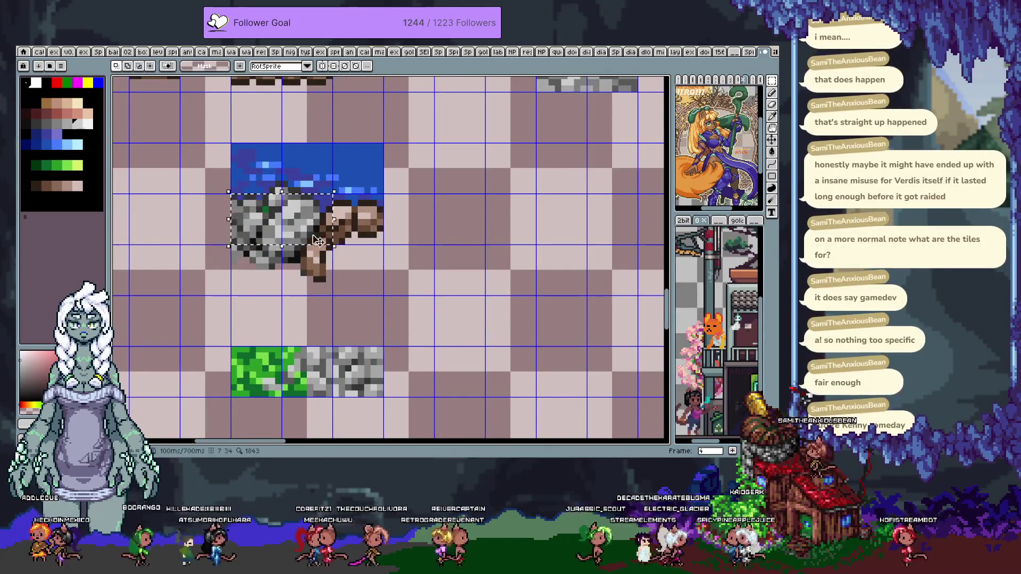
{"action": "scroll", "coordinate": [319, 226], "scroll_direction": "up", "scroll_amount": 2}
{"action": "scroll", "coordinate": [388, 171], "scroll_direction": "down", "scroll_amount": 1}
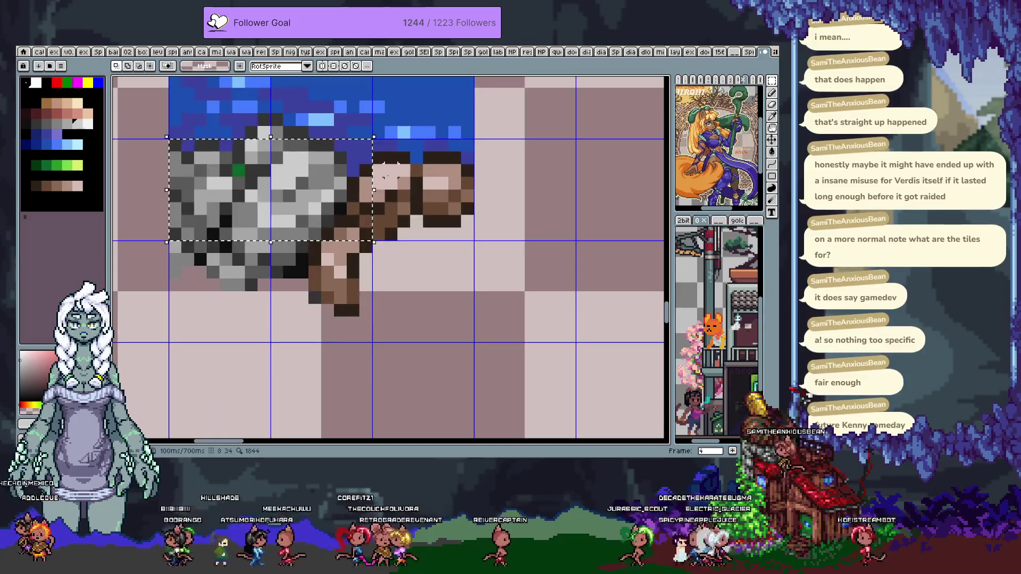
{"action": "left_click_drag", "start_coordinate": [347, 203], "coordinate": [332, 236]}
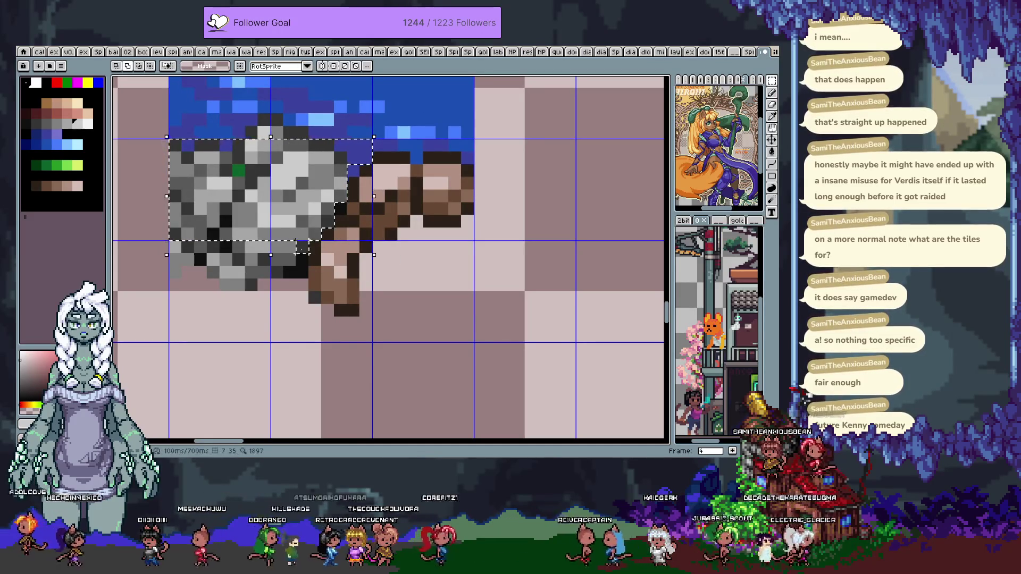
{"action": "left_click_drag", "start_coordinate": [301, 247], "coordinate": [301, 272]}
Reshape the rock further, zoom out, and drag the rock piece toward the green tiles
{"action": "mouse_move", "coordinate": [256, 297]}
{"action": "left_mouse_down"}
{"action": "mouse_move", "coordinate": [237, 302]}
{"action": "mouse_move", "coordinate": [195, 282]}
{"action": "left_mouse_up"}
{"action": "mouse_move", "coordinate": [268, 137]}
{"action": "left_mouse_down"}
{"action": "mouse_move", "coordinate": [247, 125]}
{"action": "mouse_move", "coordinate": [283, 137]}
{"action": "mouse_move", "coordinate": [329, 198]}
{"action": "left_mouse_up"}
{"action": "scroll", "coordinate": [329, 198], "scroll_direction": "down", "scroll_amount": 3}
{"action": "scroll", "coordinate": [329, 198], "scroll_direction": "down", "scroll_amount": 2}
{"action": "mouse_move", "coordinate": [372, 256]}
{"action": "left_mouse_down"}
{"action": "mouse_move", "coordinate": [493, 285]}
{"action": "mouse_move", "coordinate": [451, 281]}
{"action": "left_mouse_up"}
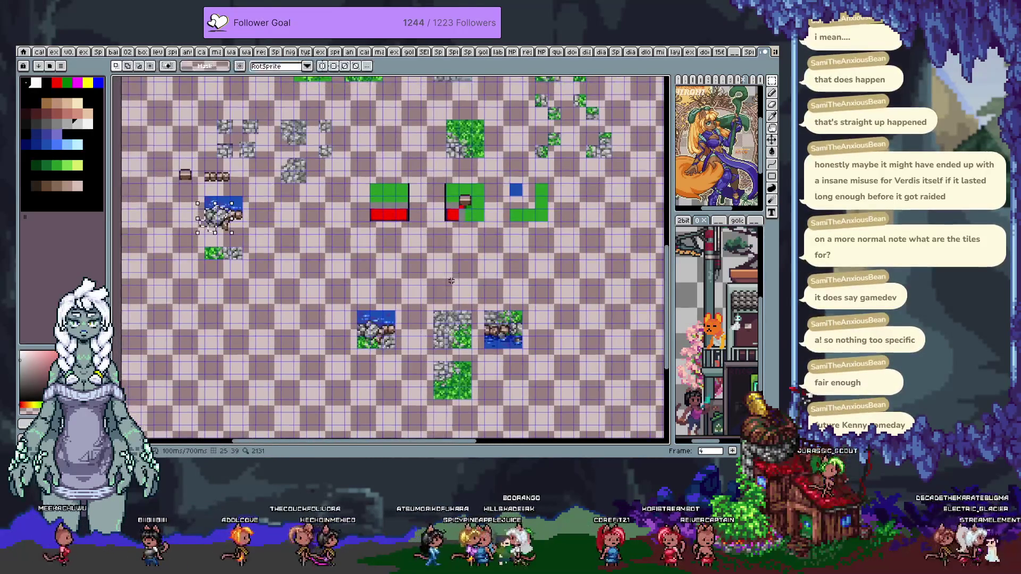
{"action": "left_click_drag", "start_coordinate": [225, 216], "coordinate": [571, 218]}
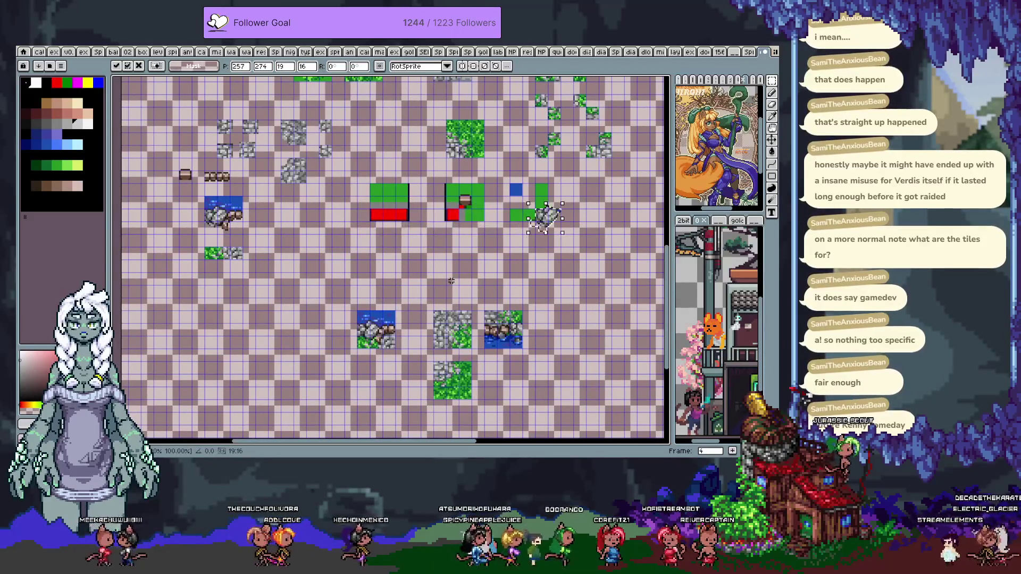
Commit the rock beside the green tile layouts and pencil dark outline strokes above it
{"action": "key", "text": "Return"}
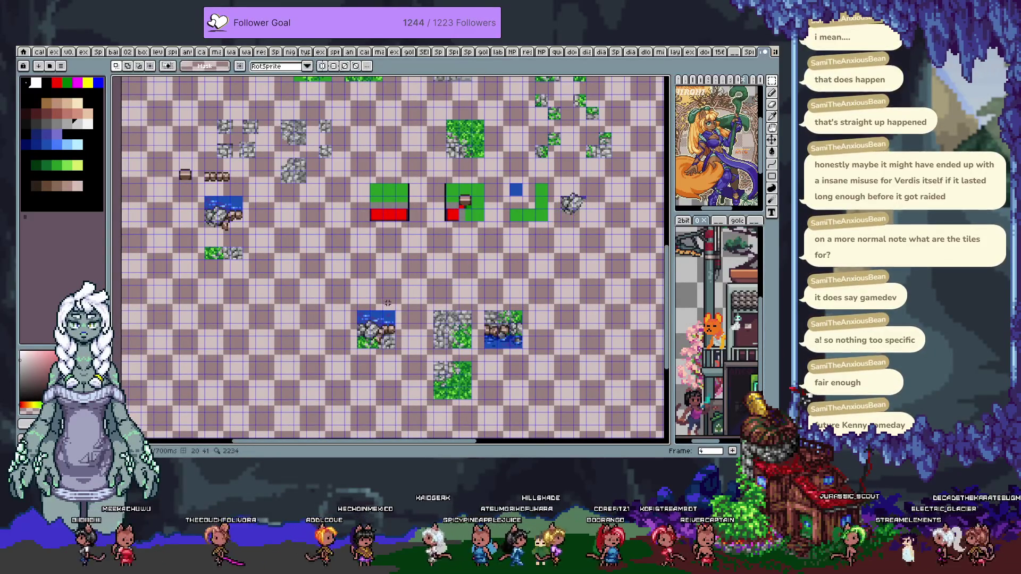
{"action": "scroll", "coordinate": [420, 221], "scroll_direction": "up", "scroll_amount": 1}
{"action": "scroll", "coordinate": [420, 221], "scroll_direction": "up", "scroll_amount": 1}
{"action": "scroll", "coordinate": [420, 222], "scroll_direction": "up", "scroll_amount": 1}
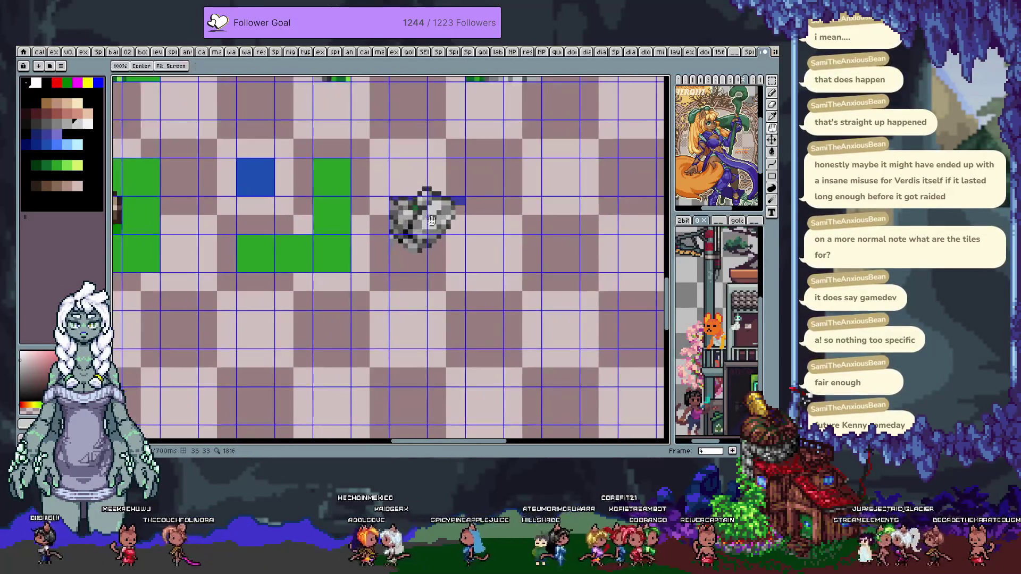
{"action": "key", "text": "b"}
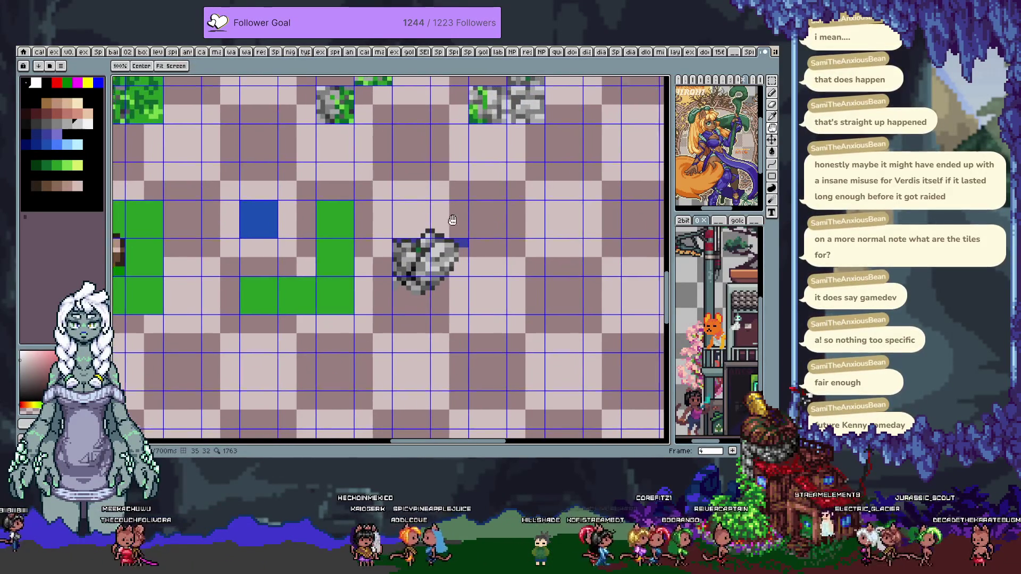
{"action": "left_click_drag", "start_coordinate": [435, 222], "coordinate": [407, 254]}
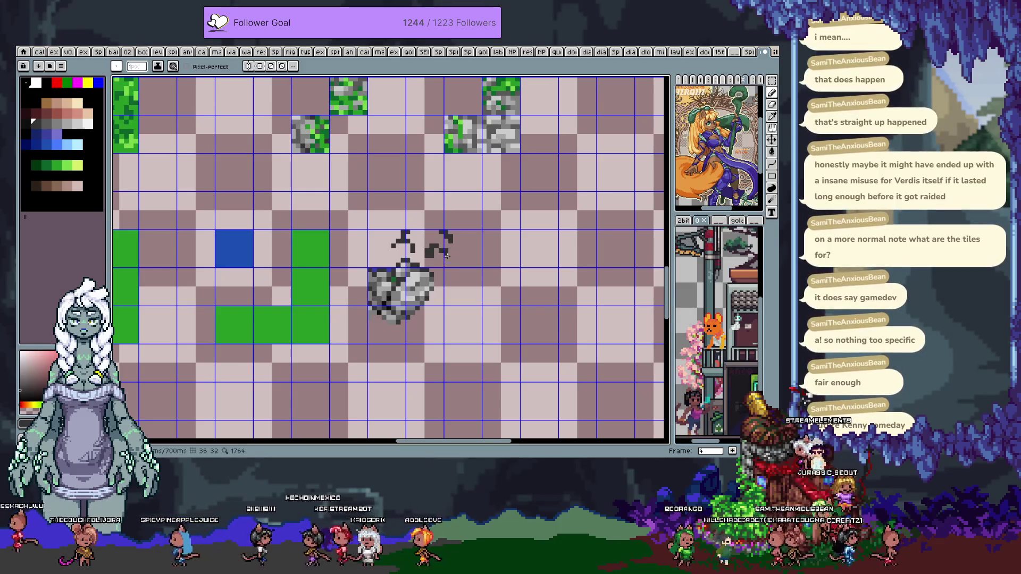
Replace the last stroke with a dark line down the rock's right side and sample a light grey
{"action": "key", "text": "ctrl+z"}
{"action": "left_click_drag", "start_coordinate": [451, 245], "coordinate": [454, 317]}
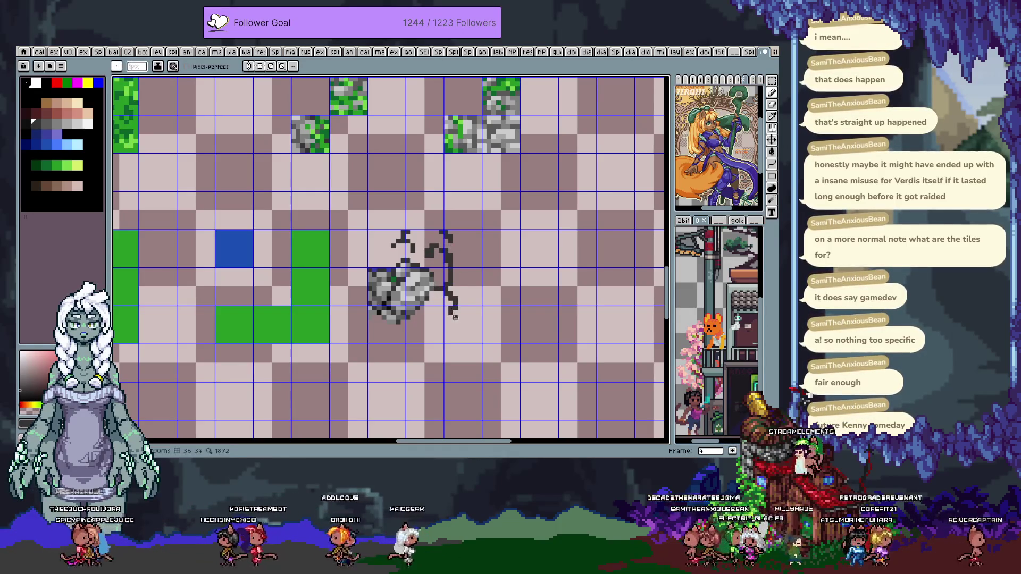
{"action": "key", "text": "i"}
{"action": "scroll", "coordinate": [399, 245], "scroll_direction": "down", "scroll_amount": 2}
{"action": "left_click", "coordinate": [399, 245]}
{"action": "key", "text": "b"}
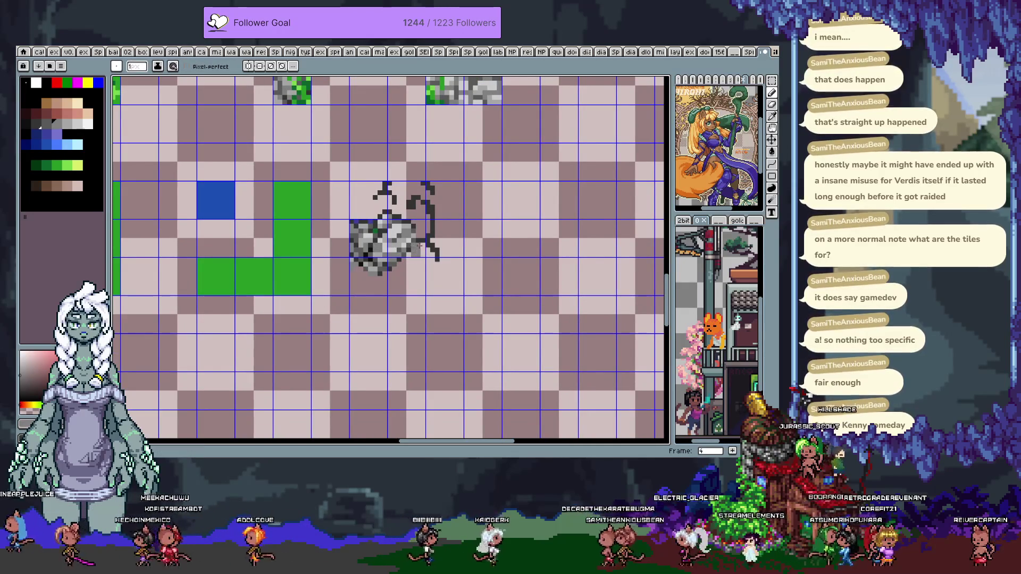
Try light grey pixels along the rock's right edge, sample other greys, then undo them
{"action": "mouse_move", "coordinate": [418, 249]}
{"action": "left_mouse_down"}
{"action": "mouse_move", "coordinate": [431, 258]}
{"action": "mouse_move", "coordinate": [400, 257]}
{"action": "left_mouse_up"}
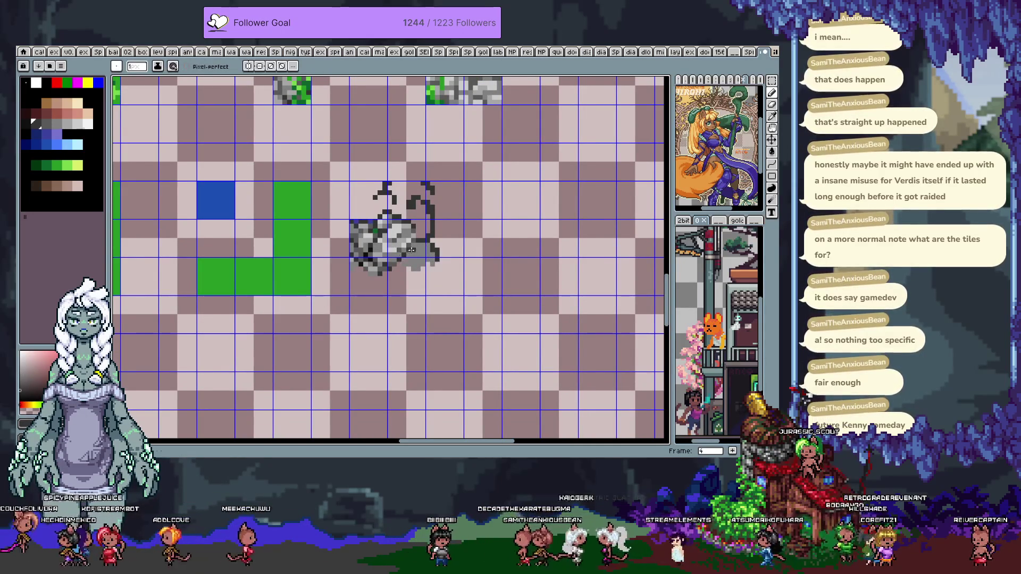
{"action": "key", "text": "i"}
{"action": "left_click", "coordinate": [404, 219]}
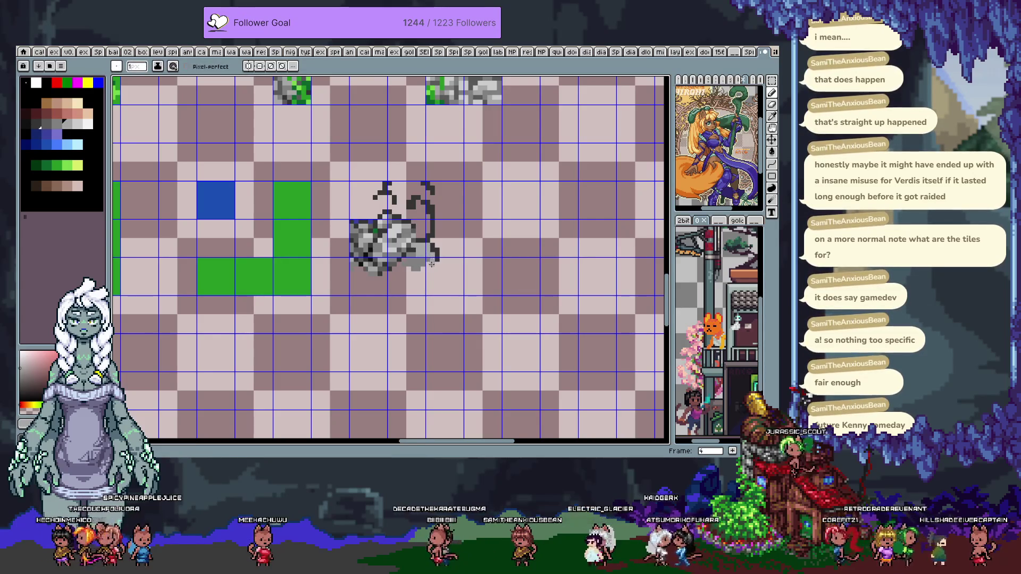
{"action": "left_click", "coordinate": [422, 261], "text": "alt"}
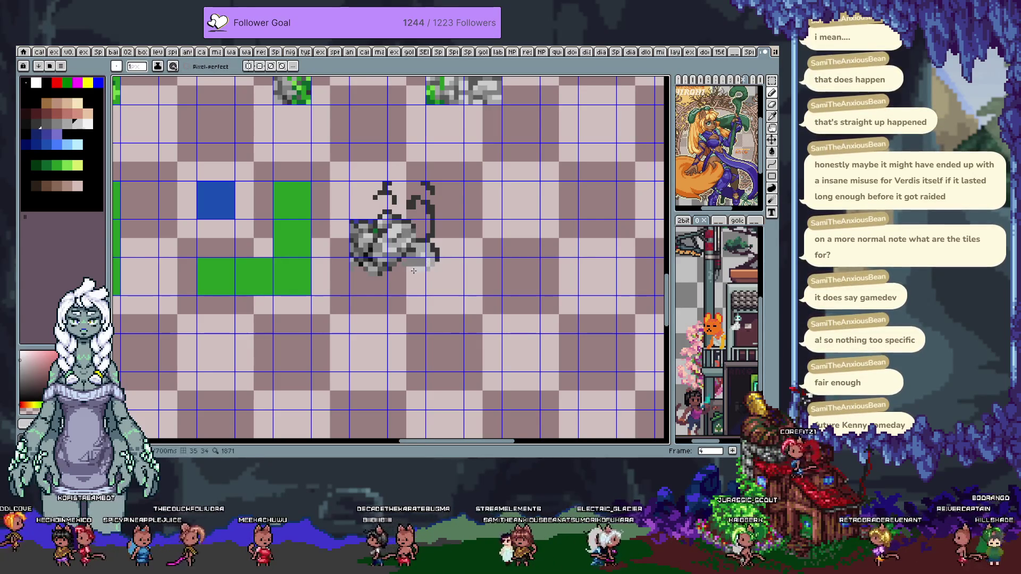
{"action": "key", "text": "ctrl+z"}
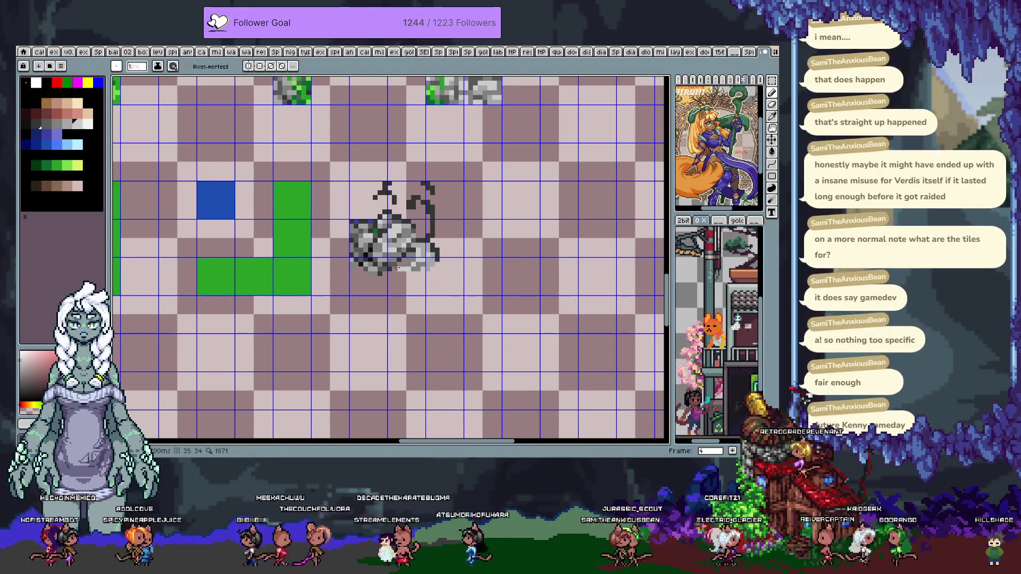
Restore the darker grey pixels and darken the rock's lower right with a sampled grey
{"action": "scroll", "coordinate": [397, 268], "scroll_direction": "up", "scroll_amount": 3}
{"action": "scroll", "coordinate": [456, 205], "scroll_direction": "down", "scroll_amount": 1}
{"action": "key", "text": "ctrl+z"}
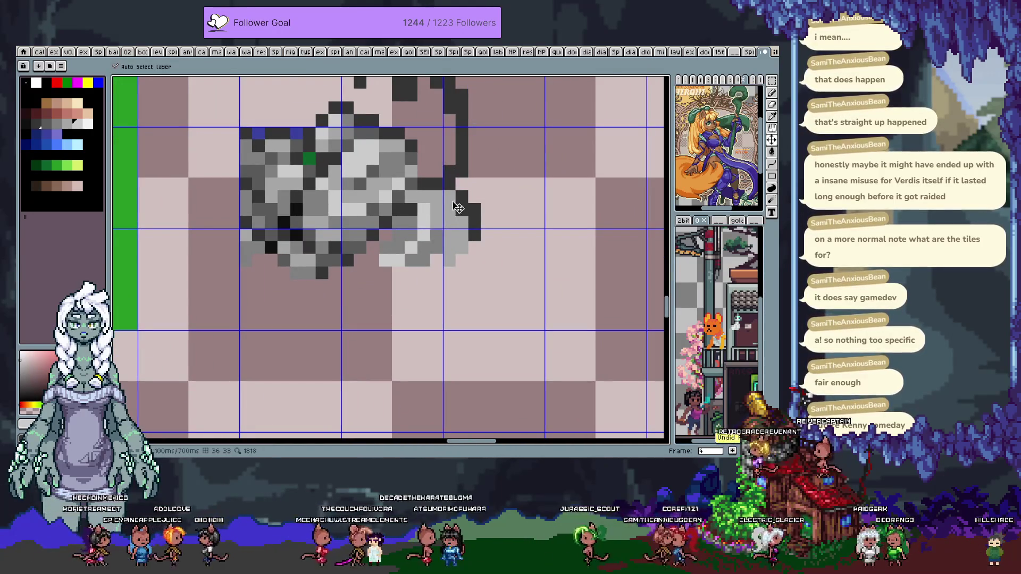
{"action": "key", "text": "b"}
{"action": "key", "text": "ctrl+y"}
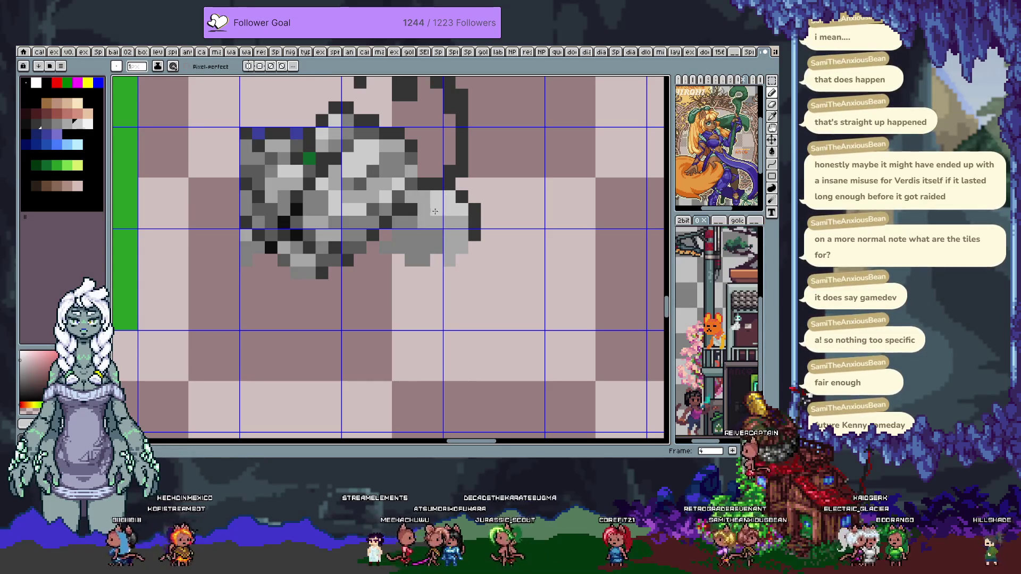
{"action": "left_click", "coordinate": [397, 236], "text": "alt"}
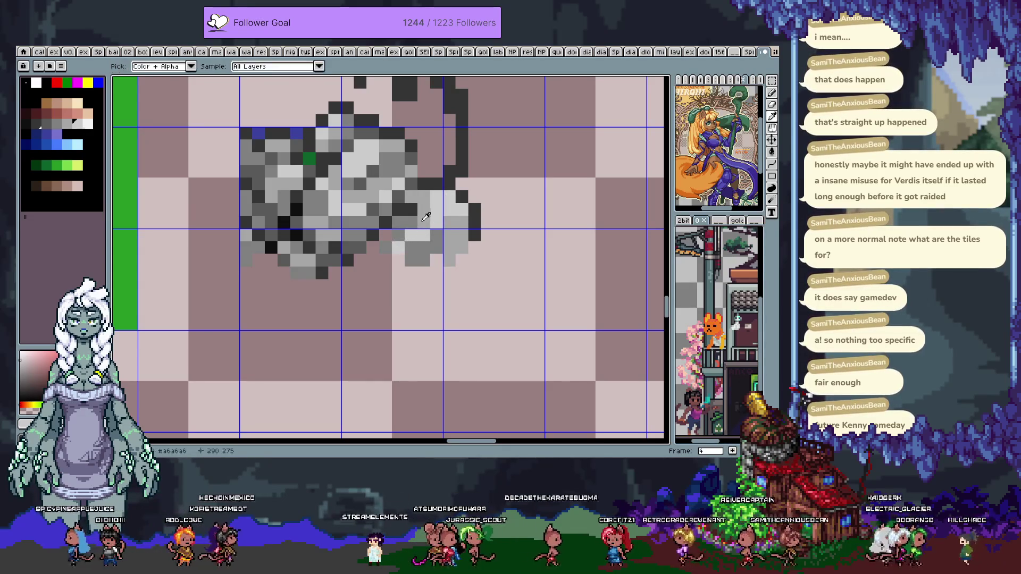
{"action": "mouse_move", "coordinate": [424, 263]}
{"action": "left_mouse_down"}
{"action": "mouse_move", "coordinate": [437, 247]}
{"action": "mouse_move", "coordinate": [415, 268]}
{"action": "mouse_move", "coordinate": [367, 268]}
{"action": "mouse_move", "coordinate": [378, 266]}
{"action": "mouse_move", "coordinate": [379, 309]}
{"action": "left_mouse_up"}
Add mid-grey and dark pixels along the rock's lower edge and underside
{"action": "left_click", "coordinate": [413, 271], "text": "alt"}
{"action": "left_click", "coordinate": [365, 256], "text": "alt"}
{"action": "left_click", "coordinate": [386, 260]}
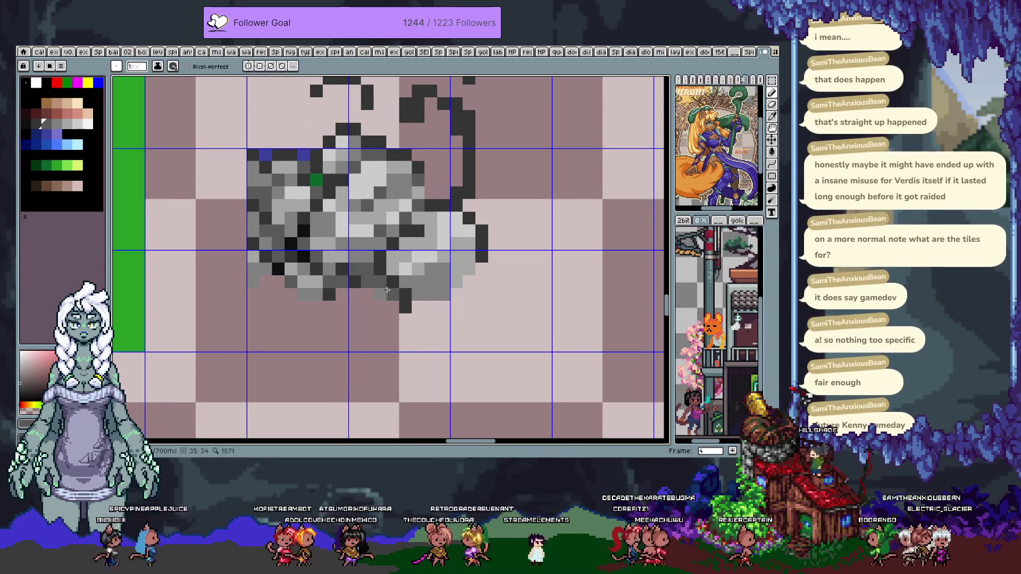
{"action": "left_click", "coordinate": [367, 281], "text": "alt"}
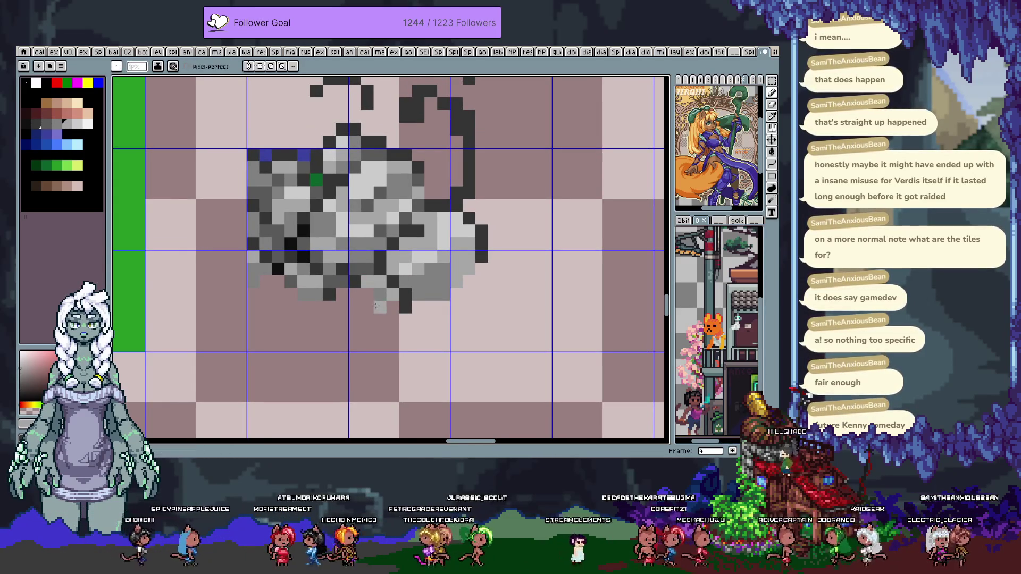
{"action": "left_click", "coordinate": [355, 319]}
{"action": "left_click", "coordinate": [391, 306]}
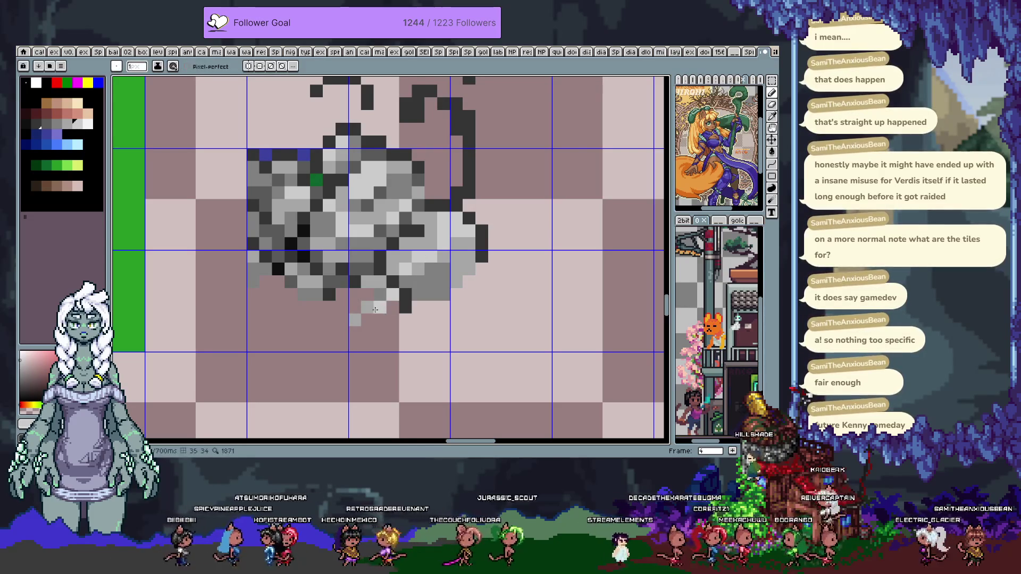
{"action": "left_click", "coordinate": [367, 294]}
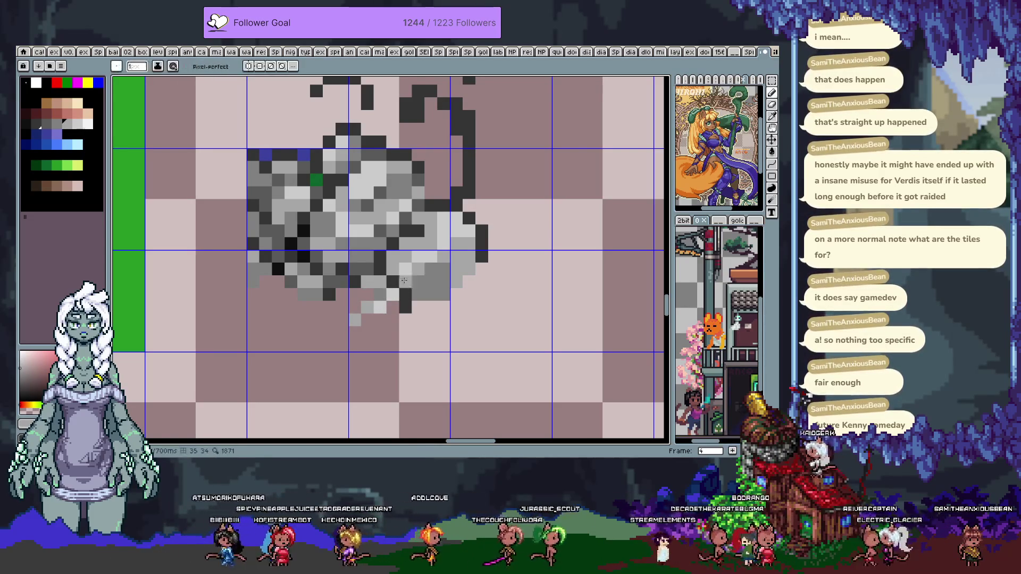
{"action": "left_click", "coordinate": [419, 268], "text": "alt"}
{"action": "left_click_drag", "start_coordinate": [393, 308], "coordinate": [380, 321]}
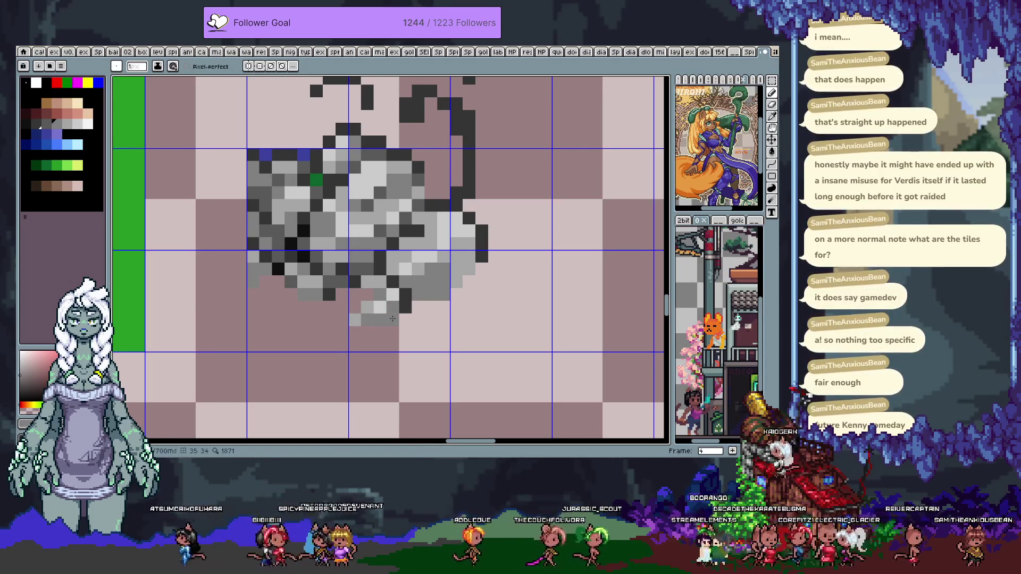
Refine the rock's bottom with alternating light and dark grey pixels
{"action": "left_click", "coordinate": [372, 295], "text": "alt"}
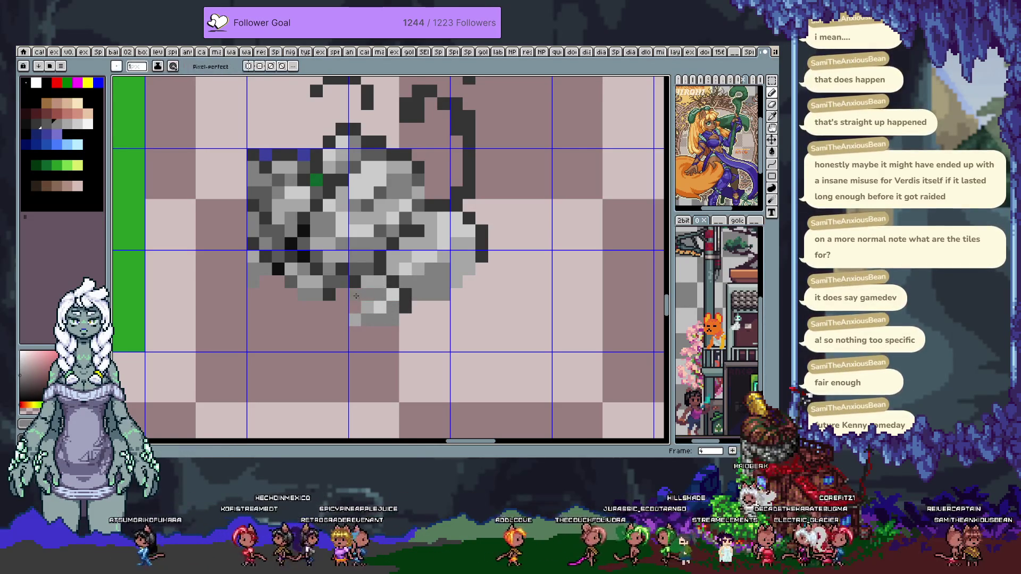
{"action": "left_click", "coordinate": [349, 307], "text": "alt"}
{"action": "left_click", "coordinate": [346, 306]}
{"action": "left_click", "coordinate": [404, 306], "text": "alt"}
{"action": "left_click", "coordinate": [381, 319]}
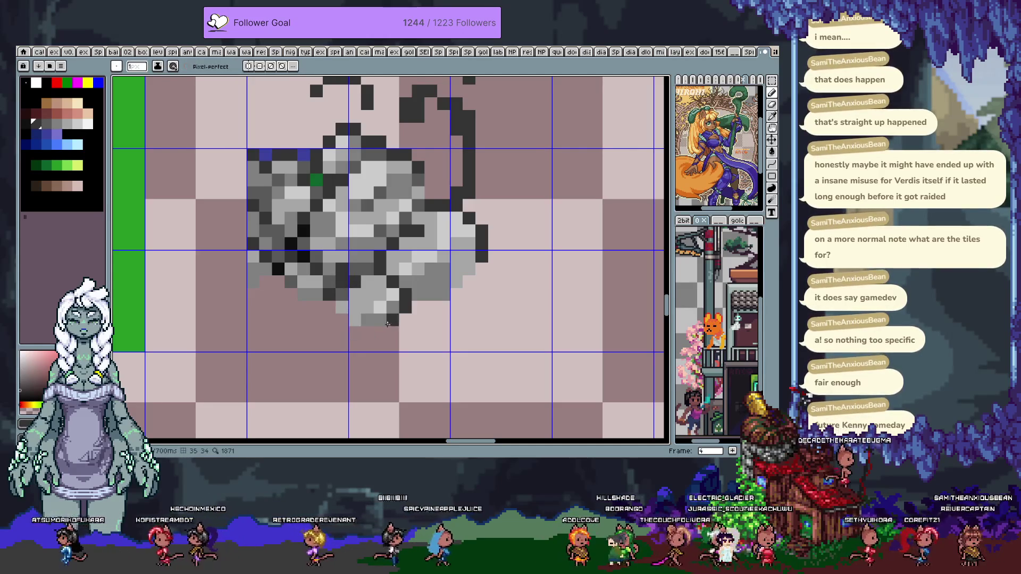
{"action": "left_click", "coordinate": [393, 319], "text": "alt"}
{"action": "left_click", "coordinate": [381, 319]}
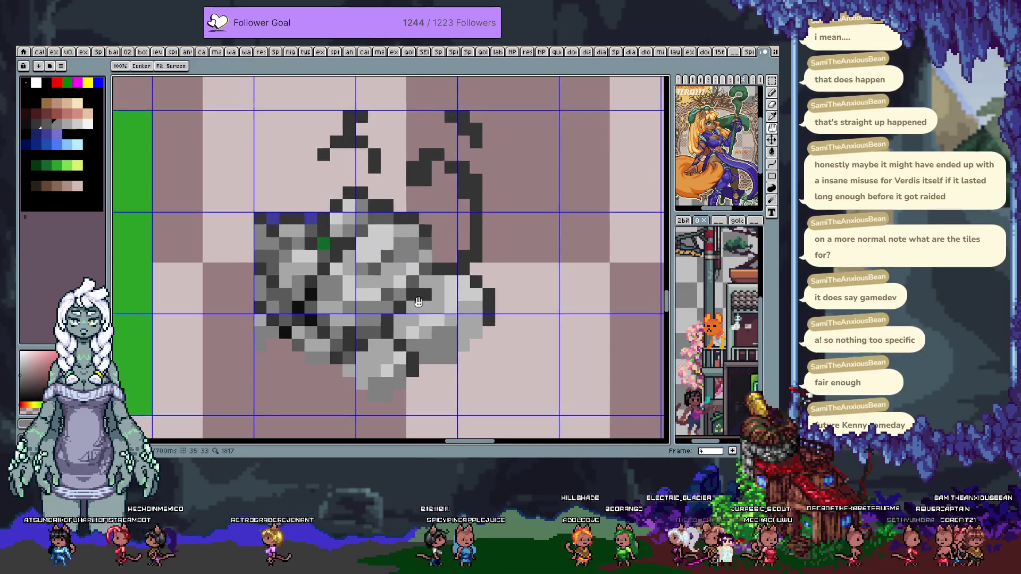
{"action": "scroll", "coordinate": [378, 250], "scroll_direction": "up", "scroll_amount": 5}
Start filling the upper sketched shape with dark and grey pixels sampled from the rock
{"action": "left_click", "coordinate": [340, 172]}
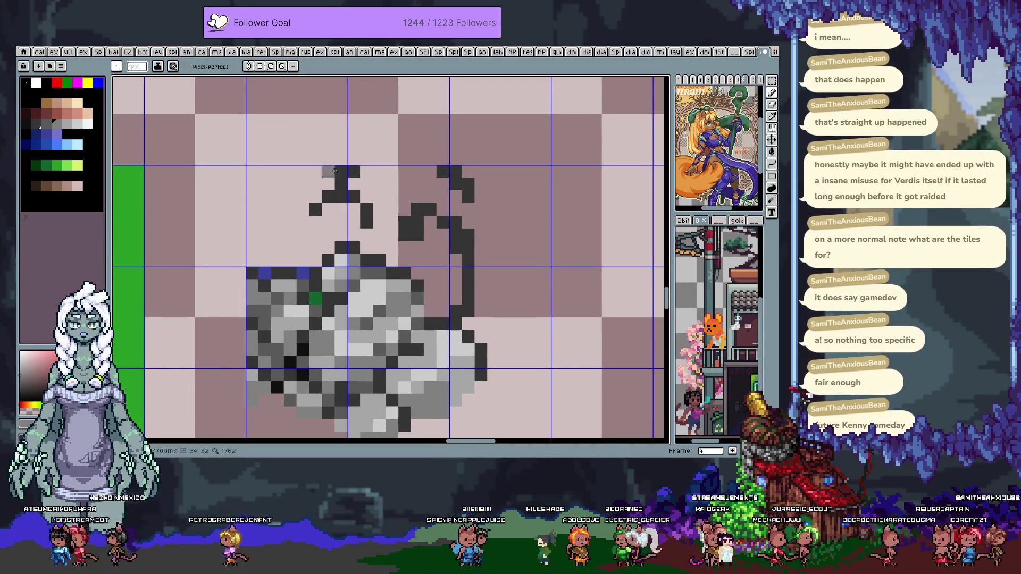
{"action": "left_click", "coordinate": [339, 184]}
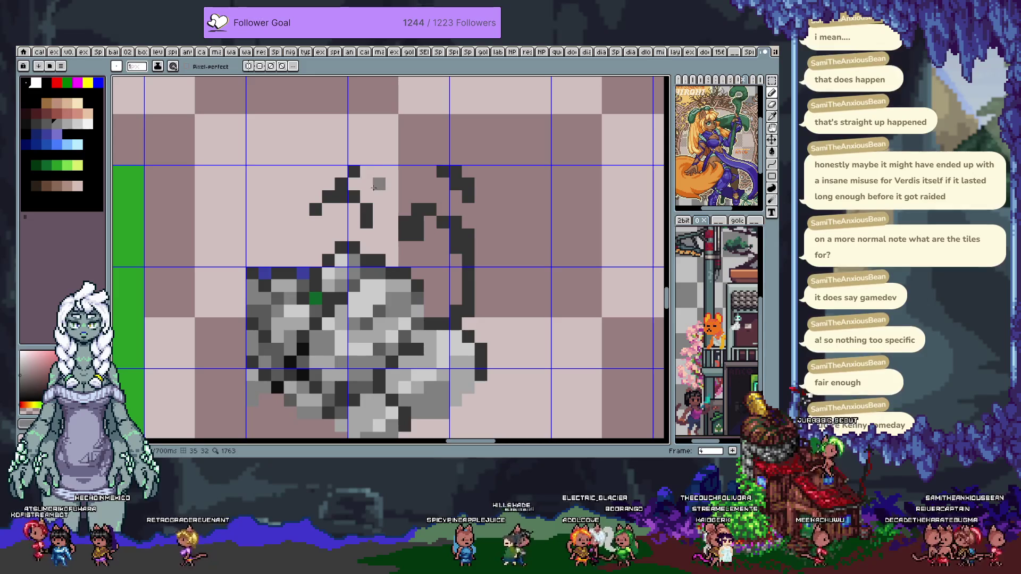
{"action": "left_click", "coordinate": [353, 172], "text": "alt"}
{"action": "left_click", "coordinate": [392, 183]}
{"action": "left_click", "coordinate": [392, 172]}
{"action": "left_click", "coordinate": [379, 197]}
{"action": "left_click", "coordinate": [378, 269], "text": "alt"}
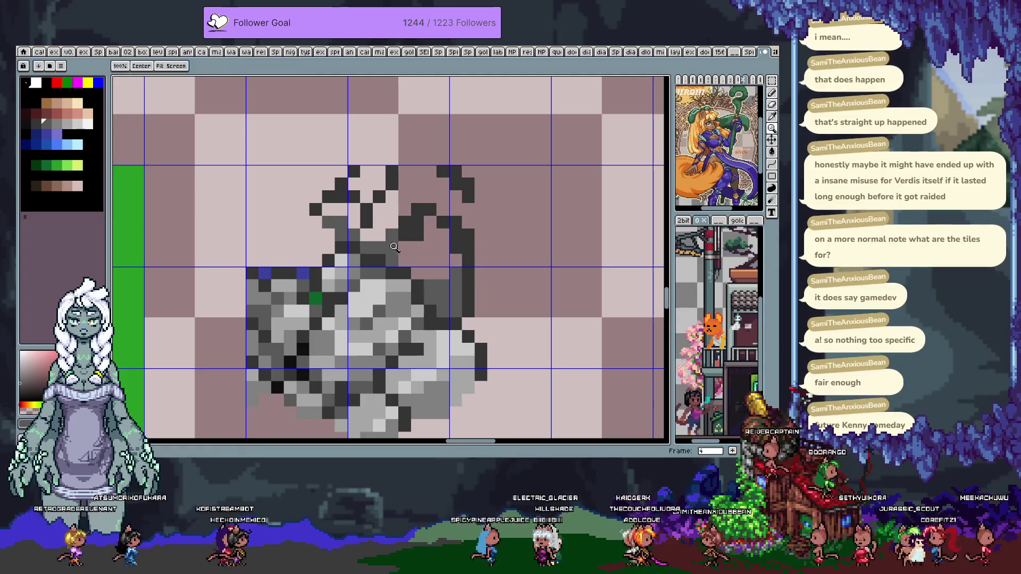
{"action": "left_click_drag", "start_coordinate": [418, 324], "coordinate": [401, 218]}
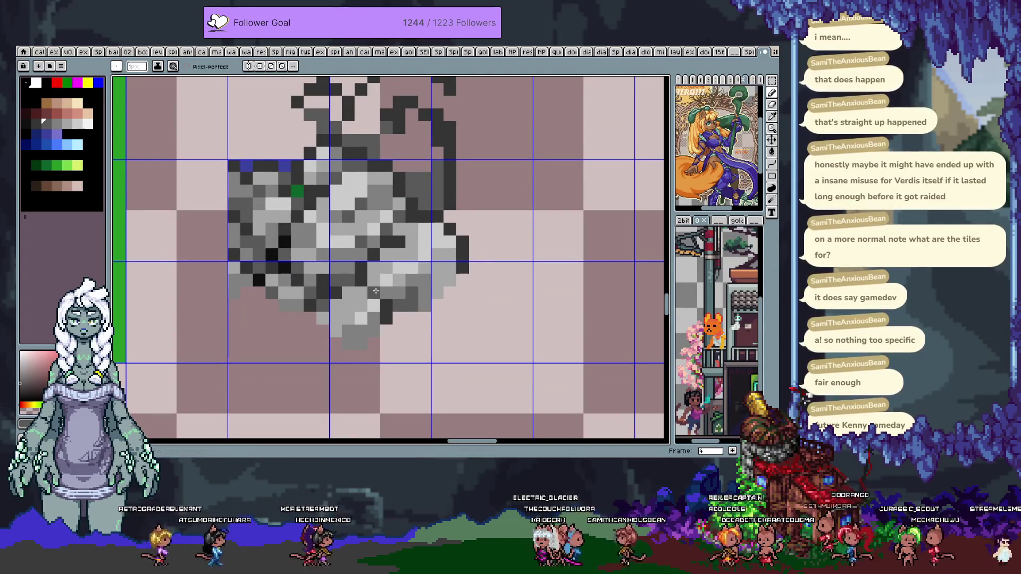
{"action": "left_click", "coordinate": [383, 302], "text": "alt"}
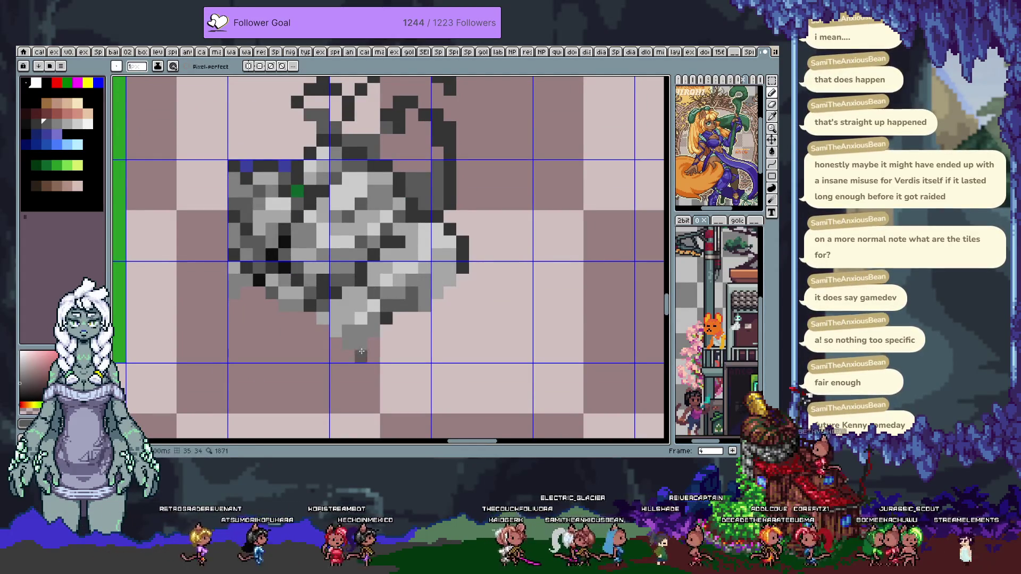
{"action": "scroll", "coordinate": [408, 215], "scroll_direction": "up", "scroll_amount": 2}
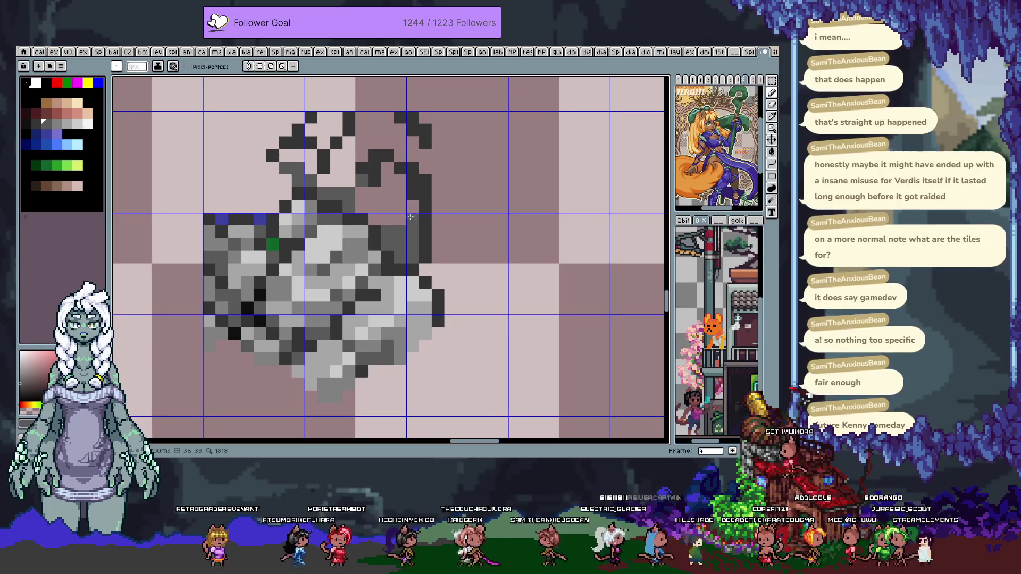
{"action": "left_click", "coordinate": [397, 212], "text": "alt"}
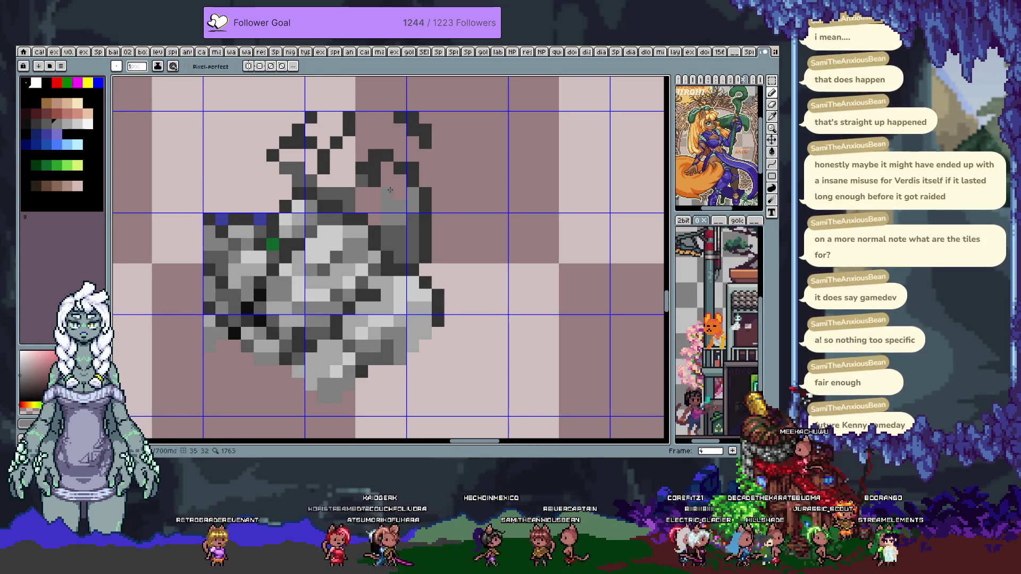
{"action": "scroll", "coordinate": [383, 202], "scroll_direction": "up", "scroll_amount": 3}
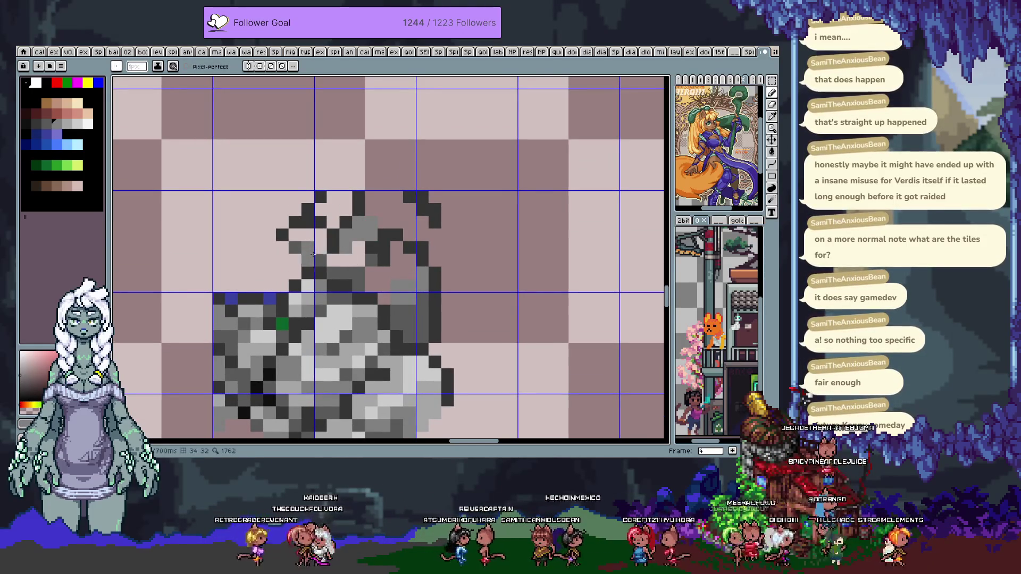
Repaint dark pixels in the upper shape light grey and lighten the rock's upper right
{"action": "left_click", "coordinate": [320, 238], "text": "alt"}
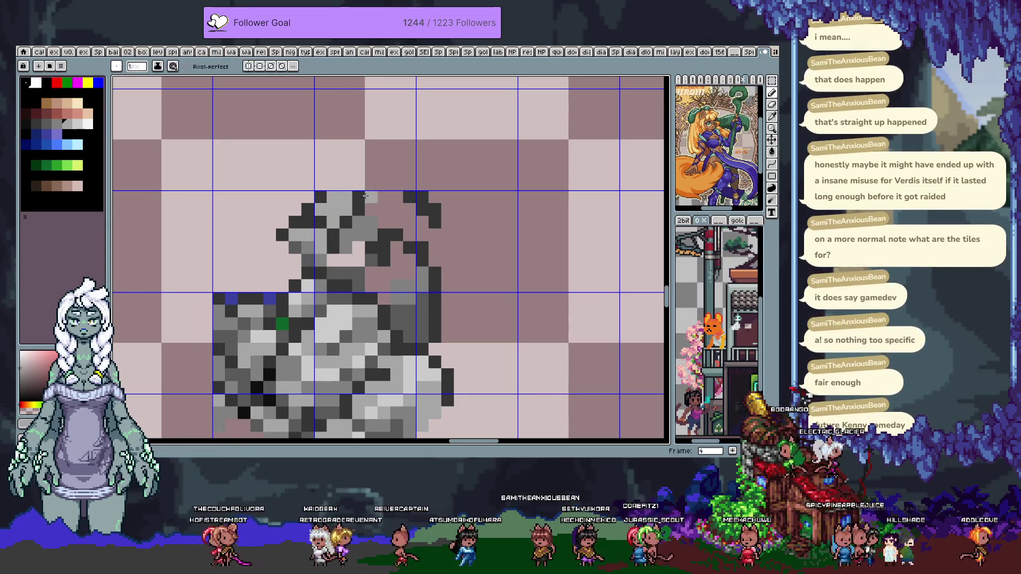
{"action": "left_click_drag", "start_coordinate": [423, 210], "coordinate": [423, 247]}
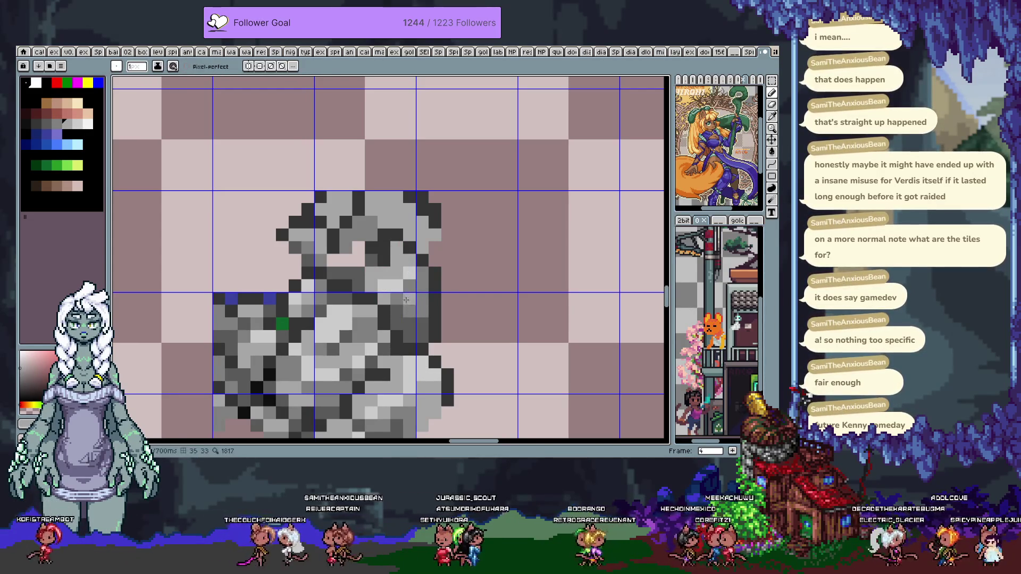
{"action": "scroll", "coordinate": [412, 254], "scroll_direction": "down", "scroll_amount": 2}
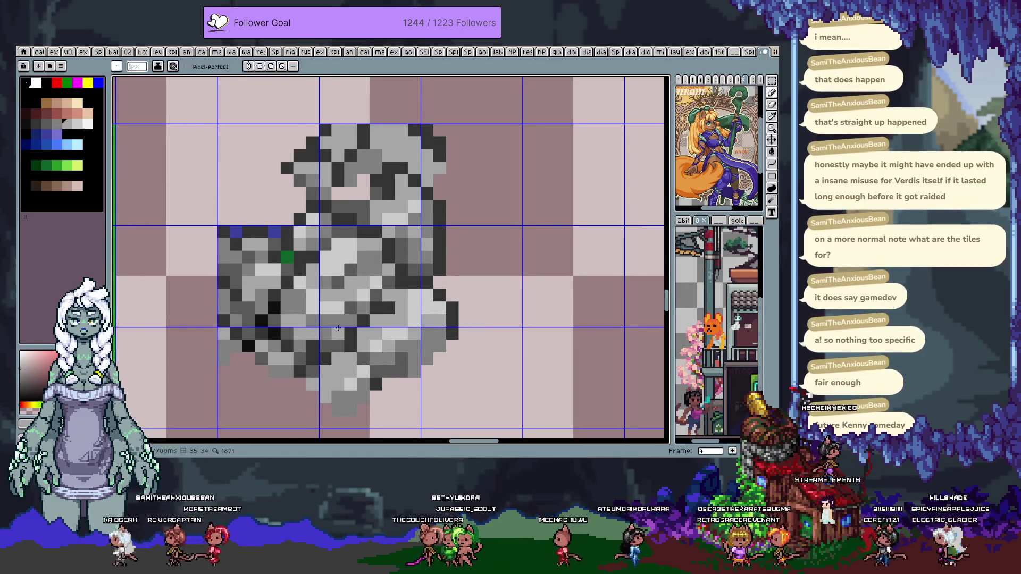
{"action": "left_click", "coordinate": [417, 200], "text": "alt"}
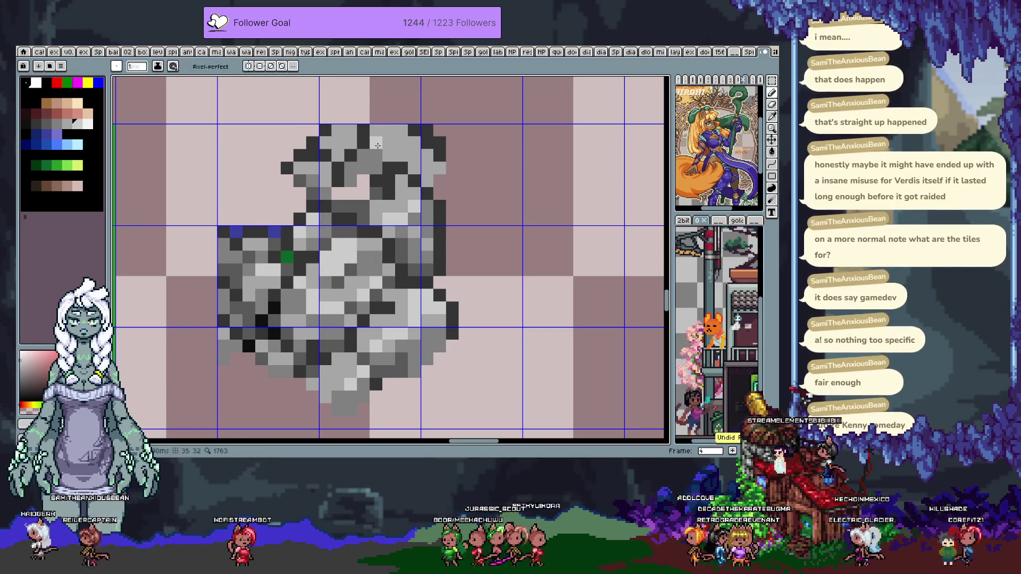
{"action": "left_click_drag", "start_coordinate": [400, 156], "coordinate": [418, 151]}
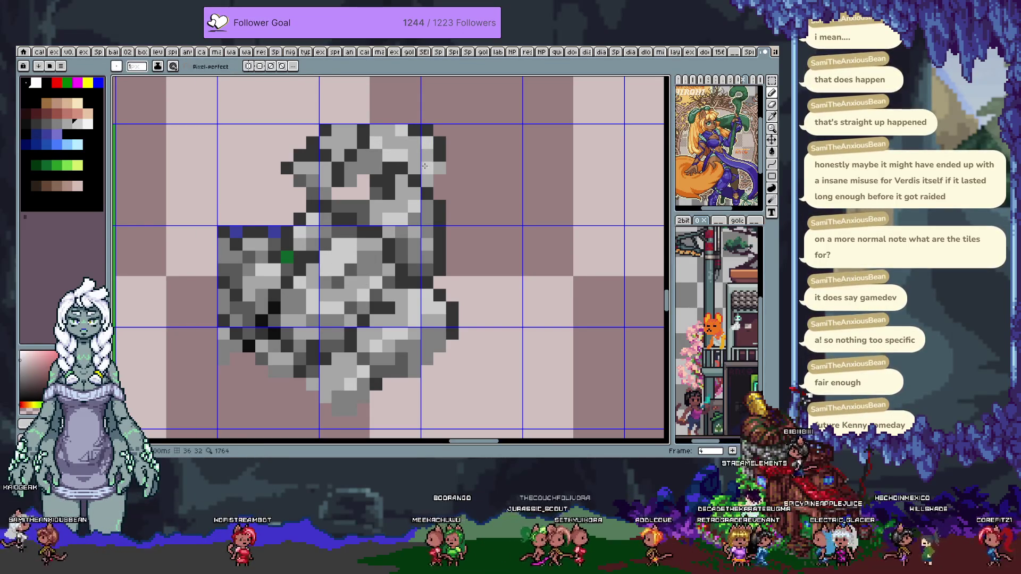
Sample darker and lighter rock greys, pan left, and place a blue pixel at the upper left
{"action": "left_click", "coordinate": [418, 157], "text": "alt"}
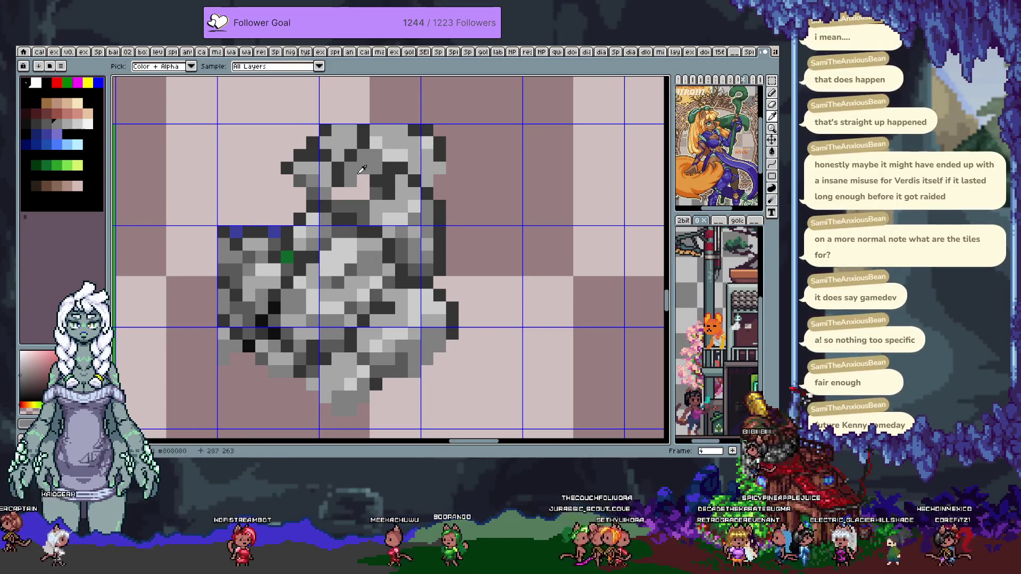
{"action": "scroll", "coordinate": [413, 241], "scroll_direction": "up", "scroll_amount": 2}
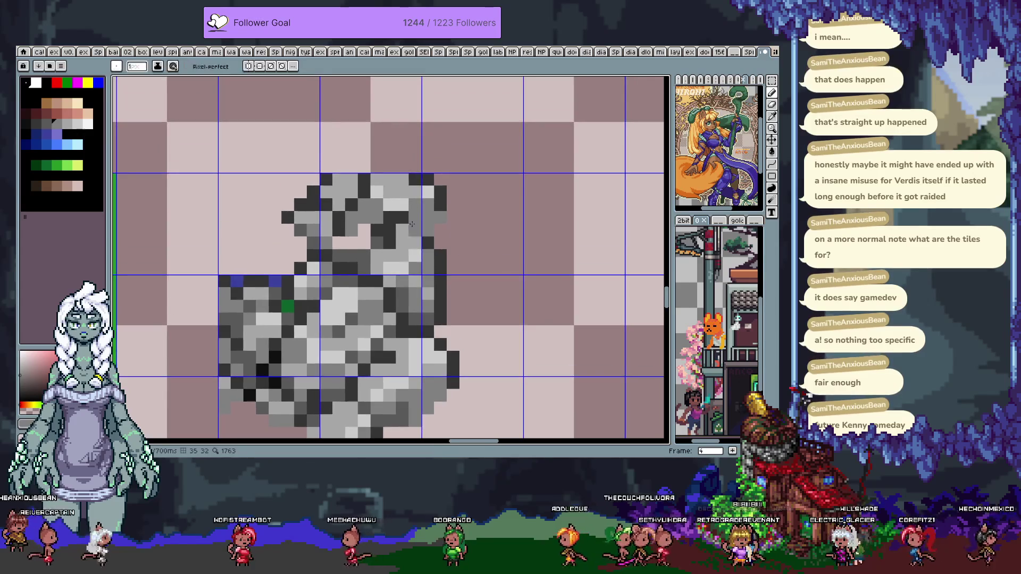
{"action": "left_click", "coordinate": [364, 232], "text": "alt"}
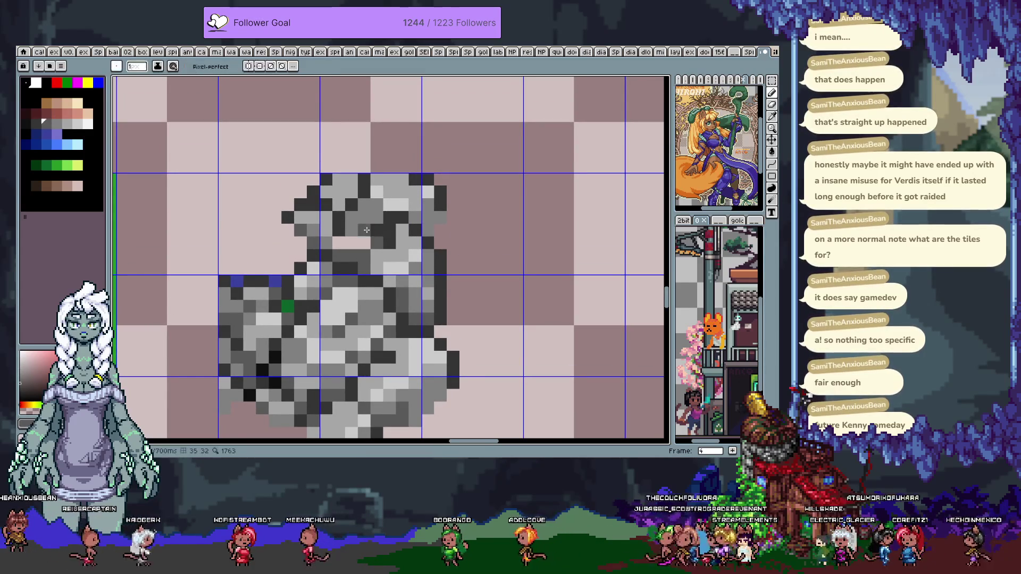
{"action": "left_click", "coordinate": [355, 237], "text": "alt"}
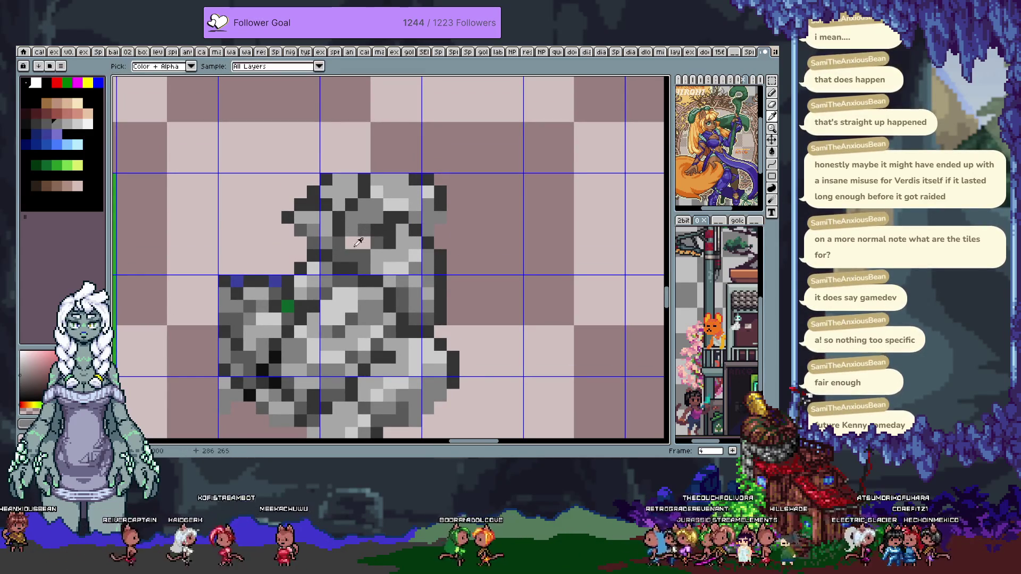
{"action": "key", "text": "alt"}
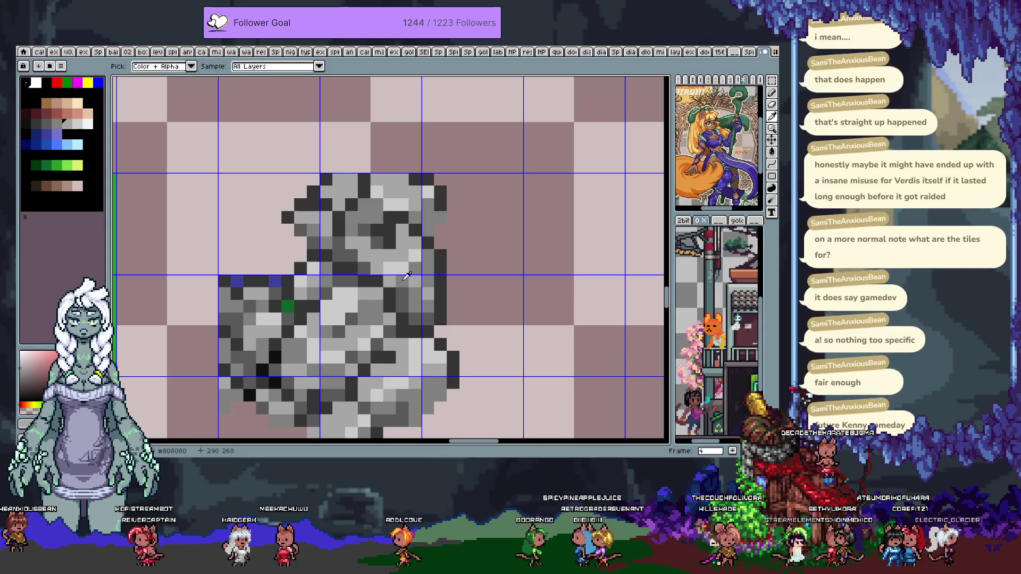
{"action": "left_click", "coordinate": [417, 266], "text": "alt"}
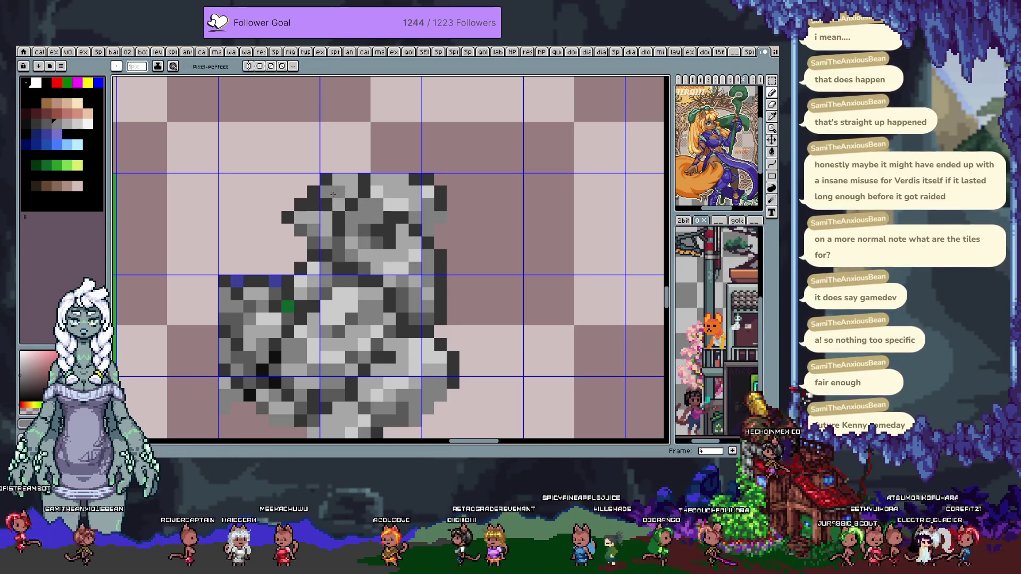
{"action": "left_click", "coordinate": [322, 208], "text": "alt"}
{"action": "left_click", "coordinate": [355, 206], "text": "alt"}
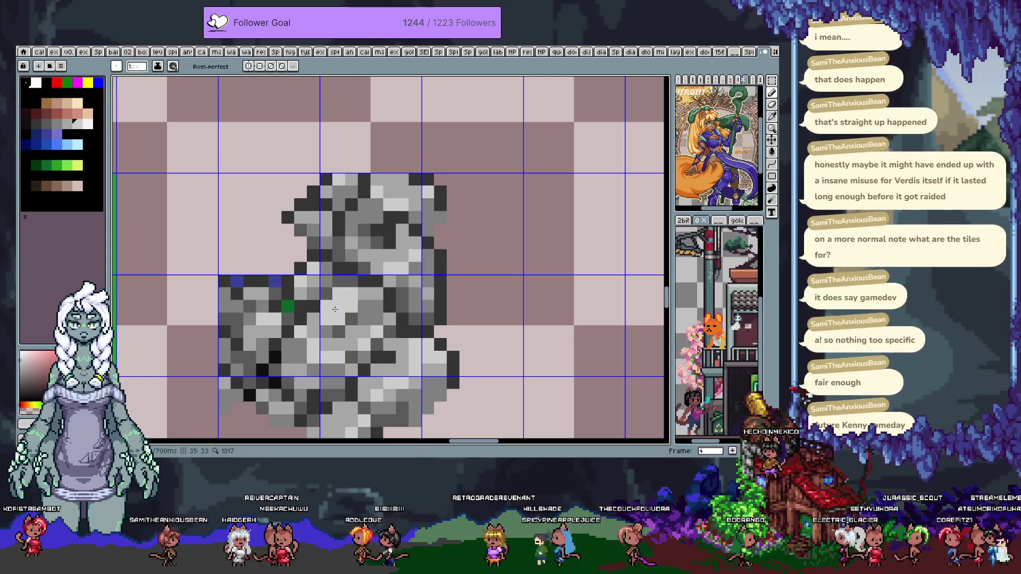
{"action": "mouse_move", "coordinate": [279, 341]}
{"action": "left_mouse_down"}
{"action": "mouse_move", "coordinate": [352, 230]}
{"action": "mouse_move", "coordinate": [372, 322]}
{"action": "left_mouse_up"}
{"action": "left_click", "coordinate": [380, 234]}
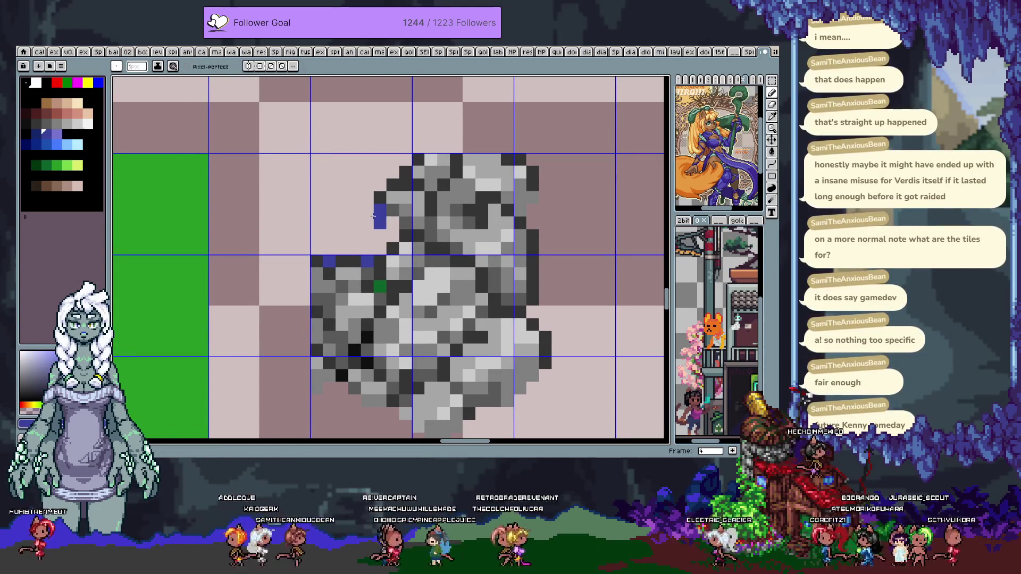
Draw dark blue water strokes at the rock's upper left and bucket-fill around them medium blue
{"action": "left_click_drag", "start_coordinate": [326, 171], "coordinate": [354, 196]}
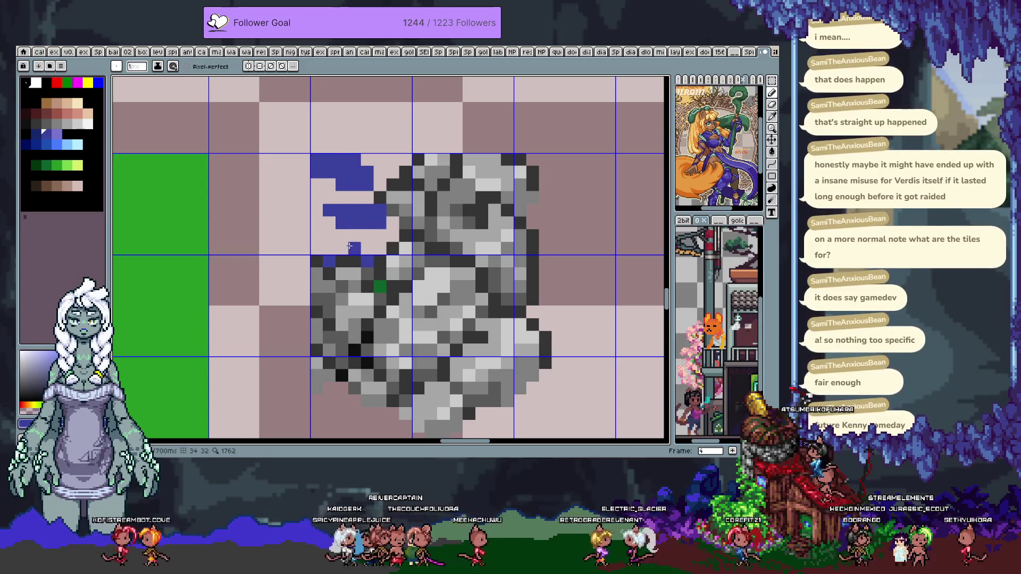
{"action": "left_click", "coordinate": [47, 144]}
{"action": "key", "text": "g"}
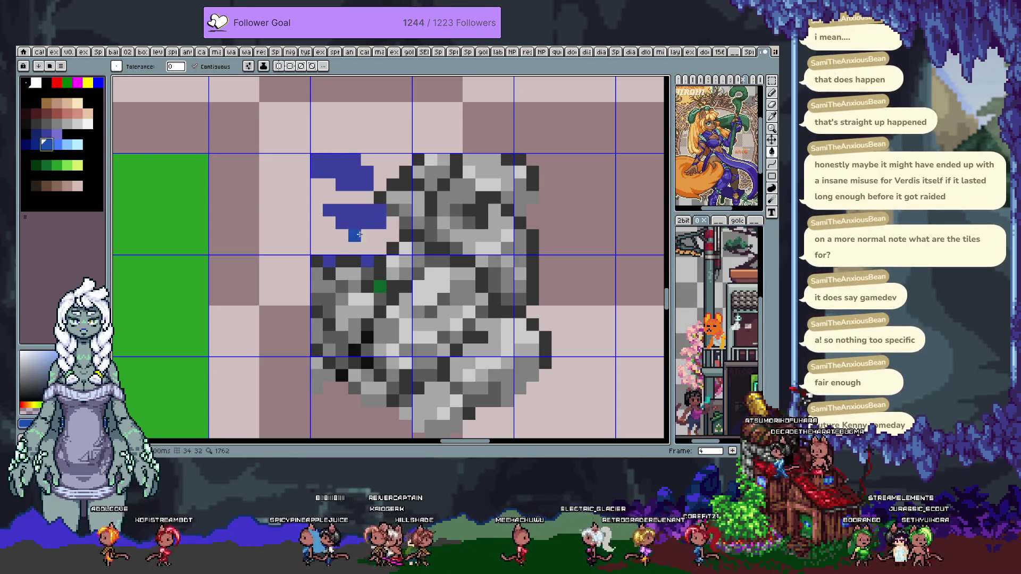
{"action": "left_click", "coordinate": [362, 229]}
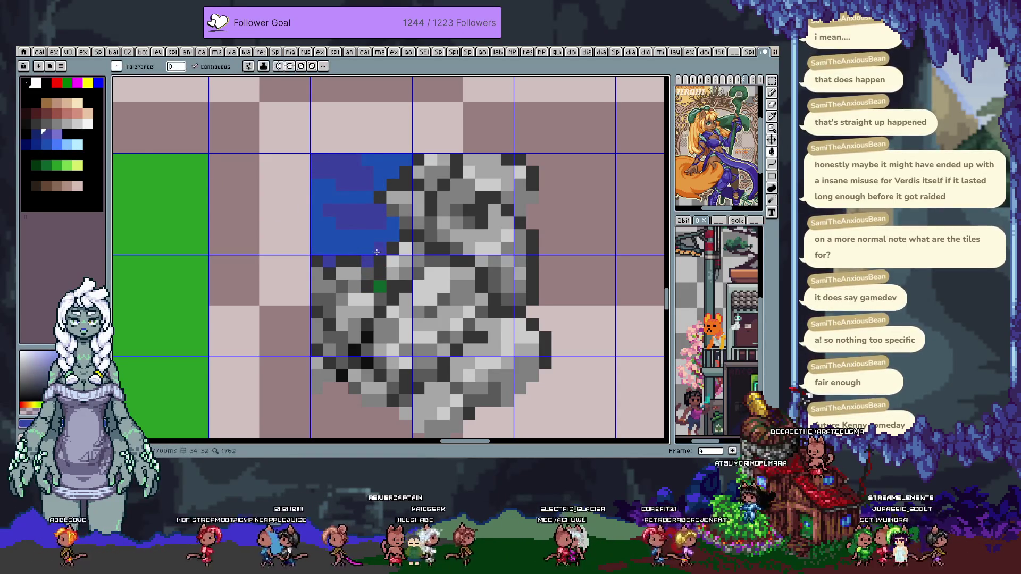
{"action": "key", "text": "b"}
Bucket-fill the empty tile areas around the rock, including the top tile, with green
{"action": "left_click", "coordinate": [188, 311], "text": "alt"}
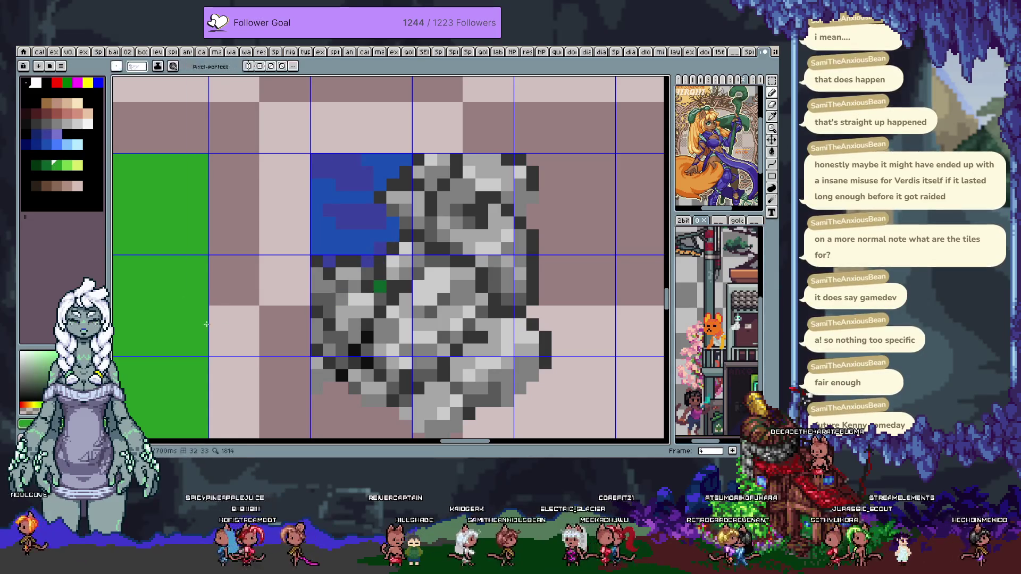
{"action": "key", "text": "g"}
{"action": "left_click_drag", "start_coordinate": [188, 311], "coordinate": [116, 208]}
{"action": "mouse_move", "coordinate": [292, 337]}
{"action": "left_mouse_down"}
{"action": "mouse_move", "coordinate": [497, 148]}
{"action": "mouse_move", "coordinate": [585, 252]}
{"action": "left_mouse_up"}
{"action": "left_click", "coordinate": [497, 147]}
Paint light blue highlights and a diagonal ripple into the water, plus a dark navy pixel
{"action": "left_click", "coordinate": [368, 236], "text": "alt"}
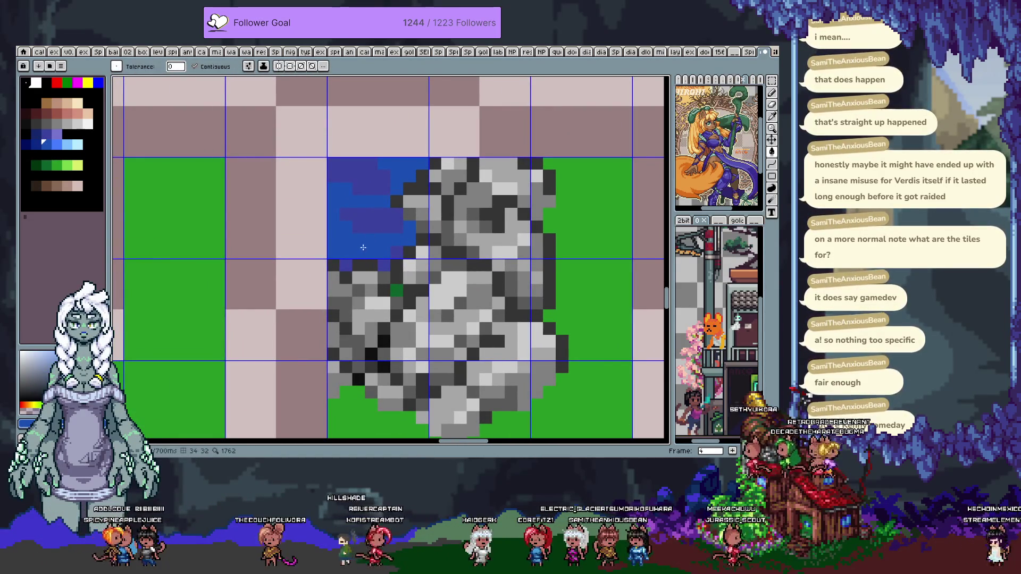
{"action": "key", "text": "b"}
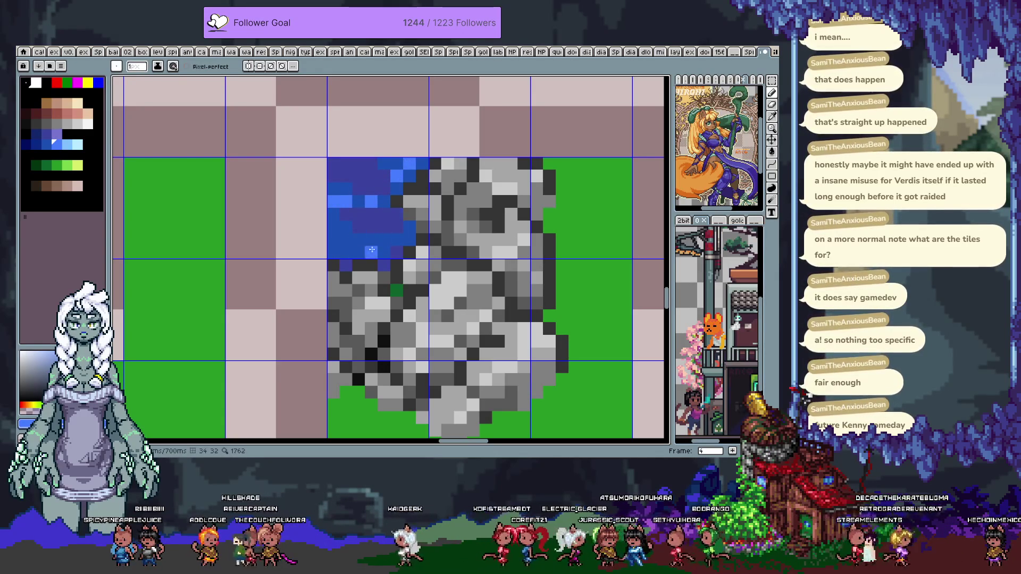
{"action": "left_click_drag", "start_coordinate": [345, 239], "coordinate": [367, 250]}
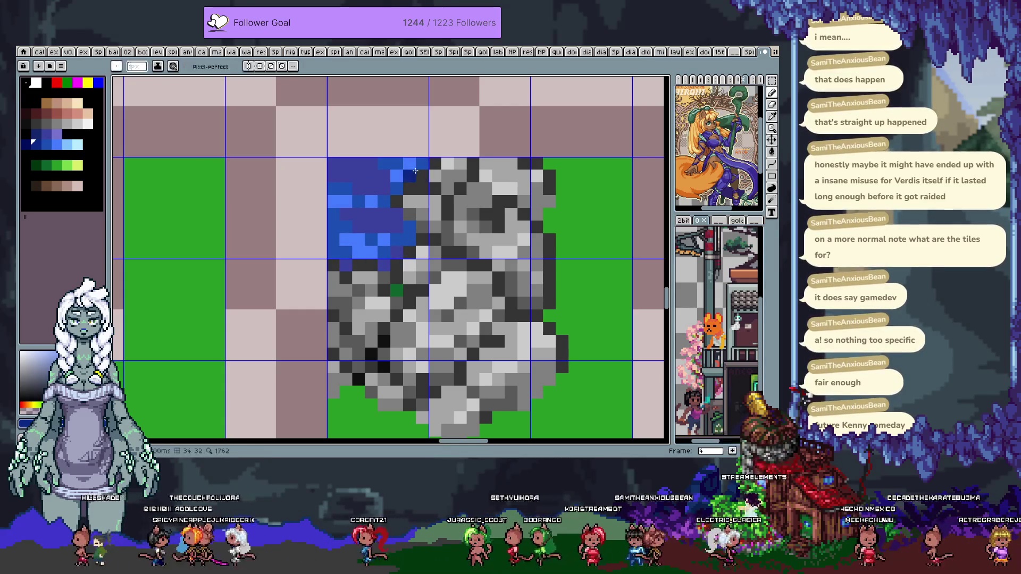
{"action": "mouse_move", "coordinate": [318, 57]}
{"action": "left_mouse_down"}
{"action": "mouse_move", "coordinate": [445, 213]}
{"action": "mouse_move", "coordinate": [568, 164]}
{"action": "mouse_move", "coordinate": [412, 273]}
{"action": "mouse_move", "coordinate": [588, 262]}
{"action": "mouse_move", "coordinate": [472, 286]}
{"action": "mouse_move", "coordinate": [356, 118]}
{"action": "left_mouse_up"}
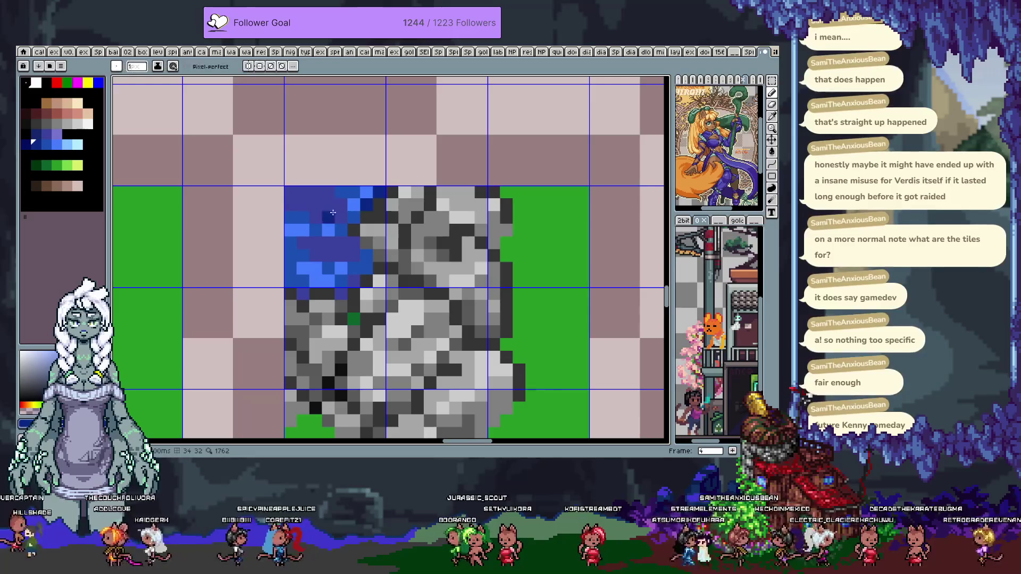
{"action": "left_click", "coordinate": [314, 243]}
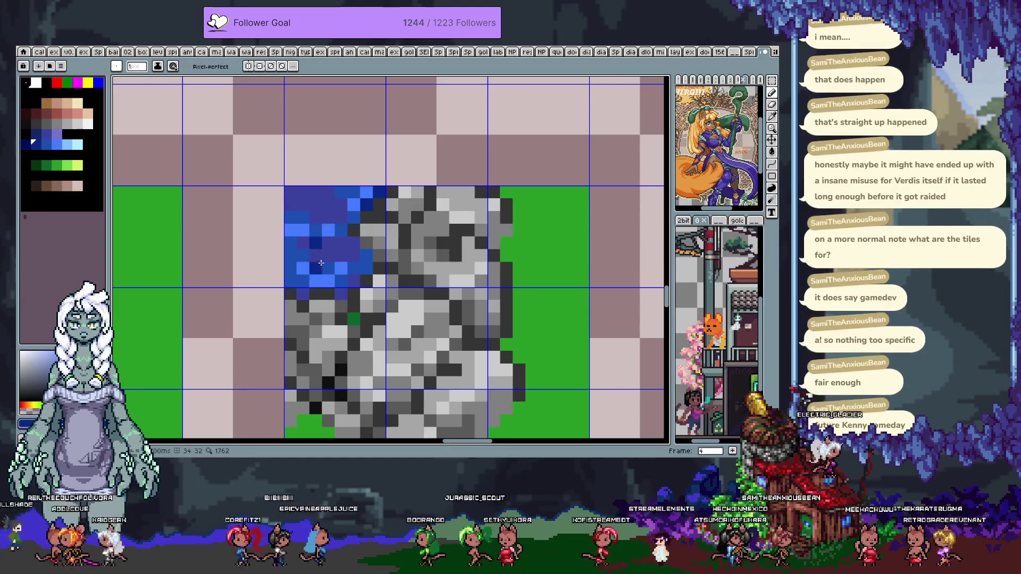
{"action": "left_click", "coordinate": [341, 216], "text": "alt"}
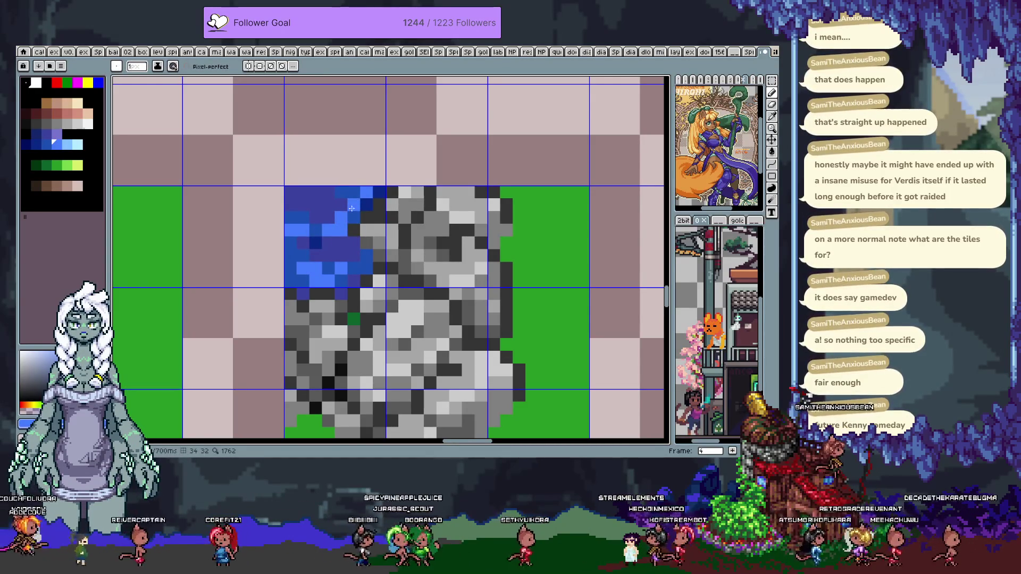
{"action": "left_click", "coordinate": [353, 206], "text": "alt"}
{"action": "left_click", "coordinate": [343, 215]}
{"action": "left_click_drag", "start_coordinate": [353, 205], "coordinate": [322, 281]}
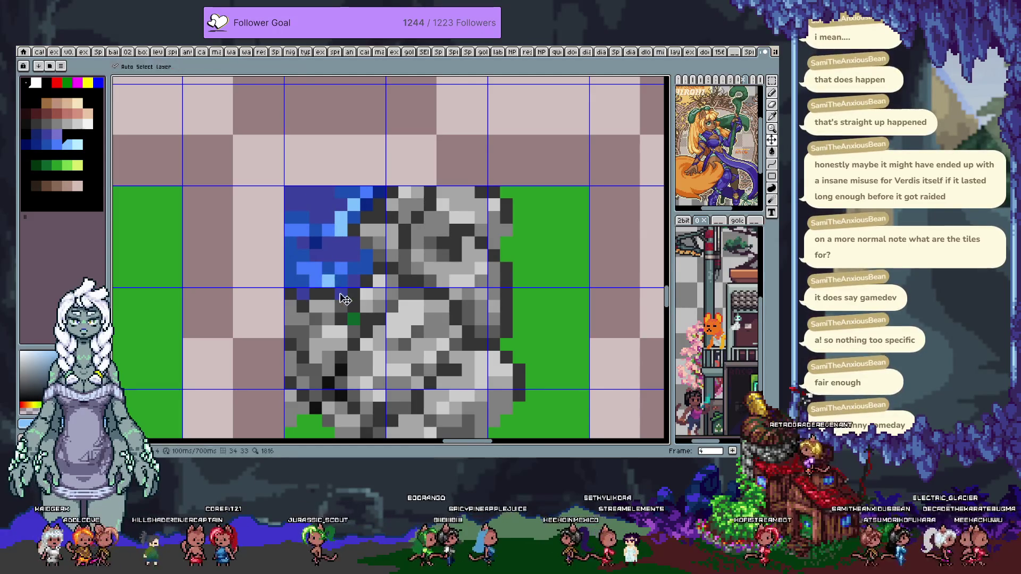
Add a dark blue pixel at the rock edge, then sample the rock's mid grey
{"action": "key", "text": "i"}
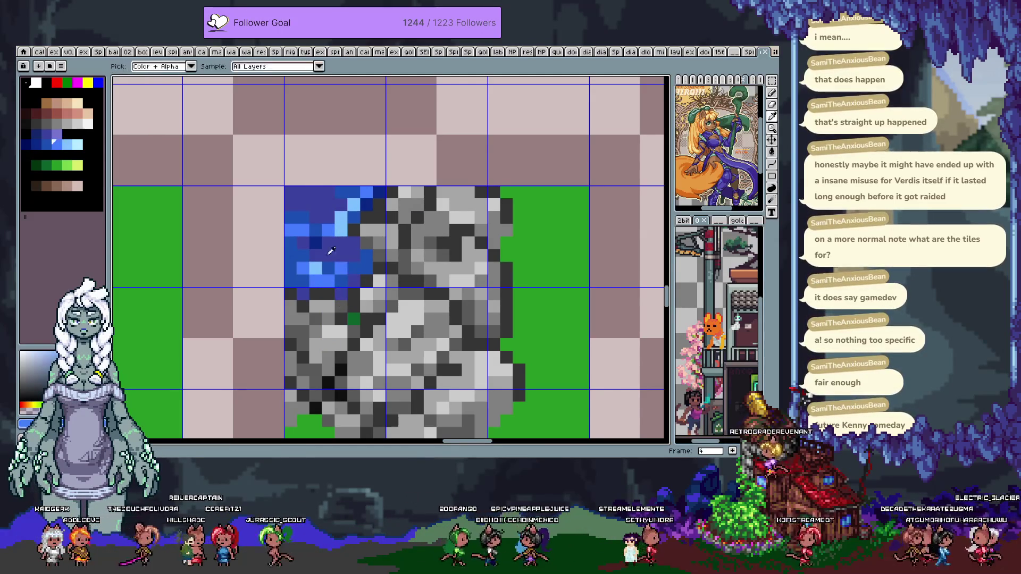
{"action": "left_click", "coordinate": [343, 269]}
{"action": "key", "text": "b"}
{"action": "left_click", "coordinate": [374, 305]}
{"action": "key", "text": "i"}
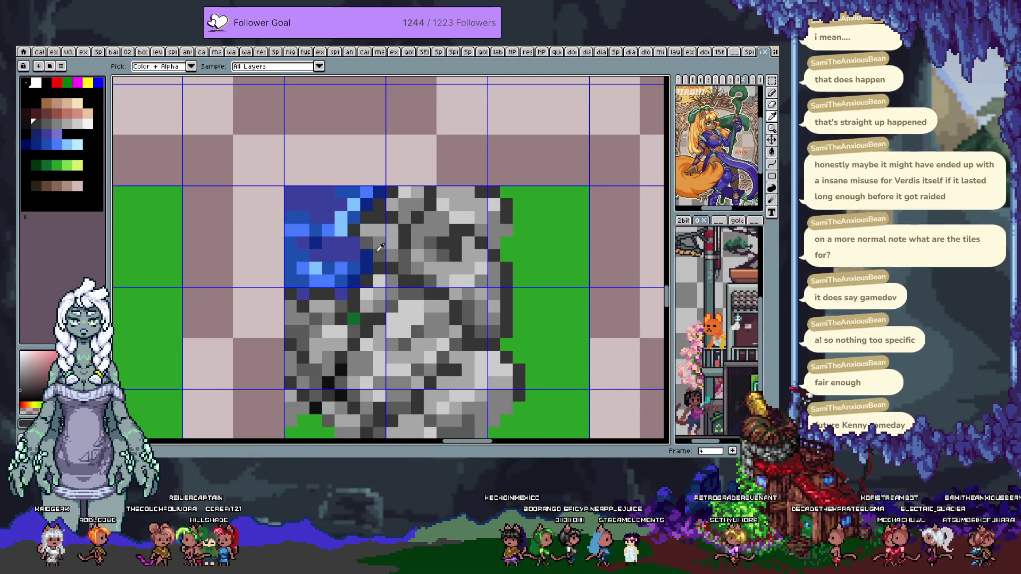
{"action": "key", "text": "b"}
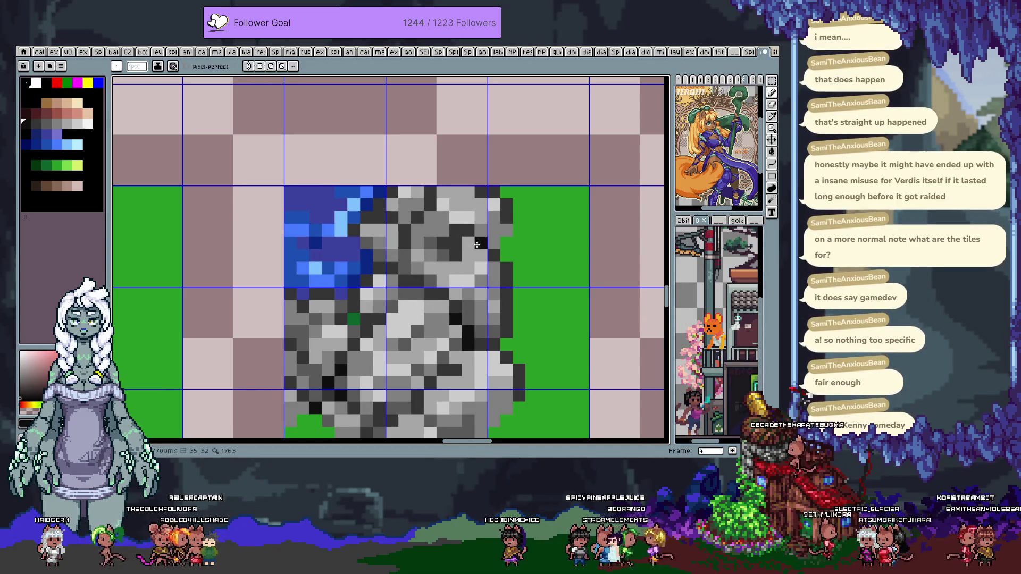
{"action": "key", "text": "i"}
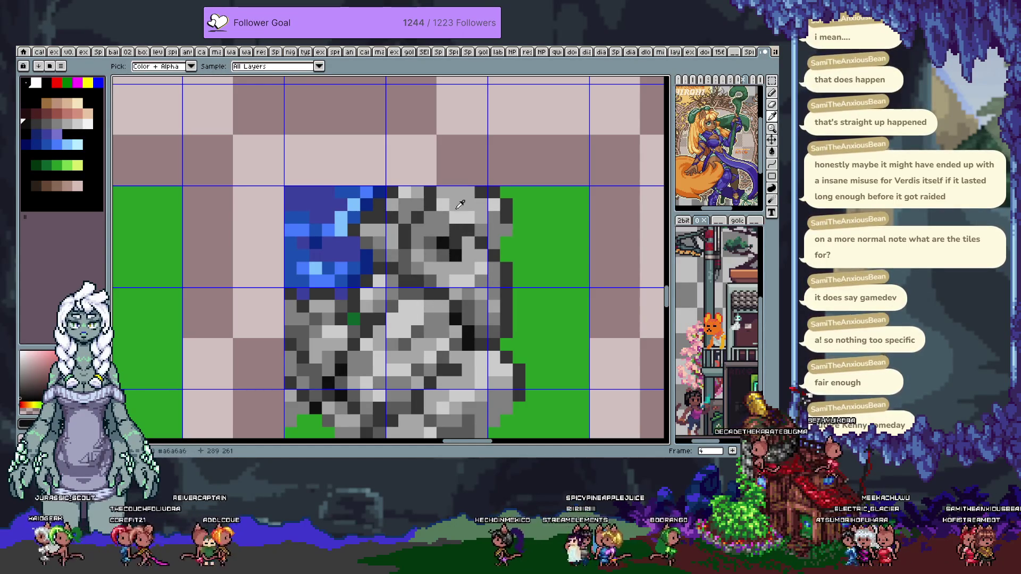
{"action": "left_click", "coordinate": [452, 205]}
{"action": "key", "text": "b"}
{"action": "left_click_drag", "start_coordinate": [492, 242], "coordinate": [423, 172]}
Dot dark green grass right of the rock, fixing a stray pixel and undoing a bad tuft stroke
{"action": "left_click", "coordinate": [465, 232]}
{"action": "left_click_drag", "start_coordinate": [436, 274], "coordinate": [500, 300]}
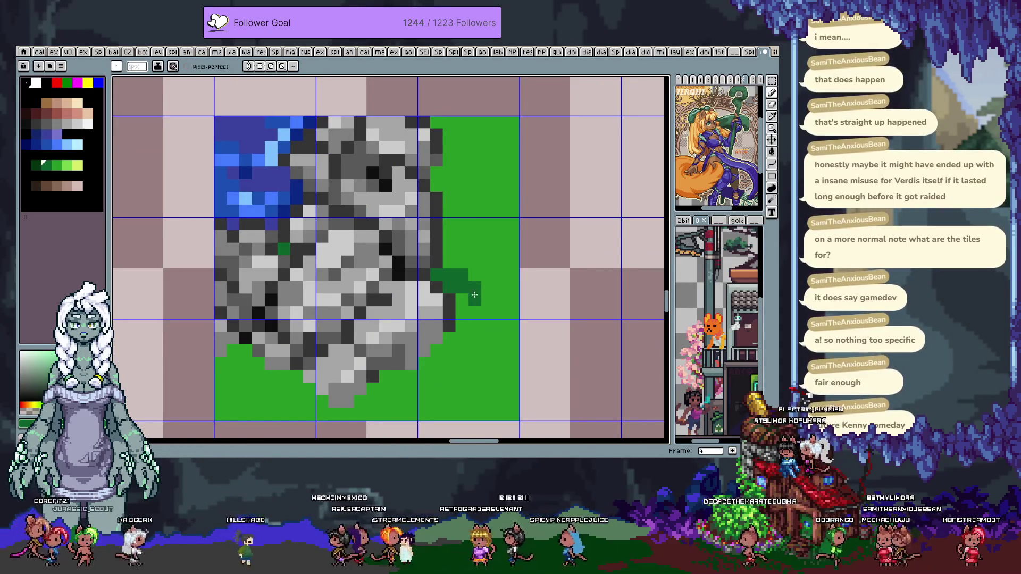
{"action": "scroll", "coordinate": [382, 316], "scroll_direction": "down", "scroll_amount": 2}
{"action": "scroll", "coordinate": [382, 316], "scroll_direction": "left", "scroll_amount": 3}
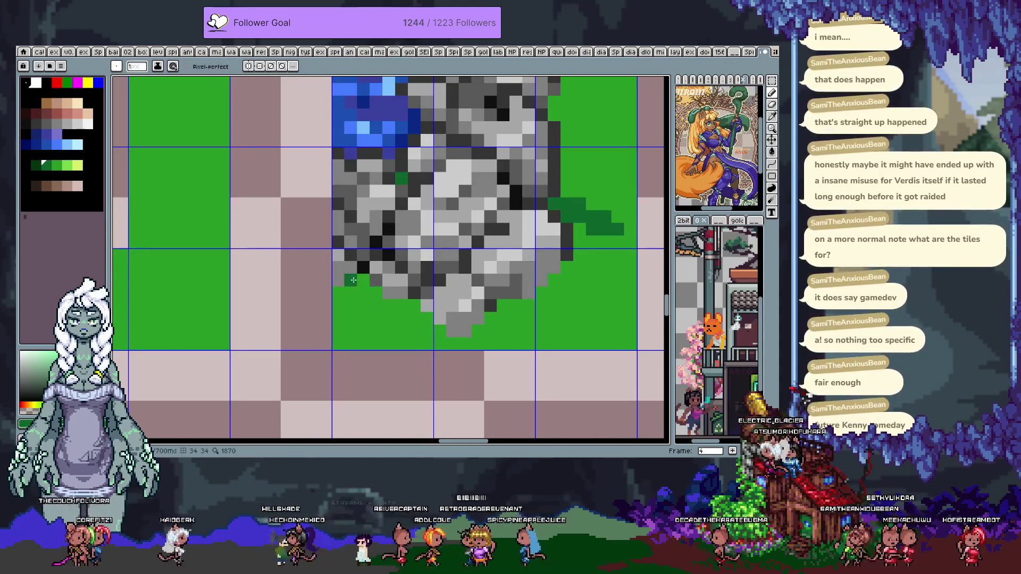
{"action": "right_click", "coordinate": [357, 306]}
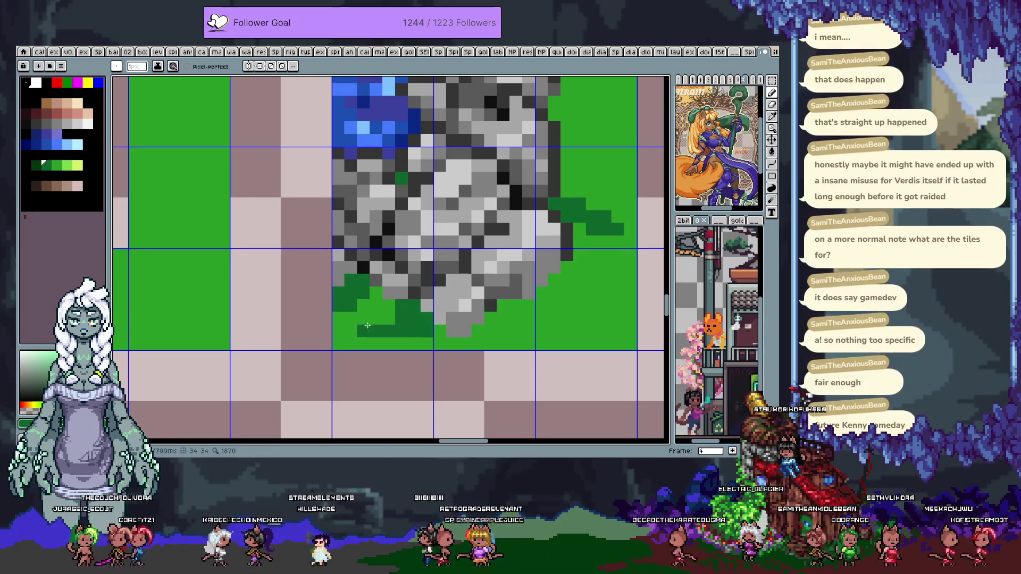
{"action": "scroll", "coordinate": [372, 319], "scroll_direction": "down", "scroll_amount": 1}
{"action": "scroll", "coordinate": [372, 320], "scroll_direction": "right", "scroll_amount": 3}
{"action": "left_click_drag", "start_coordinate": [441, 242], "coordinate": [514, 227]}
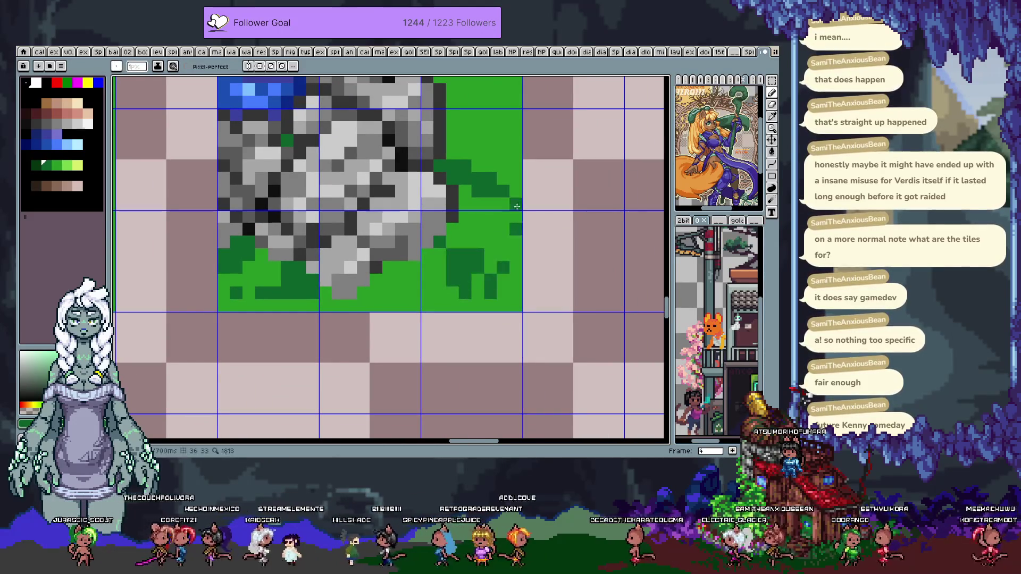
{"action": "key", "text": "ctrl+z"}
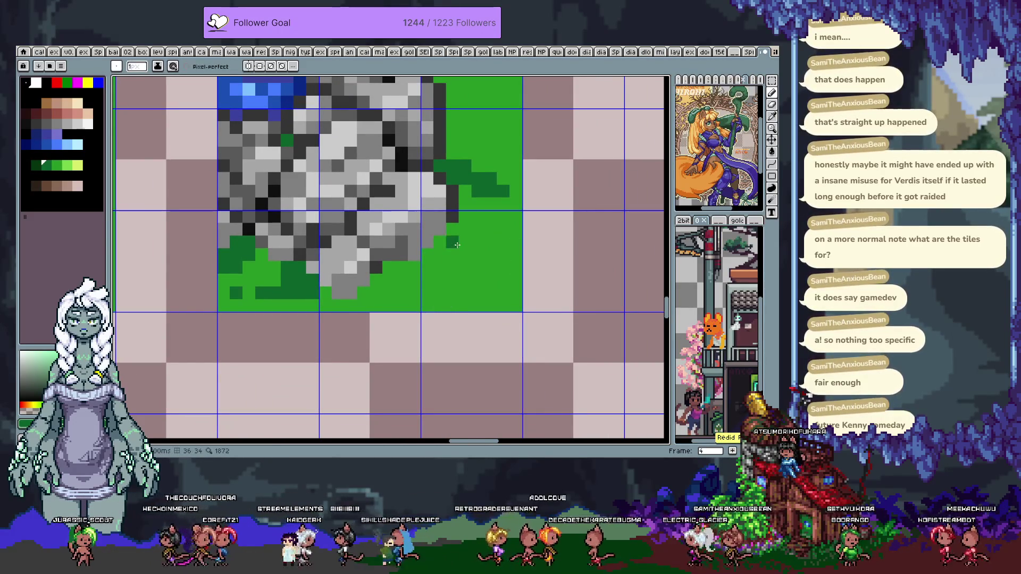
Repaint dark green tufts along the rock's right edge, down the right tile, and at its lower edge
{"action": "scroll", "coordinate": [457, 245], "scroll_direction": "down", "scroll_amount": 4}
{"action": "scroll", "coordinate": [457, 245], "scroll_direction": "down", "scroll_amount": 1}
{"action": "scroll", "coordinate": [457, 244], "scroll_direction": "up", "scroll_amount": 1}
{"action": "left_click_drag", "start_coordinate": [471, 143], "coordinate": [497, 199]}
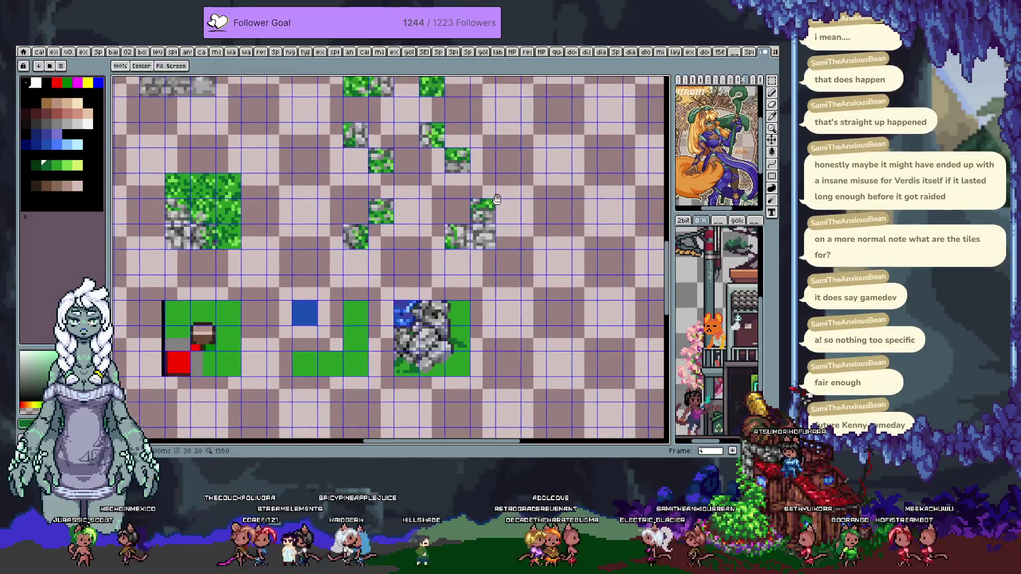
{"action": "scroll", "coordinate": [426, 307], "scroll_direction": "down", "scroll_amount": 2}
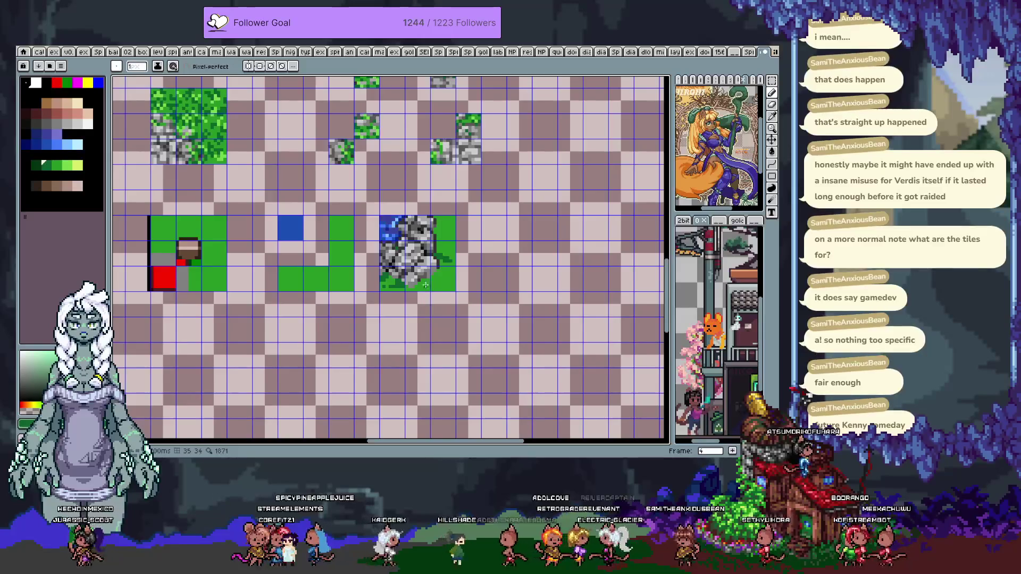
{"action": "scroll", "coordinate": [415, 284], "scroll_direction": "up", "scroll_amount": 3}
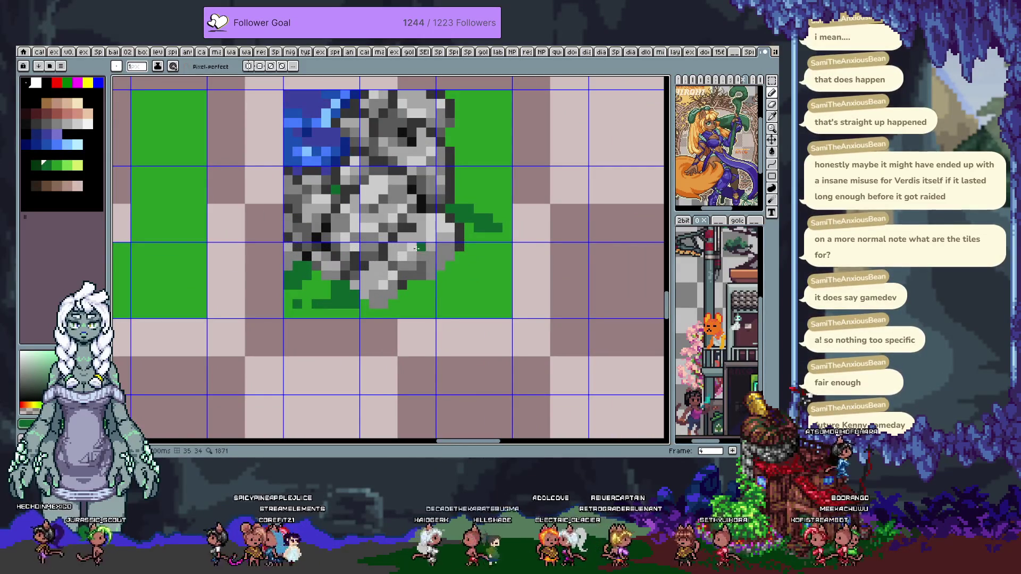
{"action": "left_click_drag", "start_coordinate": [449, 255], "coordinate": [449, 276]}
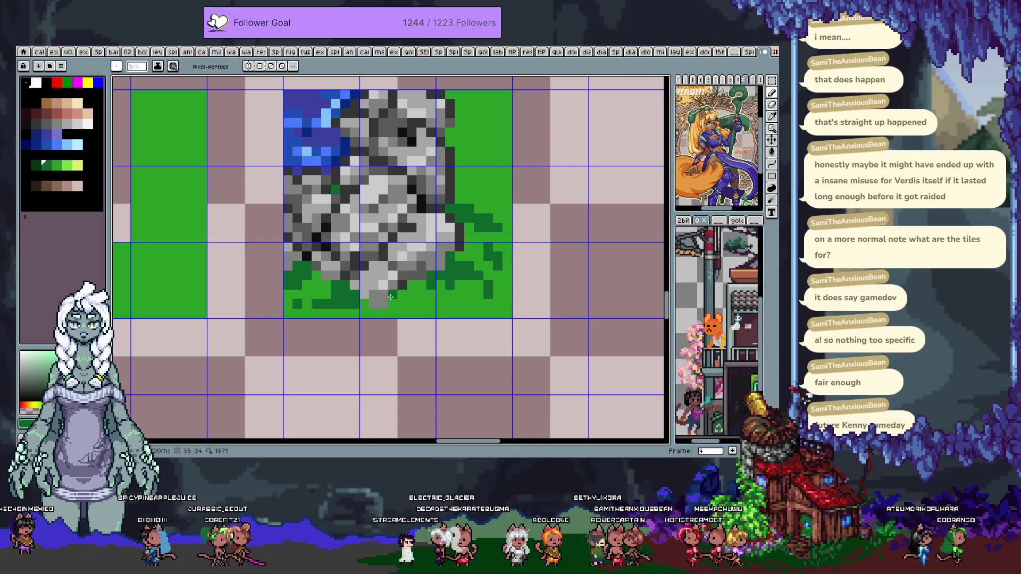
{"action": "scroll", "coordinate": [452, 246], "scroll_direction": "up", "scroll_amount": 3}
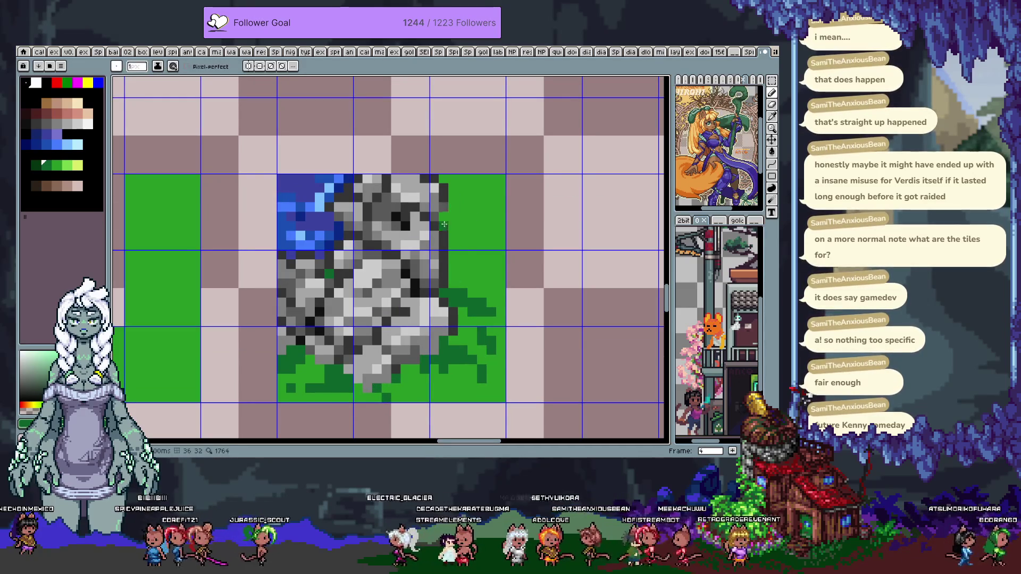
{"action": "key", "text": "ctrl+z"}
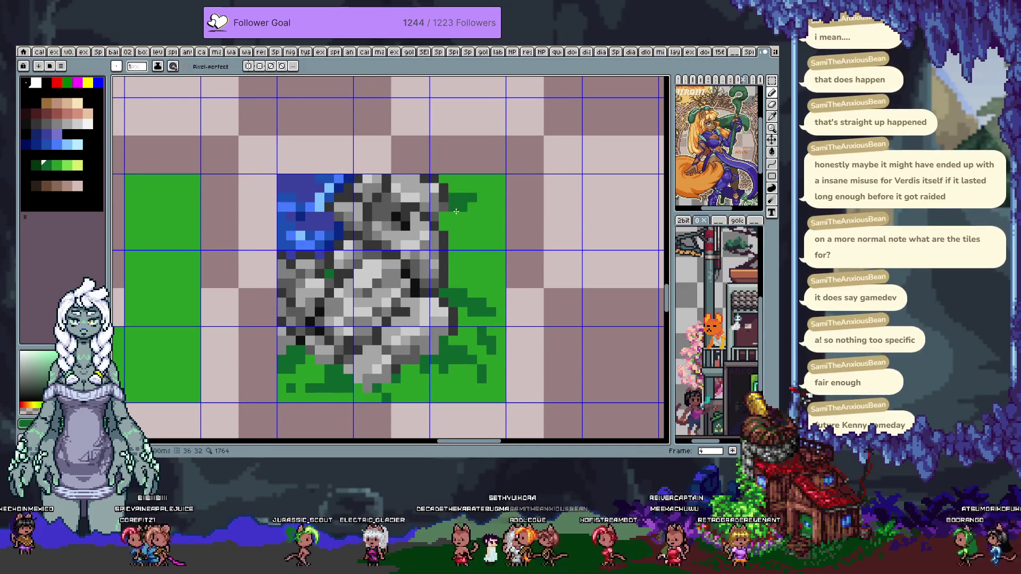
{"action": "left_click_drag", "start_coordinate": [449, 227], "coordinate": [463, 244]}
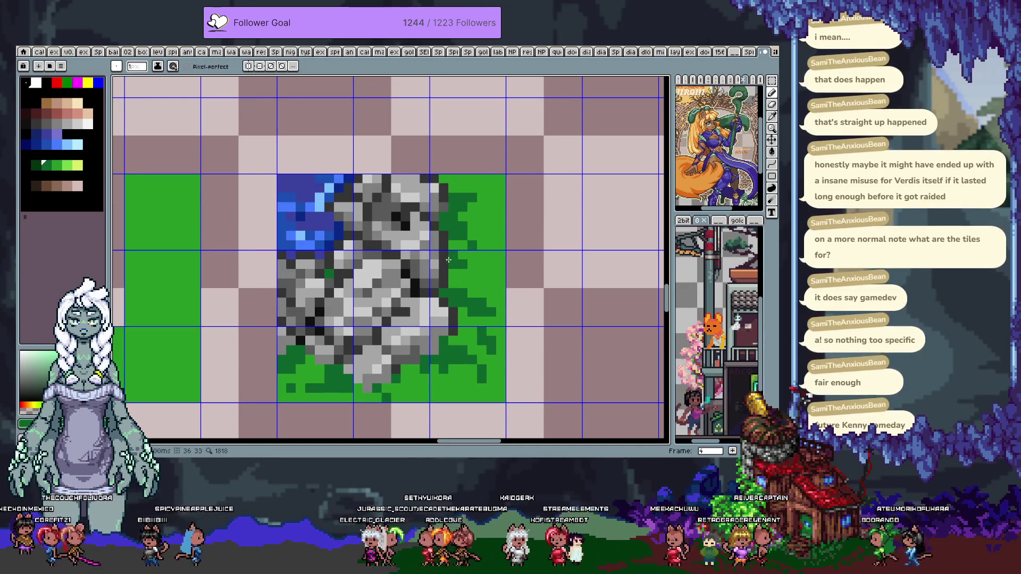
{"action": "scroll", "coordinate": [409, 333], "scroll_direction": "down", "scroll_amount": 1}
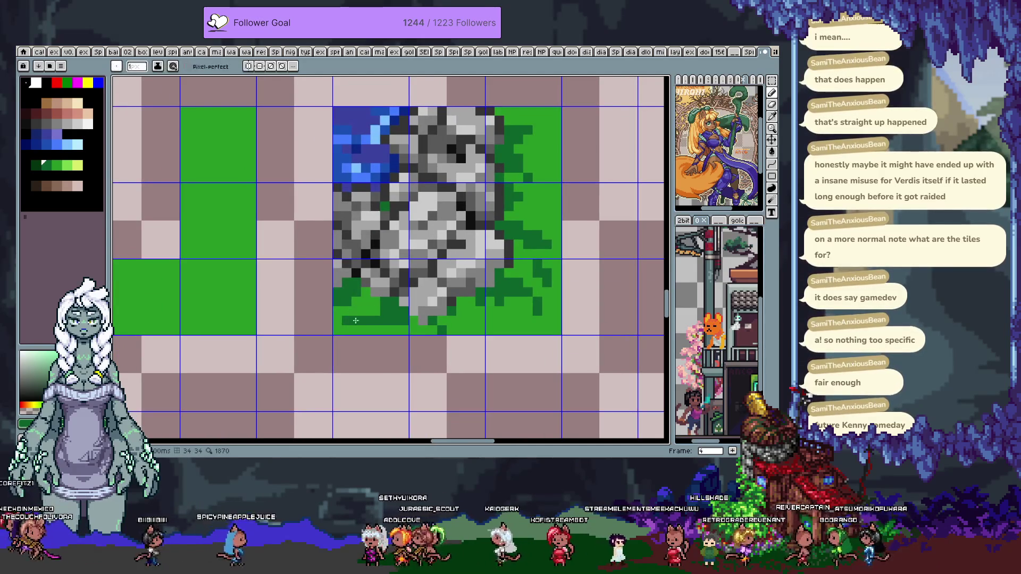
{"action": "left_click", "coordinate": [505, 194]}
{"action": "left_click_drag", "start_coordinate": [506, 195], "coordinate": [511, 250]}
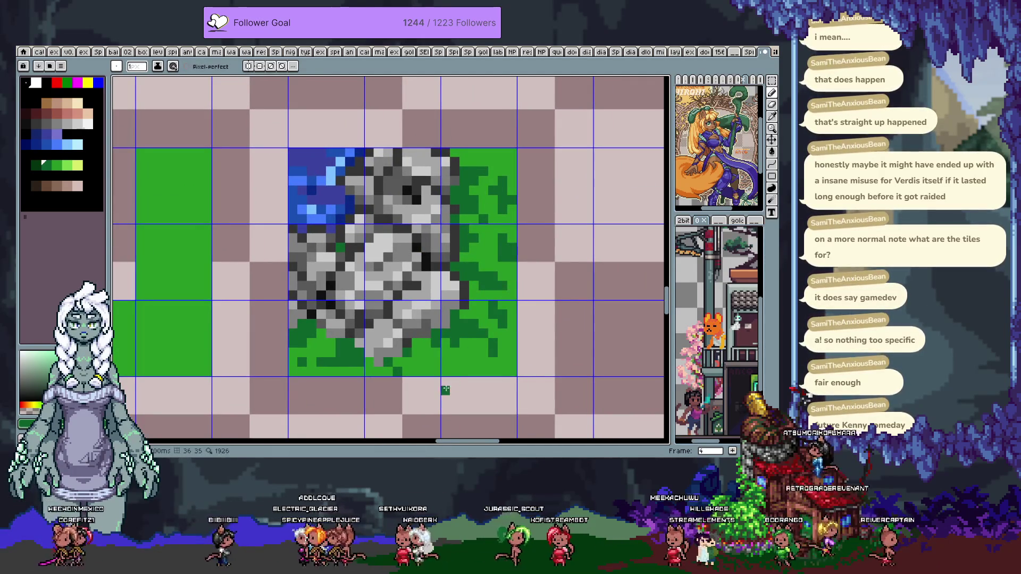
{"action": "left_click", "coordinate": [379, 350]}
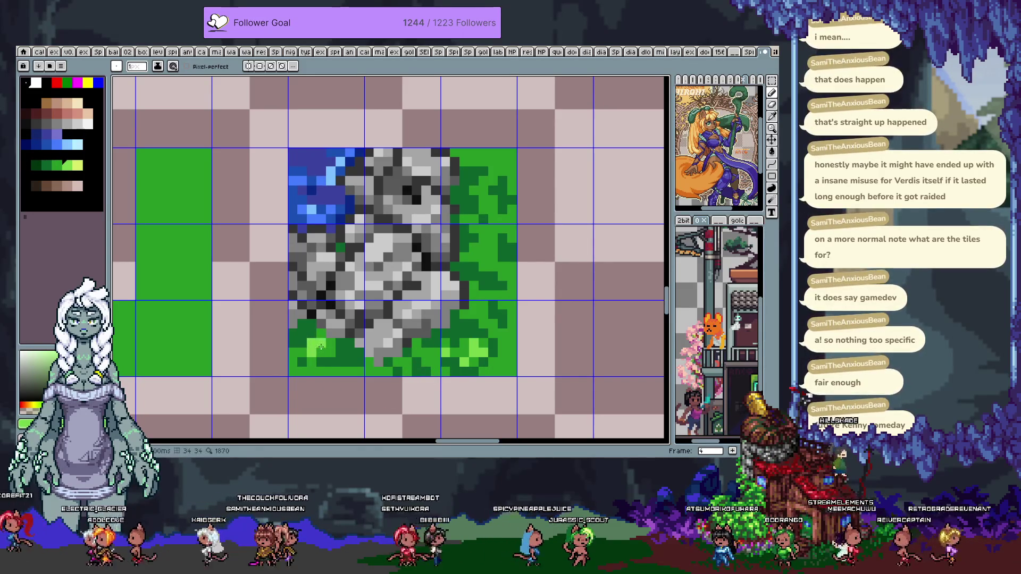
Paint light green highlights into the bottom-left grass, then undo both strokes
{"action": "left_click_drag", "start_coordinate": [296, 368], "coordinate": [292, 371]}
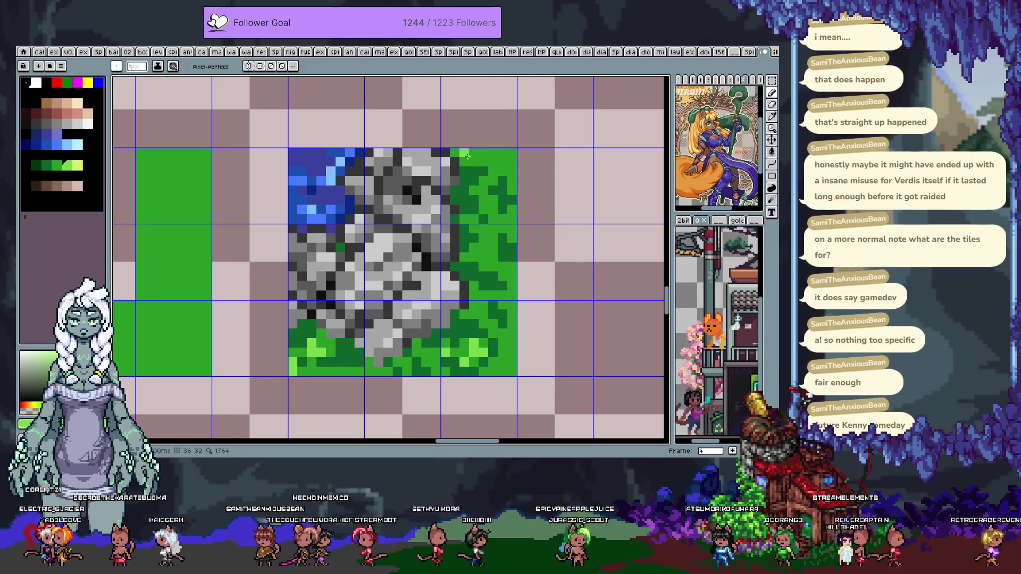
{"action": "key", "text": "ctrl+z"}
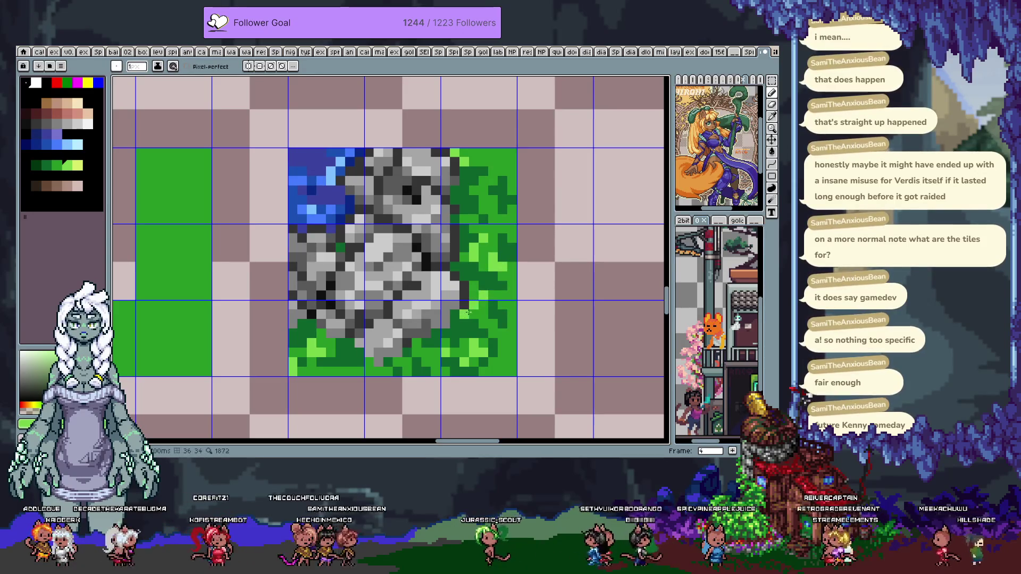
{"action": "key", "text": "ctrl+z"}
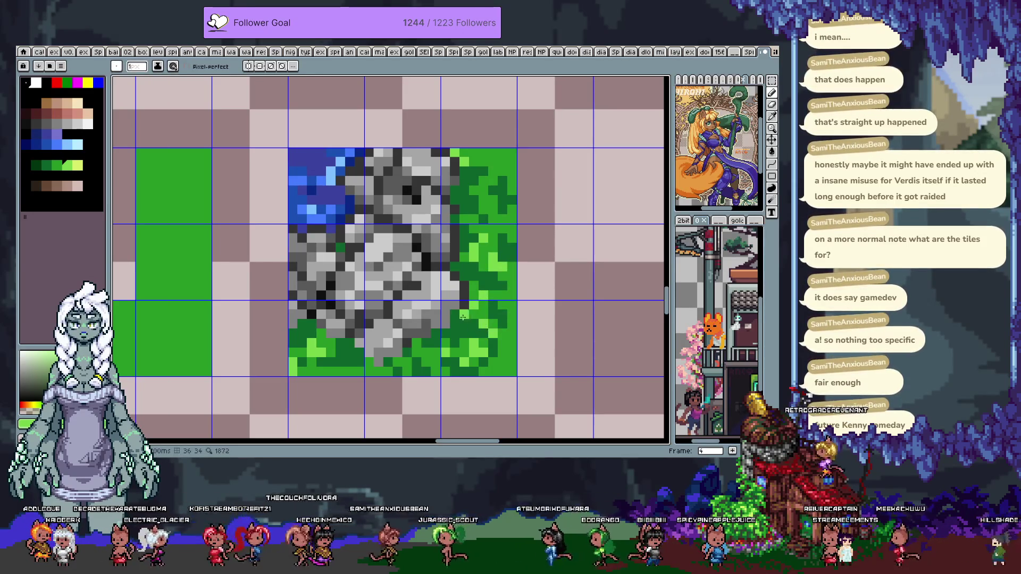
Eyedrop grey shades from the rock stones, settling on the darkest grey
{"action": "left_click", "coordinate": [428, 324], "text": "alt"}
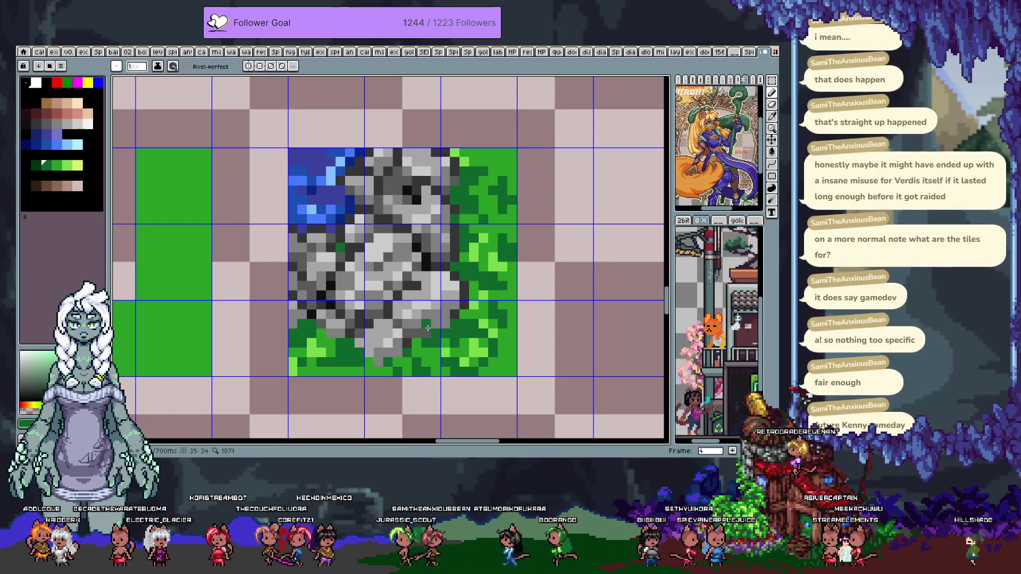
{"action": "left_click", "coordinate": [426, 326]}
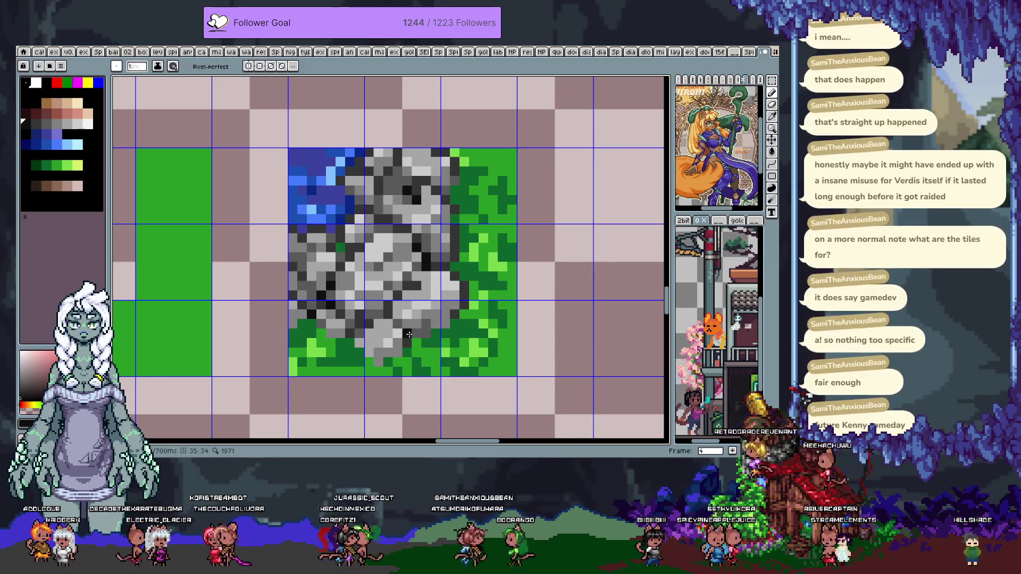
{"action": "key", "text": "alt"}
{"action": "left_click", "coordinate": [379, 338], "text": "alt"}
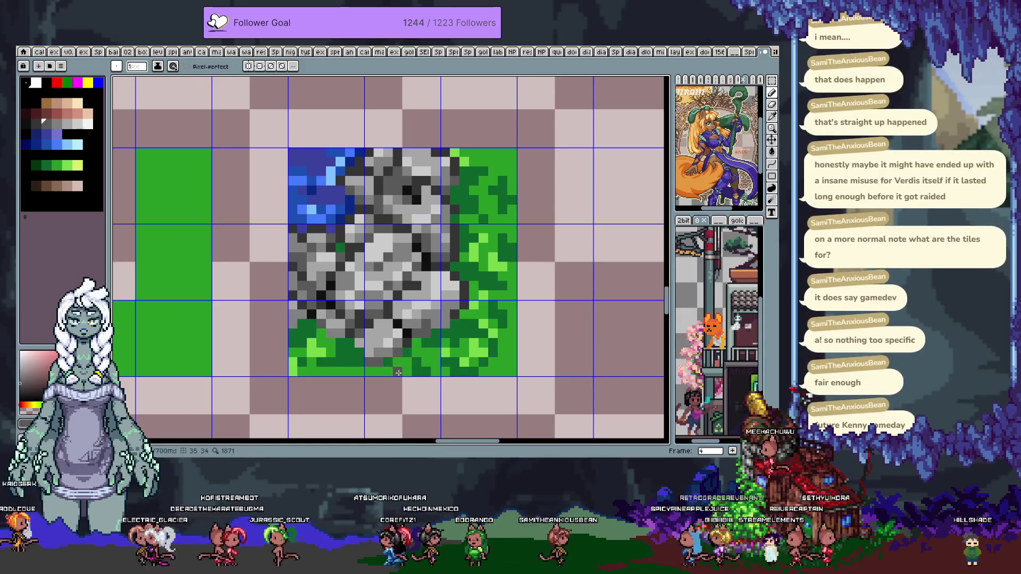
{"action": "left_click", "coordinate": [379, 325], "text": "alt"}
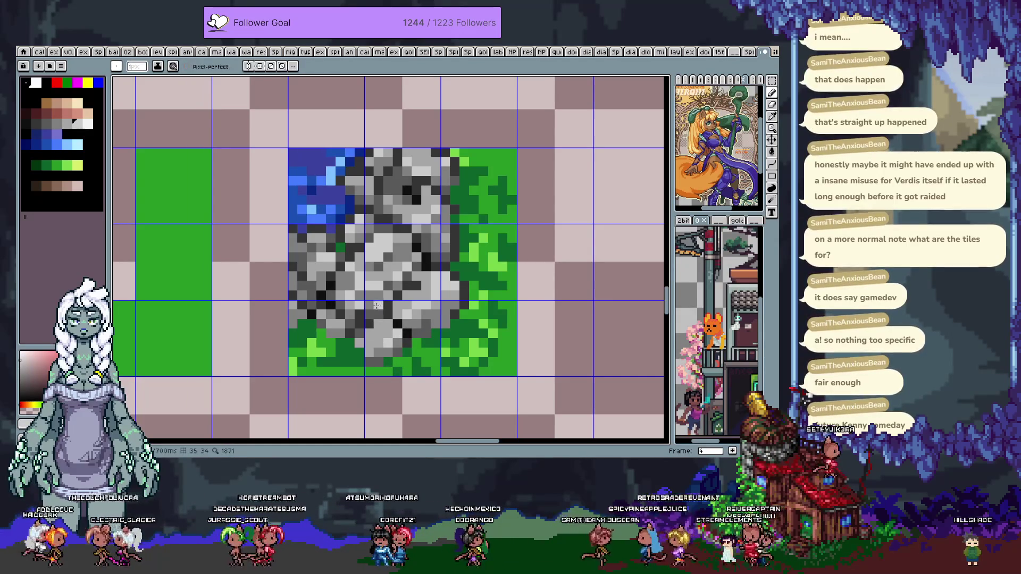
{"action": "left_click", "coordinate": [382, 252], "text": "alt"}
{"action": "left_click", "coordinate": [399, 238], "text": "alt"}
{"action": "left_click", "coordinate": [394, 234], "text": "alt"}
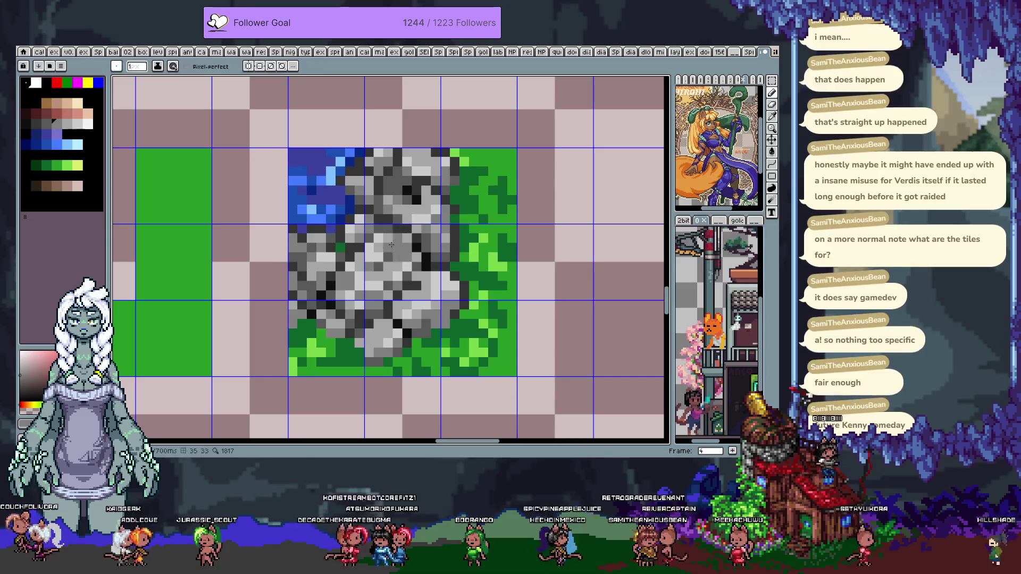
{"action": "left_click", "coordinate": [375, 188], "text": "alt"}
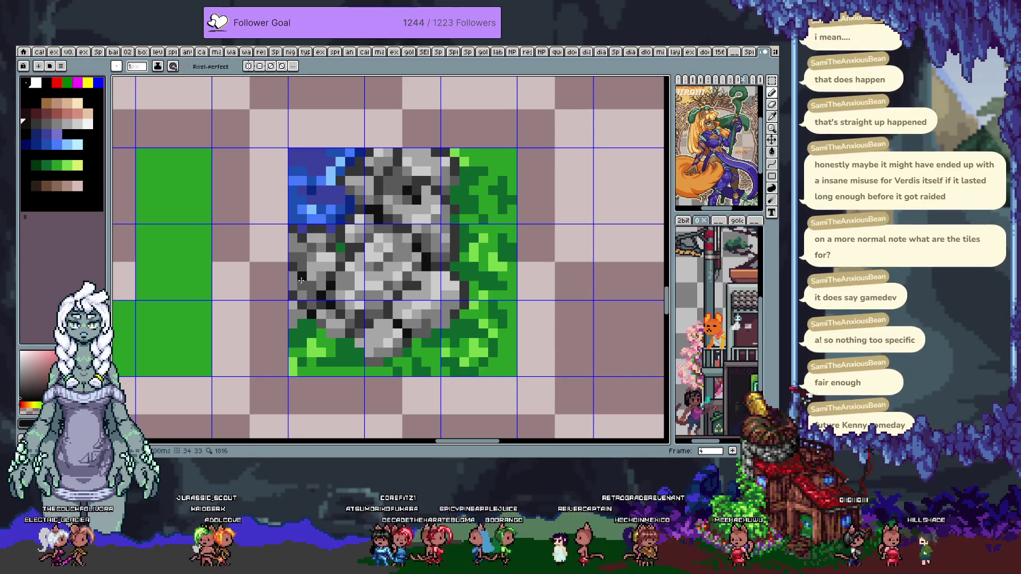
Pick a dark grey, then step back and forth through undo/redo to restore the tile's state
{"action": "scroll", "coordinate": [314, 265], "scroll_direction": "down", "scroll_amount": 1}
{"action": "scroll", "coordinate": [340, 324], "scroll_direction": "down", "scroll_amount": 2}
{"action": "scroll", "coordinate": [339, 324], "scroll_direction": "down", "scroll_amount": 2}
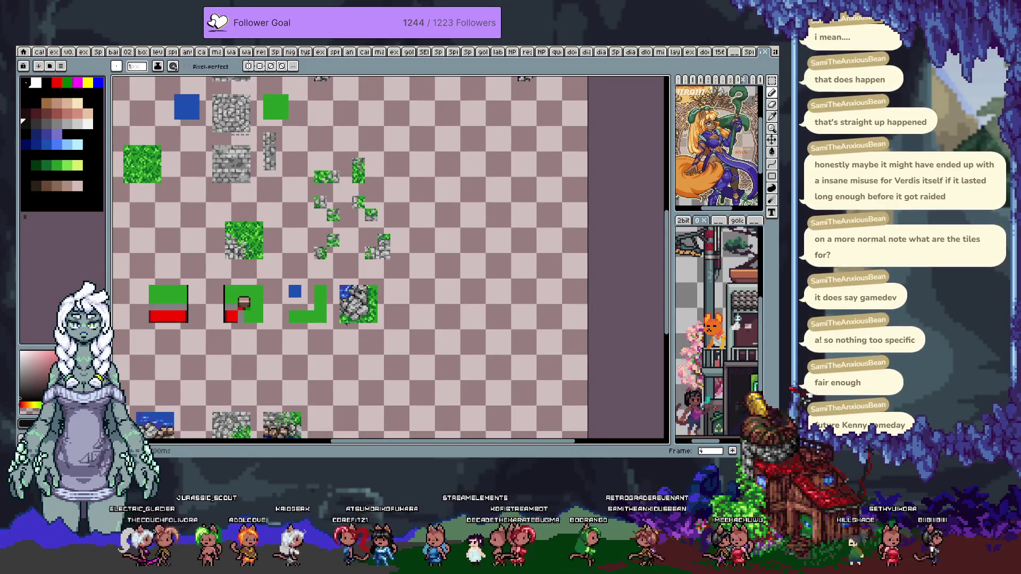
{"action": "scroll", "coordinate": [340, 321], "scroll_direction": "up", "scroll_amount": 1}
{"action": "scroll", "coordinate": [343, 303], "scroll_direction": "up", "scroll_amount": 3}
{"action": "scroll", "coordinate": [349, 278], "scroll_direction": "up", "scroll_amount": 1}
{"action": "left_click", "coordinate": [349, 278], "text": "alt"}
{"action": "scroll", "coordinate": [312, 297], "scroll_direction": "down", "scroll_amount": 3}
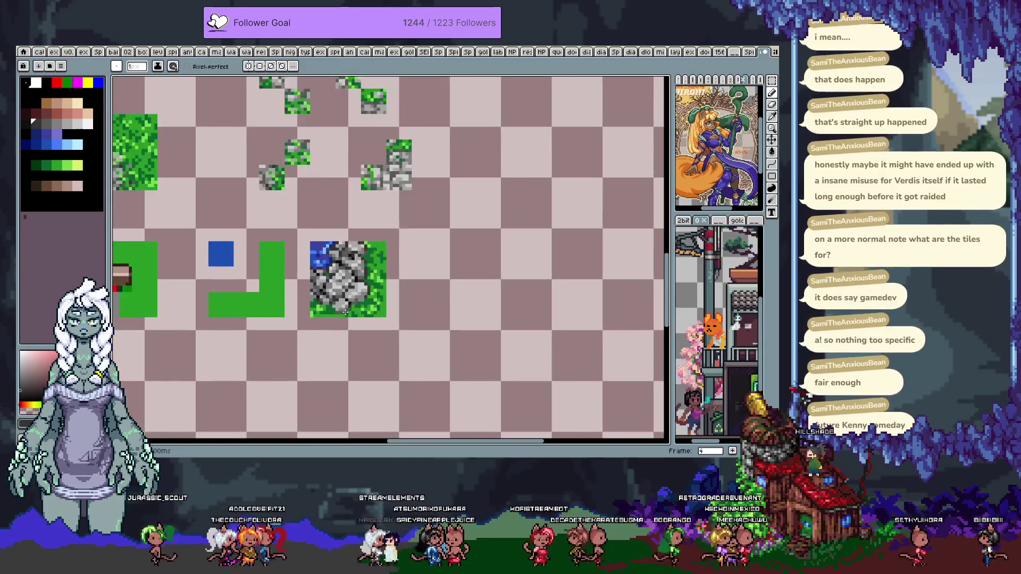
{"action": "scroll", "coordinate": [312, 297], "scroll_direction": "down", "scroll_amount": 1}
{"action": "key", "text": "m"}
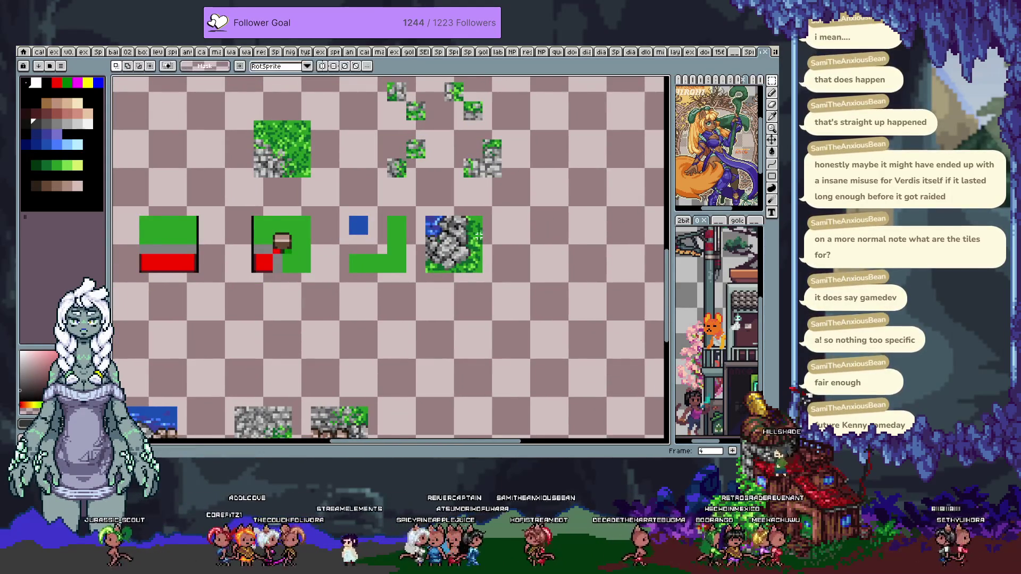
{"action": "scroll", "coordinate": [421, 217], "scroll_direction": "up", "scroll_amount": 3}
{"action": "key", "text": "b"}
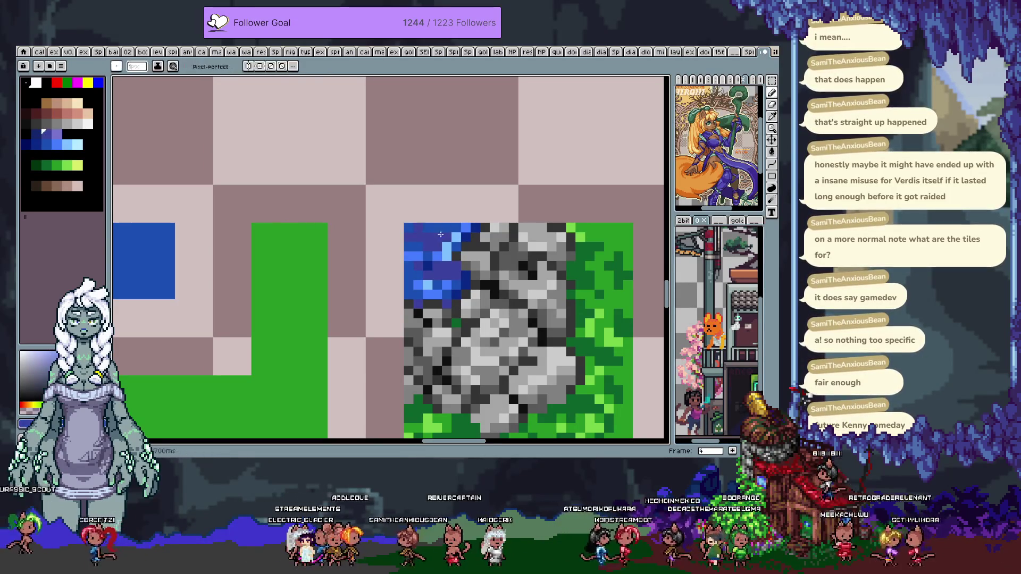
{"action": "key", "text": "ctrl+z"}
{"action": "key", "text": "ctrl+y"}
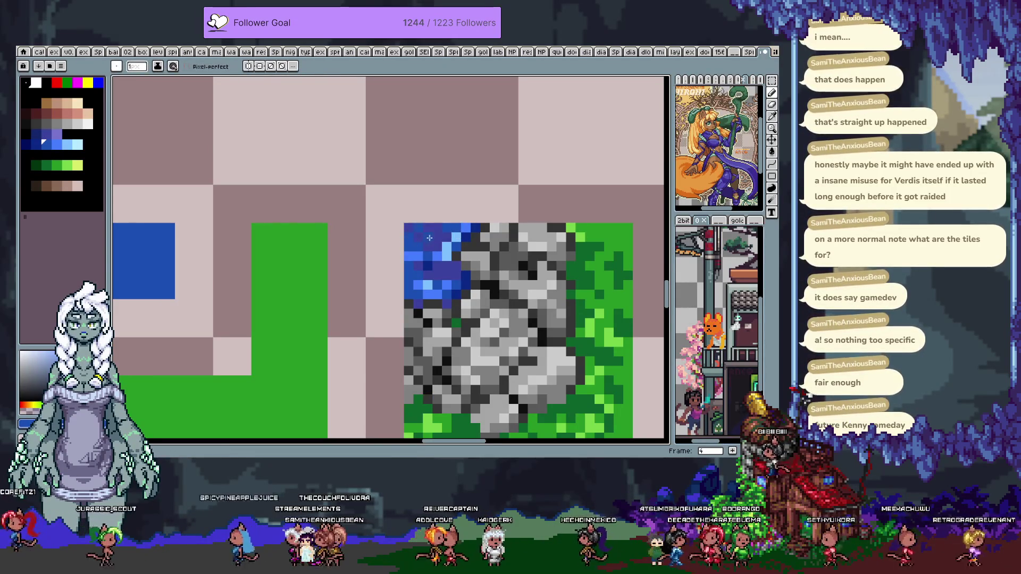
{"action": "scroll", "coordinate": [411, 237], "scroll_direction": "down", "scroll_amount": 3}
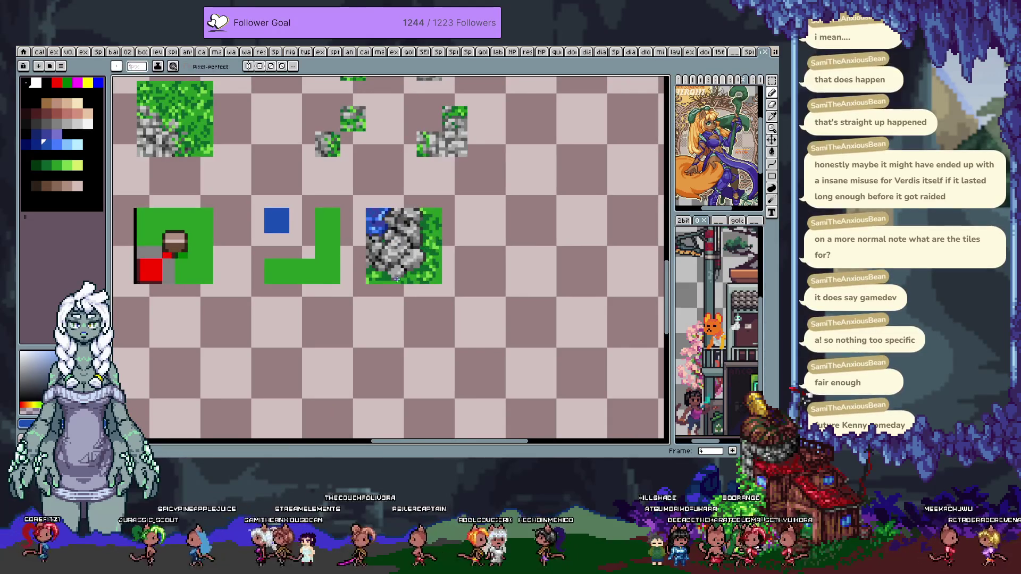
{"action": "key", "text": "m"}
{"action": "key", "text": "ctrl+z"}
{"action": "scroll", "coordinate": [441, 273], "scroll_direction": "up", "scroll_amount": 2}
{"action": "key", "text": "b"}
Choose greens from the palette and canvas while zooming in and out to review the water-corner tile
{"action": "left_click", "coordinate": [431, 301], "text": "alt"}
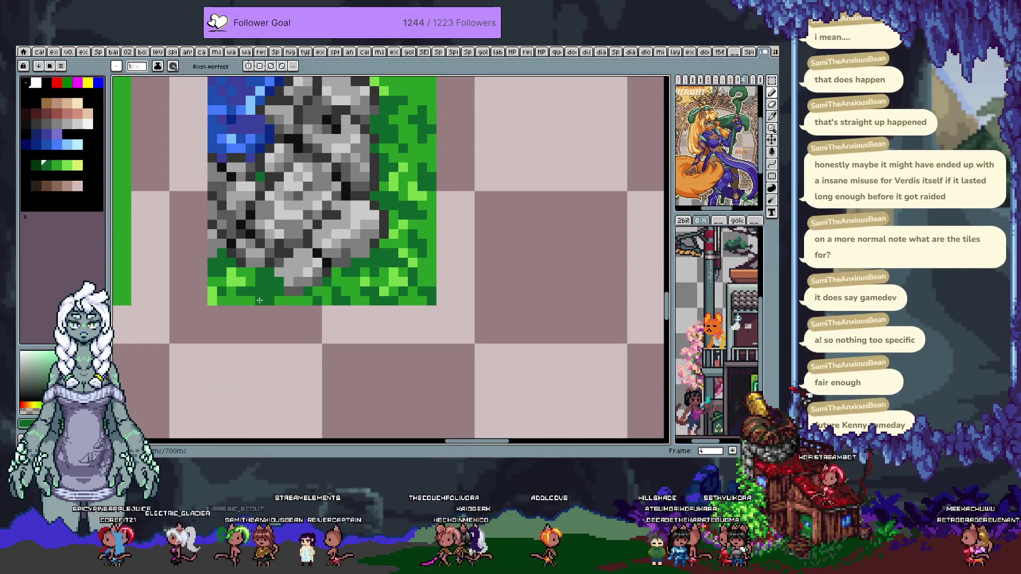
{"action": "left_click", "coordinate": [279, 301], "text": "alt"}
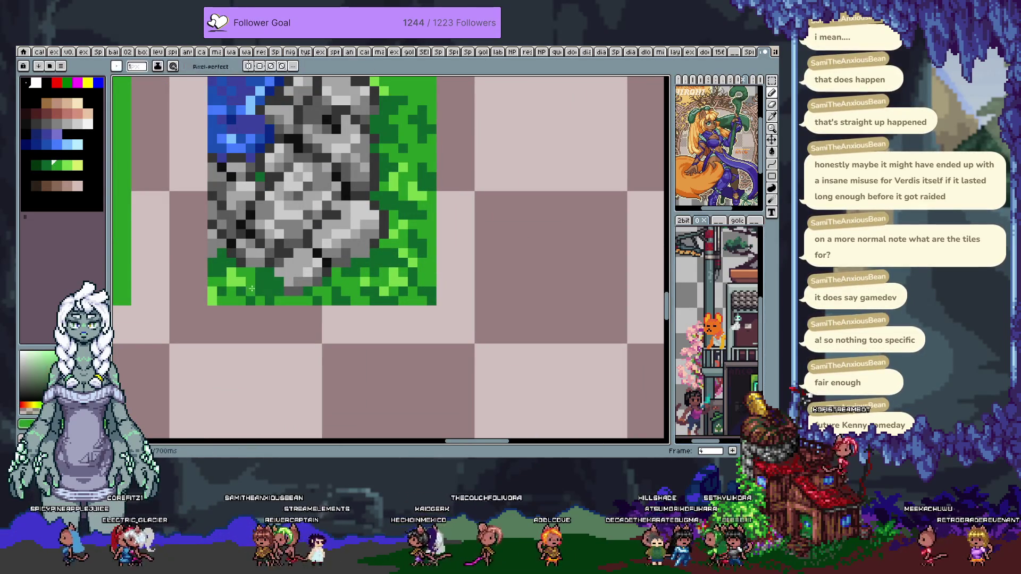
{"action": "left_click", "coordinate": [260, 291], "text": "alt"}
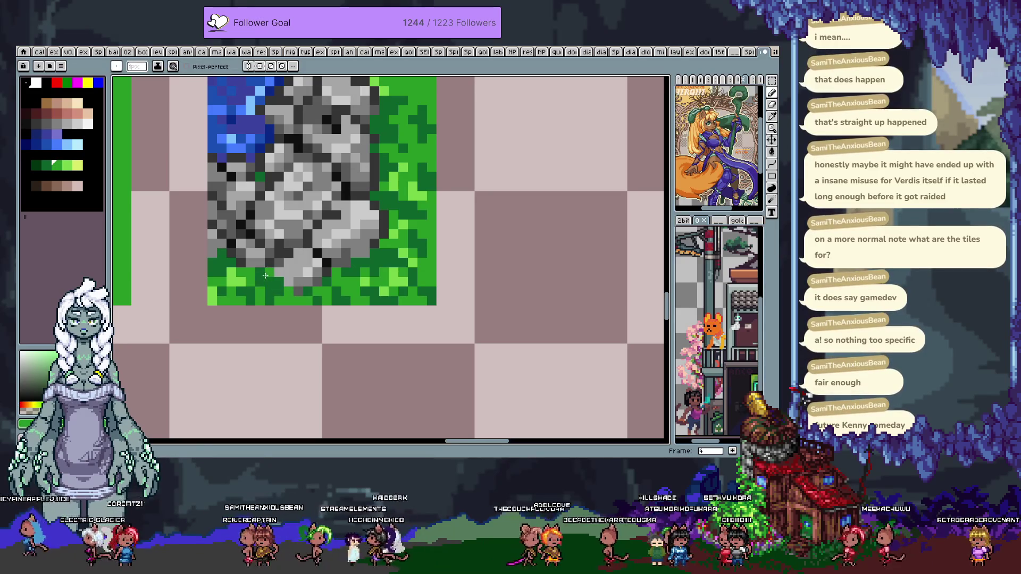
{"action": "key", "text": "alt"}
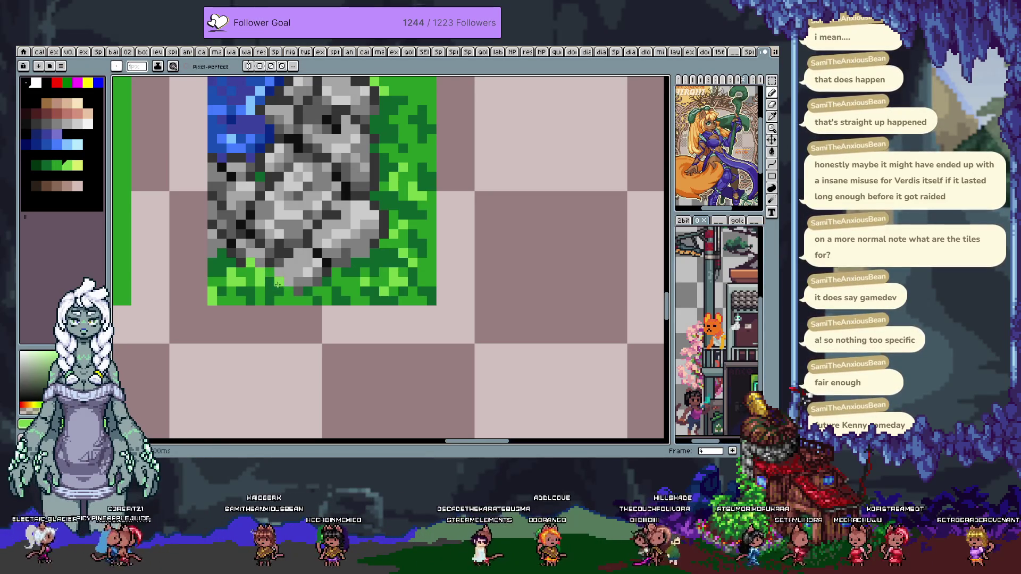
{"action": "scroll", "coordinate": [315, 260], "scroll_direction": "down", "scroll_amount": 4}
{"action": "scroll", "coordinate": [340, 244], "scroll_direction": "up", "scroll_amount": 2}
{"action": "scroll", "coordinate": [351, 236], "scroll_direction": "up", "scroll_amount": 2}
{"action": "scroll", "coordinate": [361, 230], "scroll_direction": "up", "scroll_amount": 1}
{"action": "scroll", "coordinate": [361, 229], "scroll_direction": "up", "scroll_amount": 1}
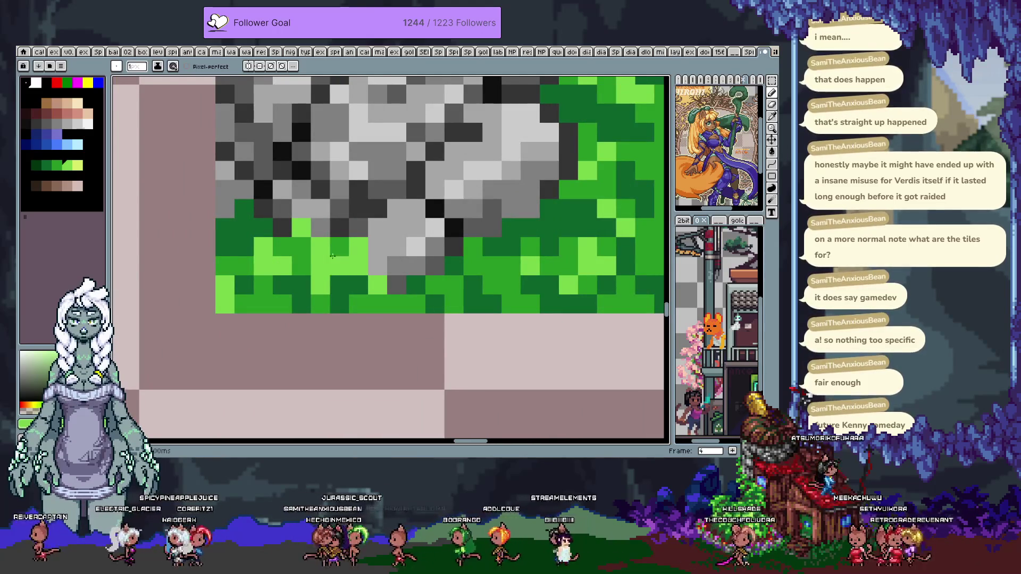
{"action": "key", "text": "alt"}
{"action": "key", "text": "alt"}
{"action": "key", "text": "alt"}
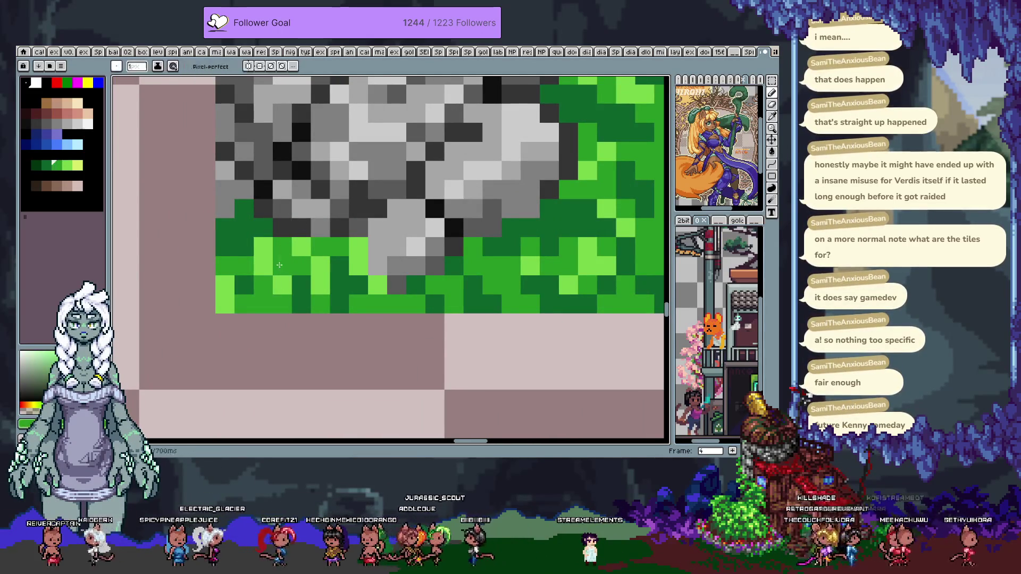
{"action": "scroll", "coordinate": [316, 248], "scroll_direction": "down", "scroll_amount": 4}
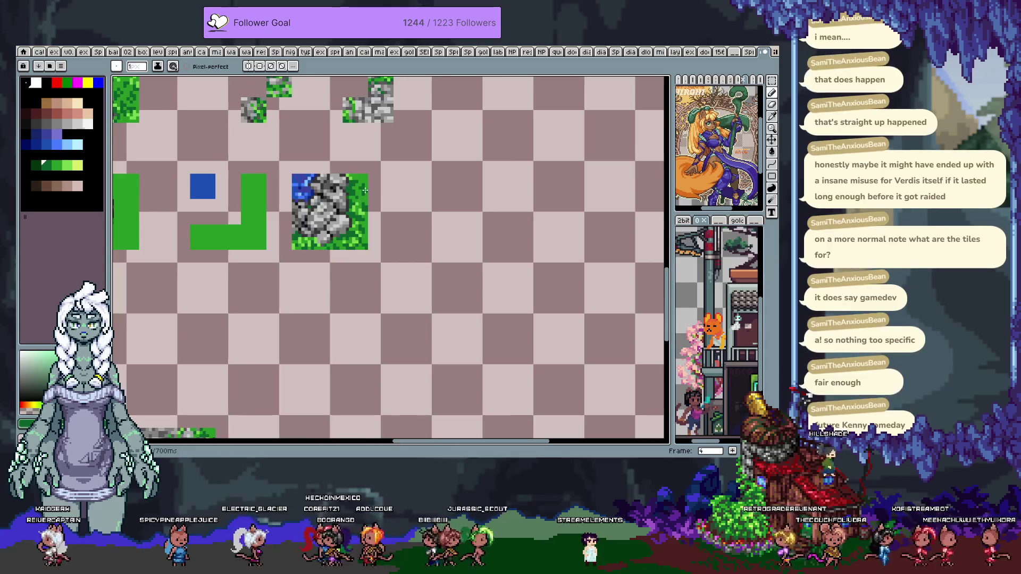
{"action": "scroll", "coordinate": [362, 193], "scroll_direction": "up", "scroll_amount": 3}
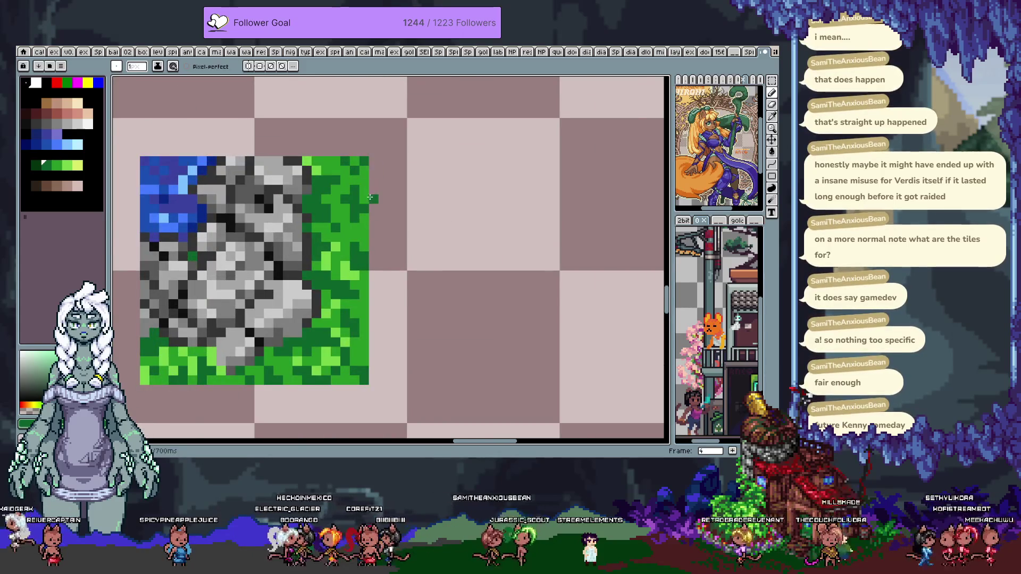
{"action": "scroll", "coordinate": [371, 199], "scroll_direction": "down", "scroll_amount": 3}
{"action": "scroll", "coordinate": [351, 179], "scroll_direction": "up", "scroll_amount": 3}
{"action": "key", "text": "alt"}
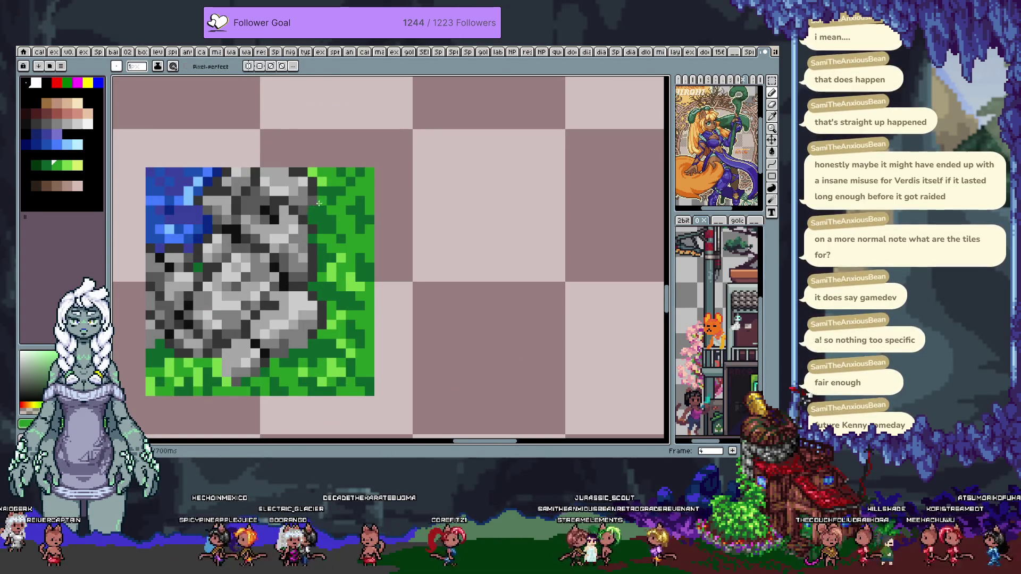
{"action": "scroll", "coordinate": [327, 226], "scroll_direction": "down", "scroll_amount": 2}
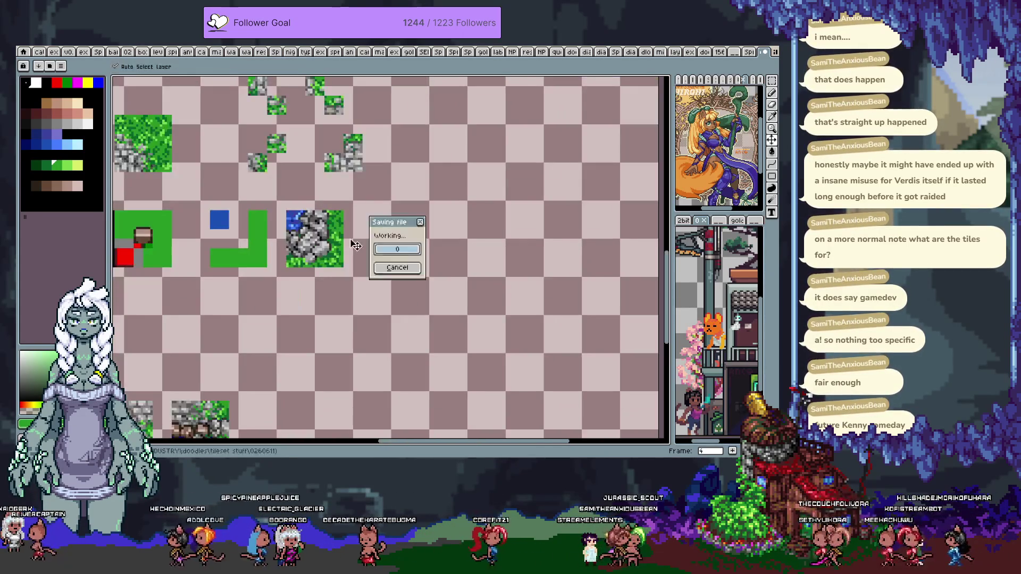
Redraw the rock's dark grey edge beside the grass using a grey sampled from the stone
{"action": "scroll", "coordinate": [345, 234], "scroll_direction": "up", "scroll_amount": 1}
{"action": "scroll", "coordinate": [346, 234], "scroll_direction": "up", "scroll_amount": 1}
{"action": "left_click_drag", "start_coordinate": [410, 227], "coordinate": [435, 233]}
{"action": "left_click_drag", "start_coordinate": [376, 256], "coordinate": [391, 235]}
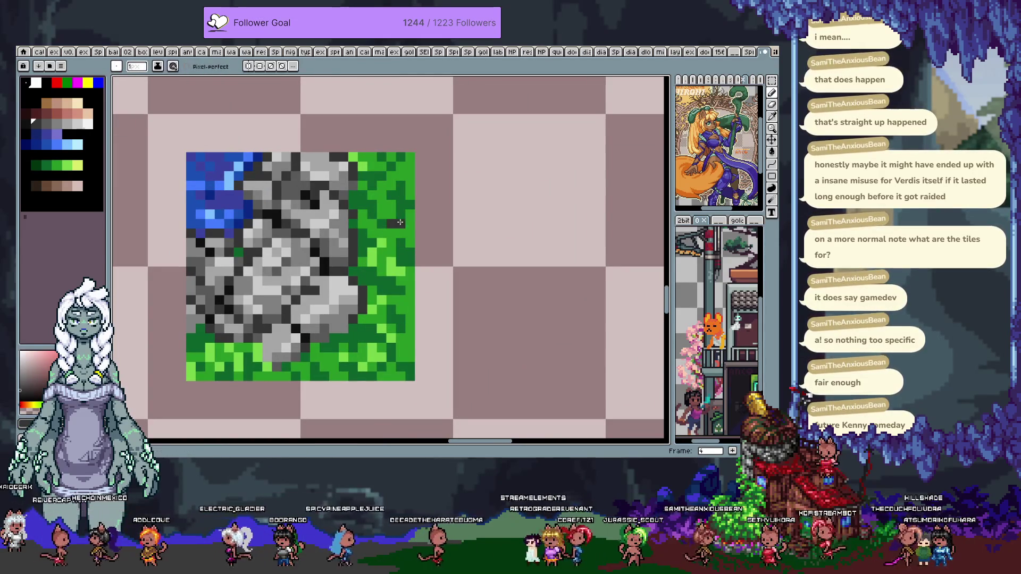
{"action": "key", "text": "alt"}
{"action": "left_click", "coordinate": [336, 259], "text": "alt"}
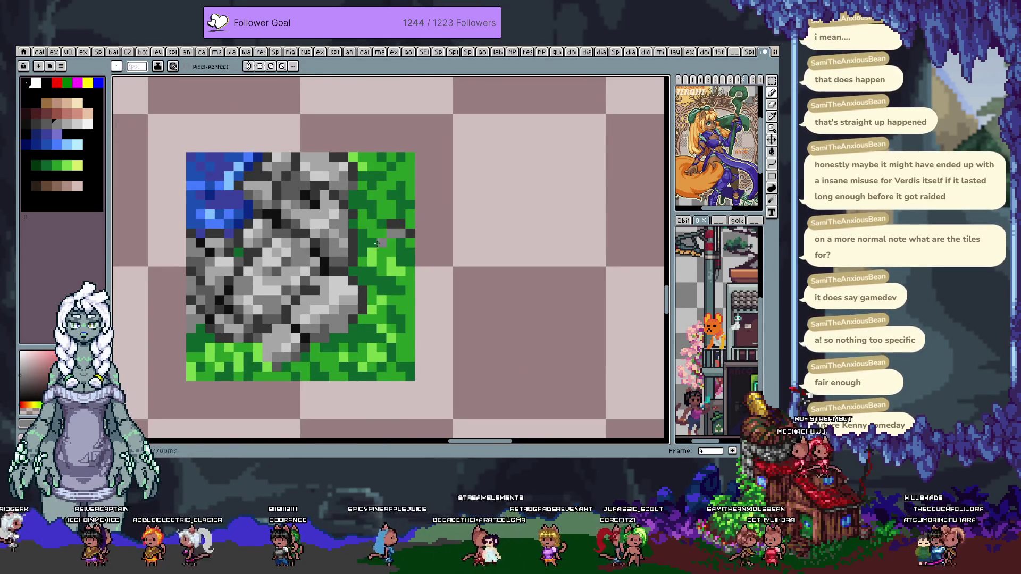
{"action": "left_click_drag", "start_coordinate": [385, 237], "coordinate": [387, 223]}
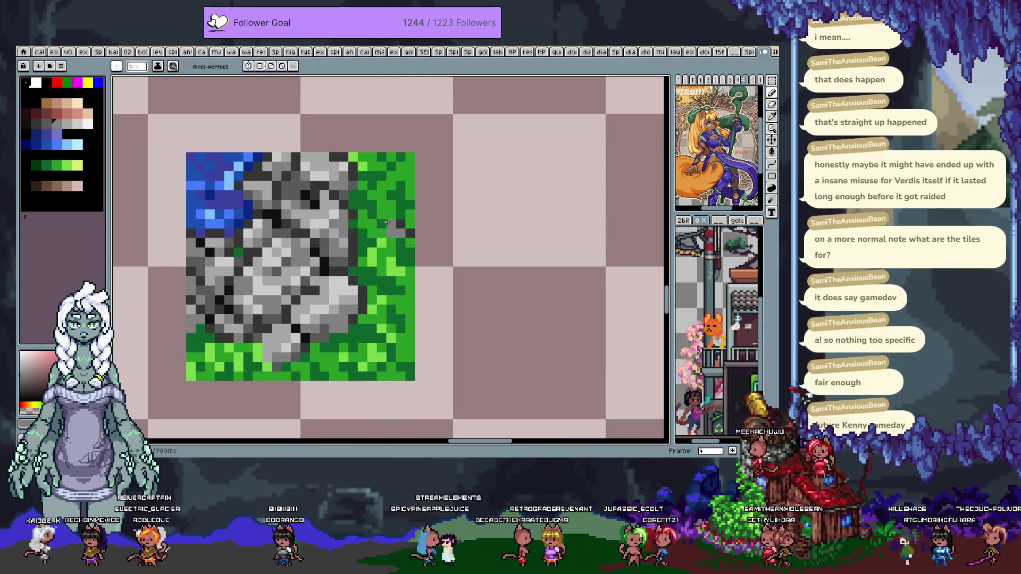
Sample rock greys and grass greens to speckle dark green pixels, undo one stroke, and switch to selection
{"action": "left_click", "coordinate": [337, 199], "text": "alt"}
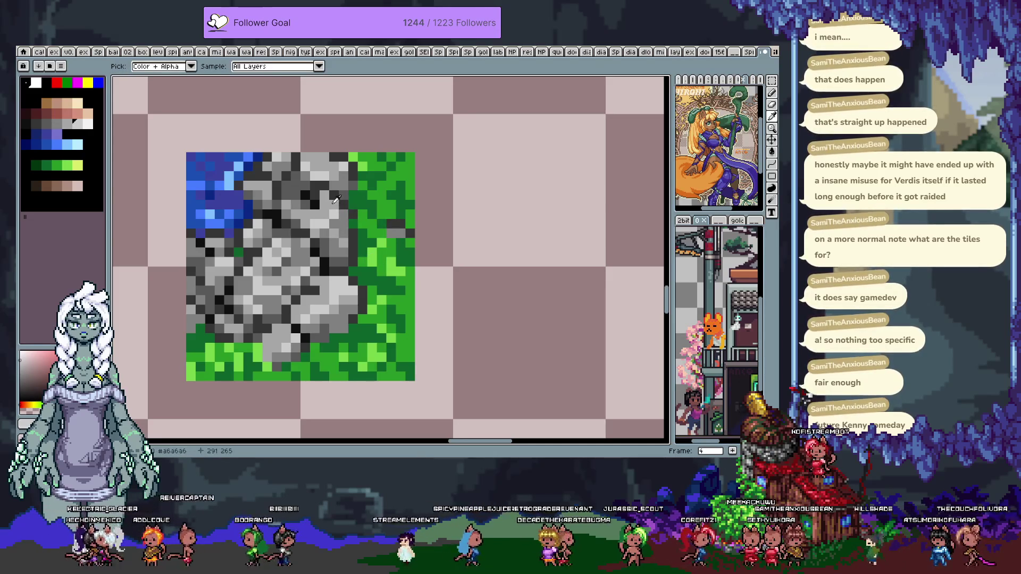
{"action": "left_click", "coordinate": [397, 278], "text": "alt"}
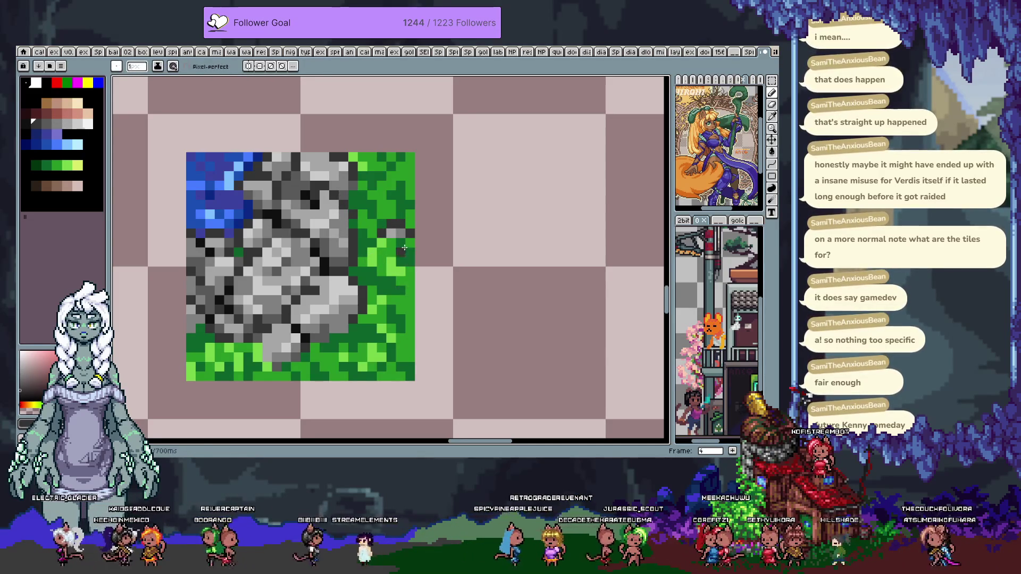
{"action": "left_click", "coordinate": [392, 230], "text": "alt"}
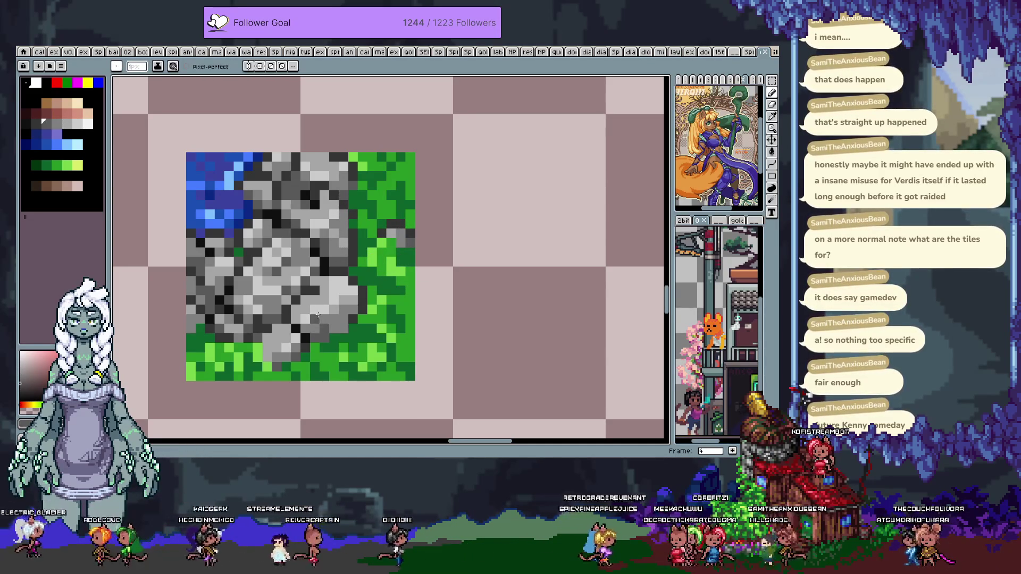
{"action": "scroll", "coordinate": [318, 311], "scroll_direction": "down", "scroll_amount": 2}
{"action": "scroll", "coordinate": [362, 287], "scroll_direction": "down", "scroll_amount": 1}
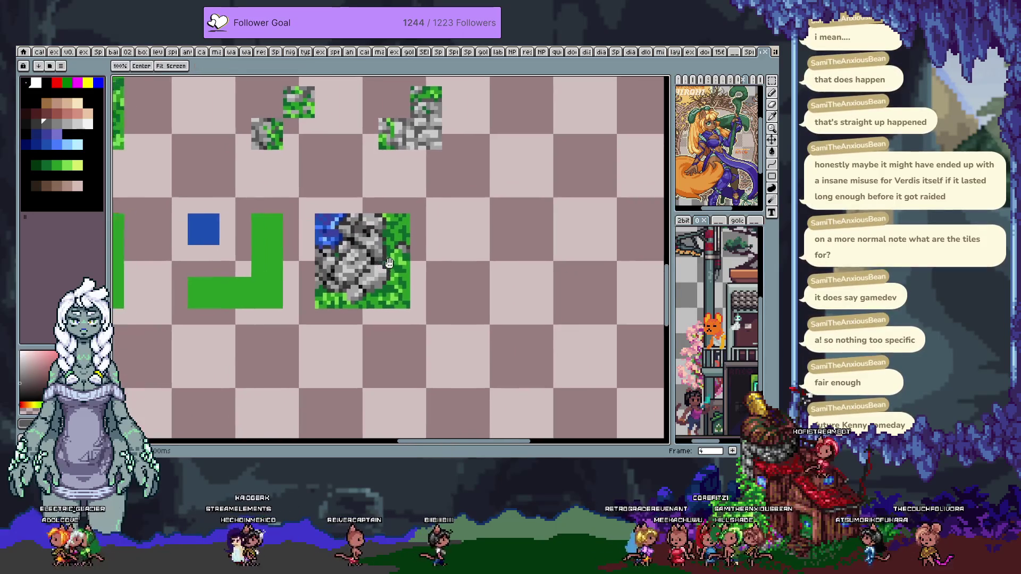
{"action": "scroll", "coordinate": [404, 267], "scroll_direction": "up", "scroll_amount": 4}
{"action": "left_click", "coordinate": [401, 283], "text": "alt"}
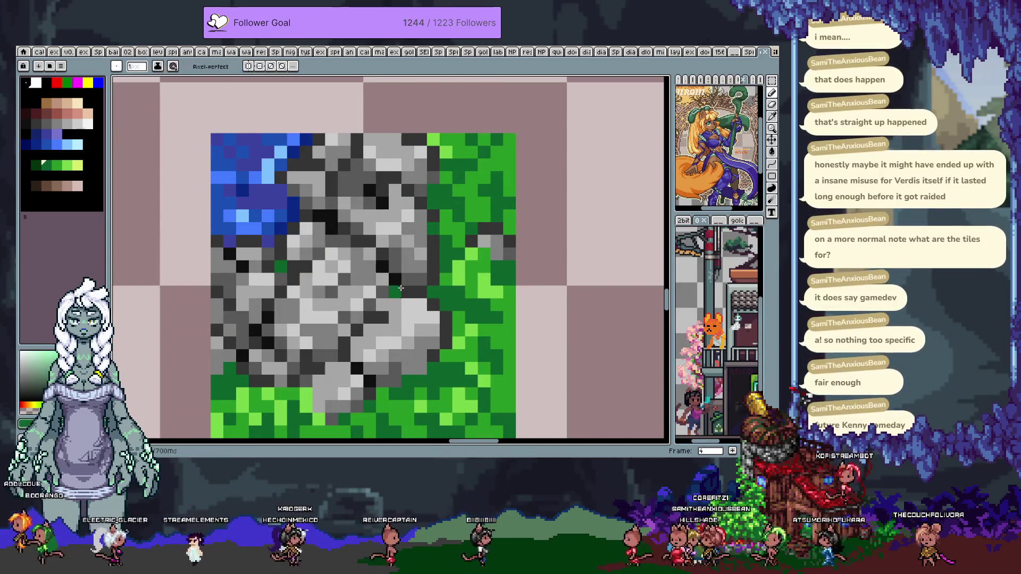
{"action": "left_click", "coordinate": [280, 266], "text": "alt"}
{"action": "left_click", "coordinate": [288, 228], "text": "alt"}
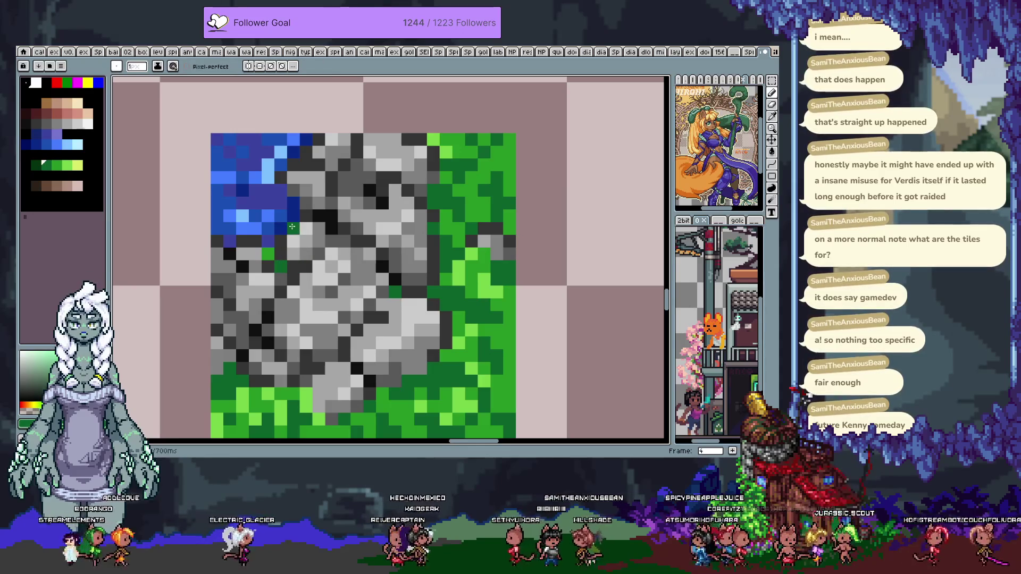
{"action": "key", "text": "ctrl+z"}
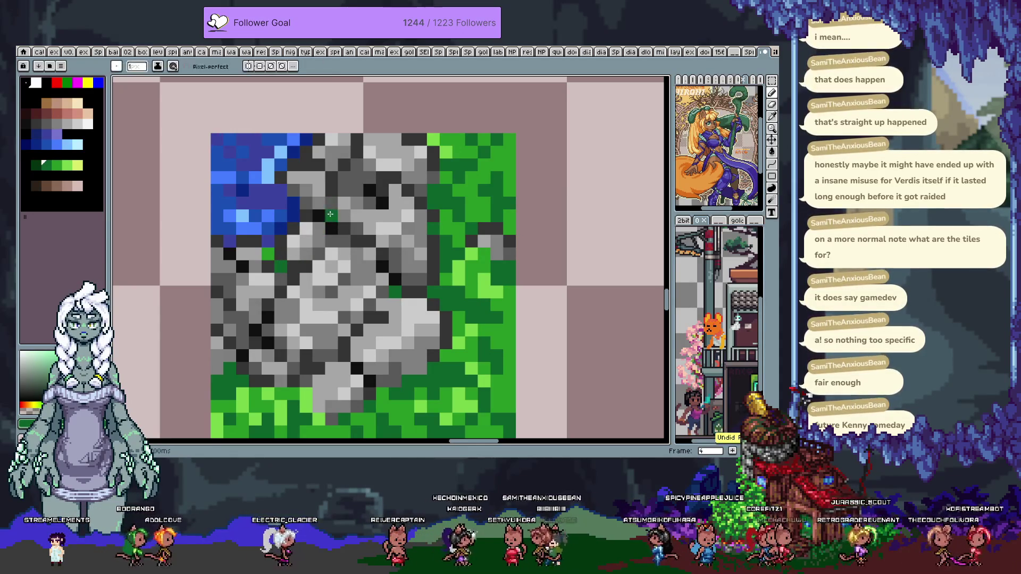
{"action": "scroll", "coordinate": [368, 221], "scroll_direction": "down", "scroll_amount": 5}
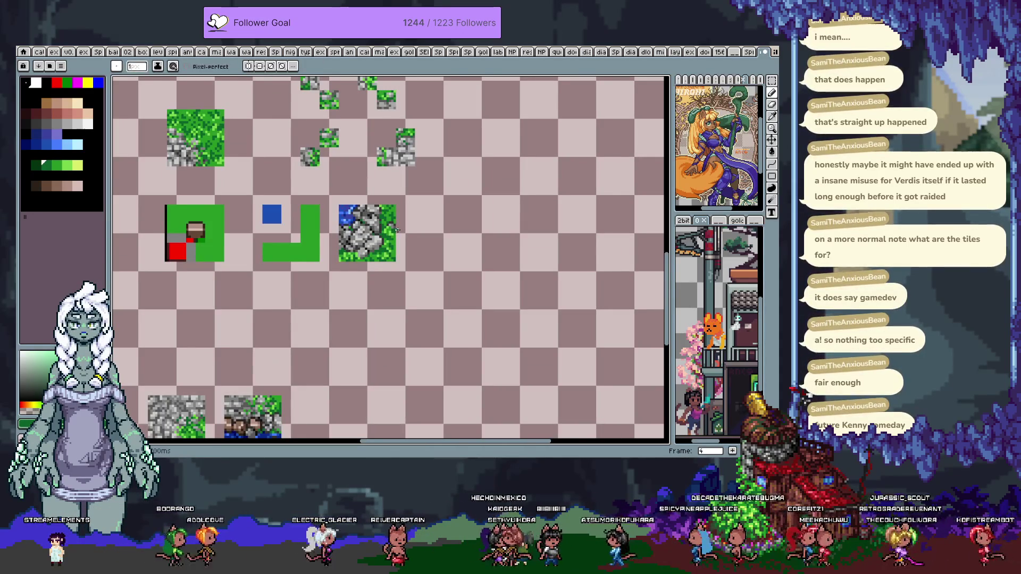
{"action": "key", "text": "m"}
{"action": "right_click", "coordinate": [367, 218]}
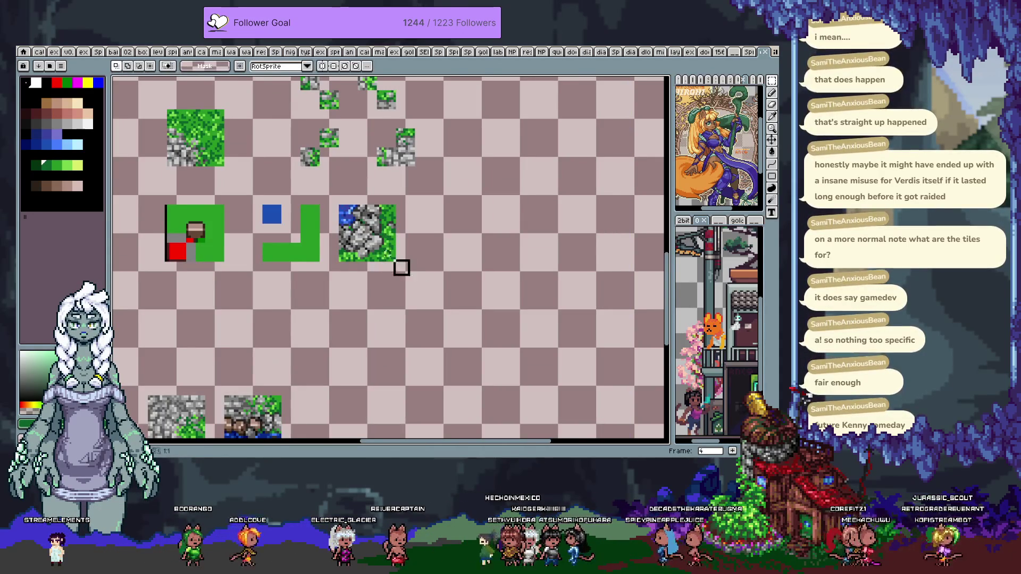
Paste the rock tile onto the previous frame's water-corner slot and save the sheet
{"action": "key", "text": "w"}
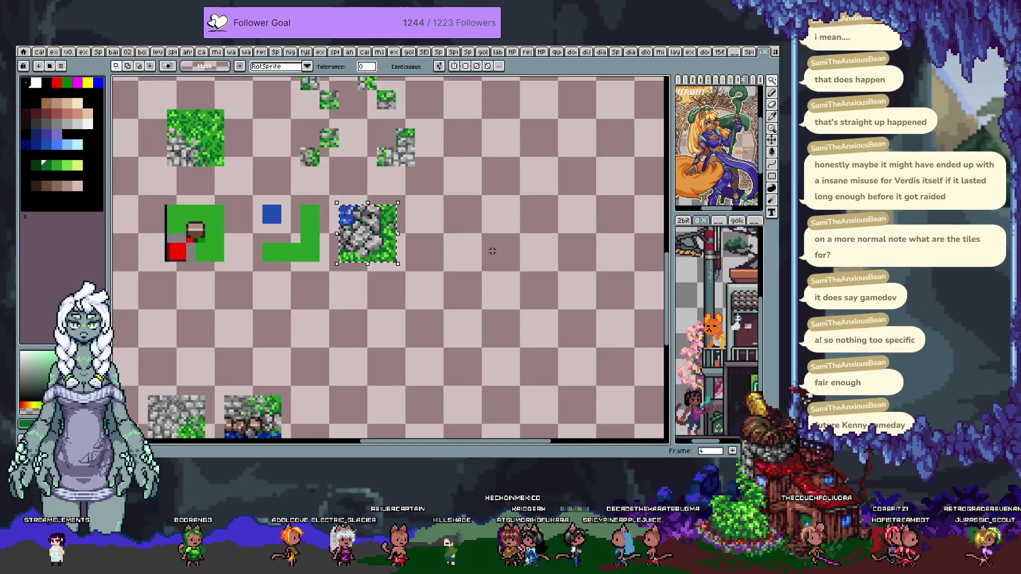
{"action": "key", "text": "ctrl+d"}
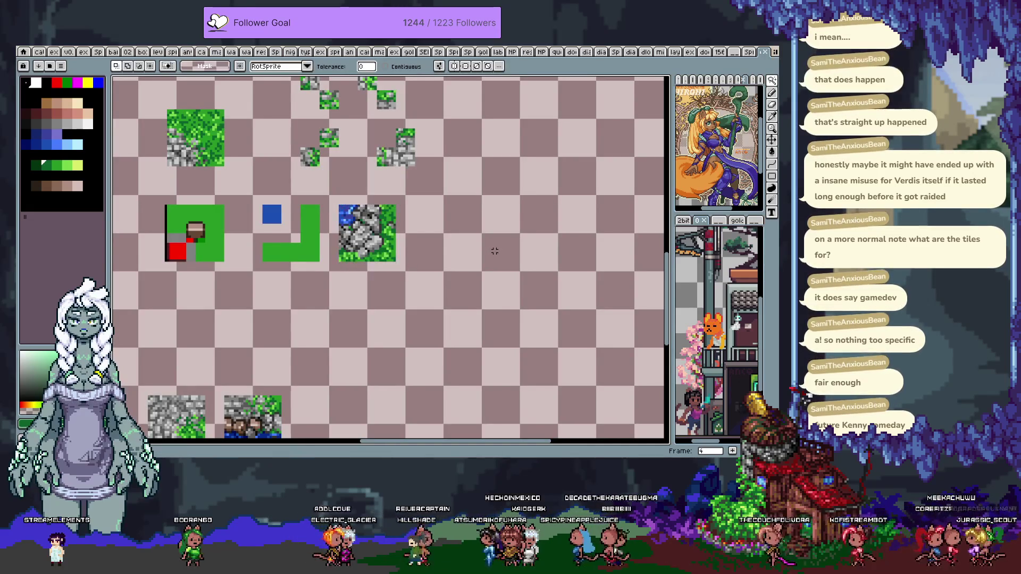
{"action": "key", "text": "comma"}
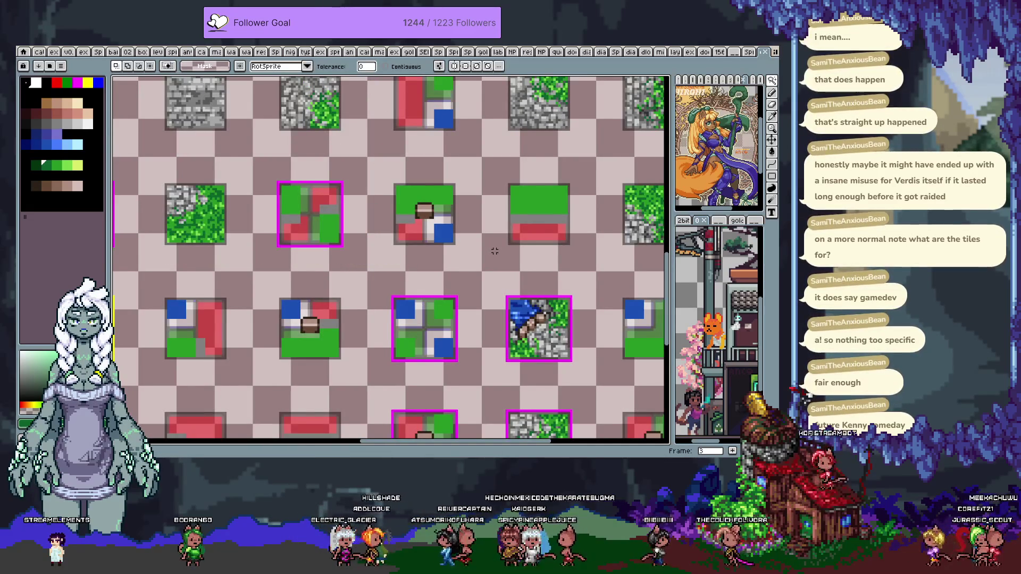
{"action": "scroll", "coordinate": [452, 270], "scroll_direction": "down", "scroll_amount": 2}
{"action": "scroll", "coordinate": [446, 267], "scroll_direction": "up", "scroll_amount": 1}
{"action": "scroll", "coordinate": [444, 266], "scroll_direction": "up", "scroll_amount": 1}
{"action": "scroll", "coordinate": [439, 263], "scroll_direction": "up", "scroll_amount": 1}
{"action": "scroll", "coordinate": [439, 264], "scroll_direction": "up", "scroll_amount": 2}
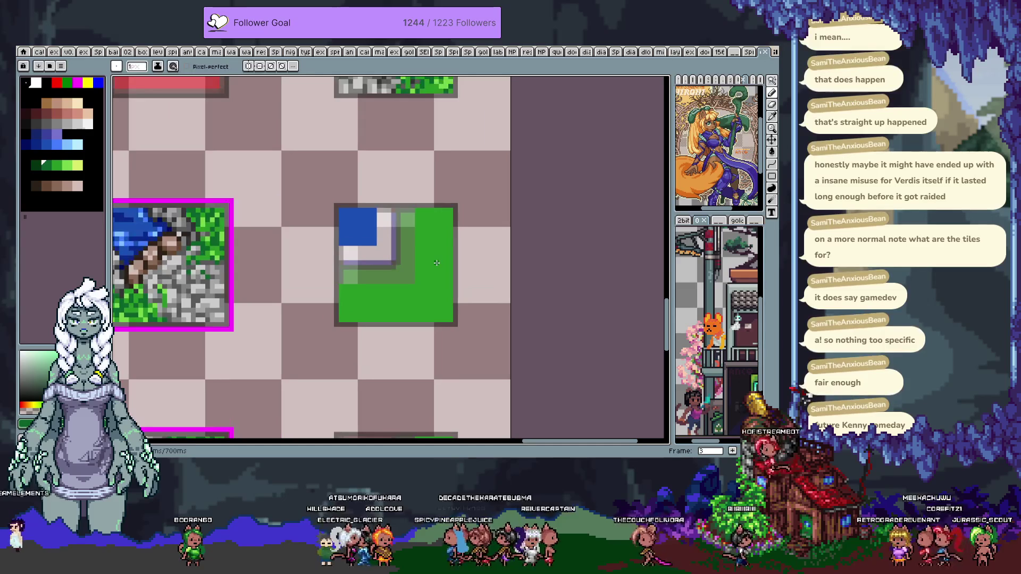
{"action": "key", "text": "ctrl+v"}
{"action": "key", "text": "Down"}
{"action": "key", "text": "Down"}
{"action": "key", "text": "Down"}
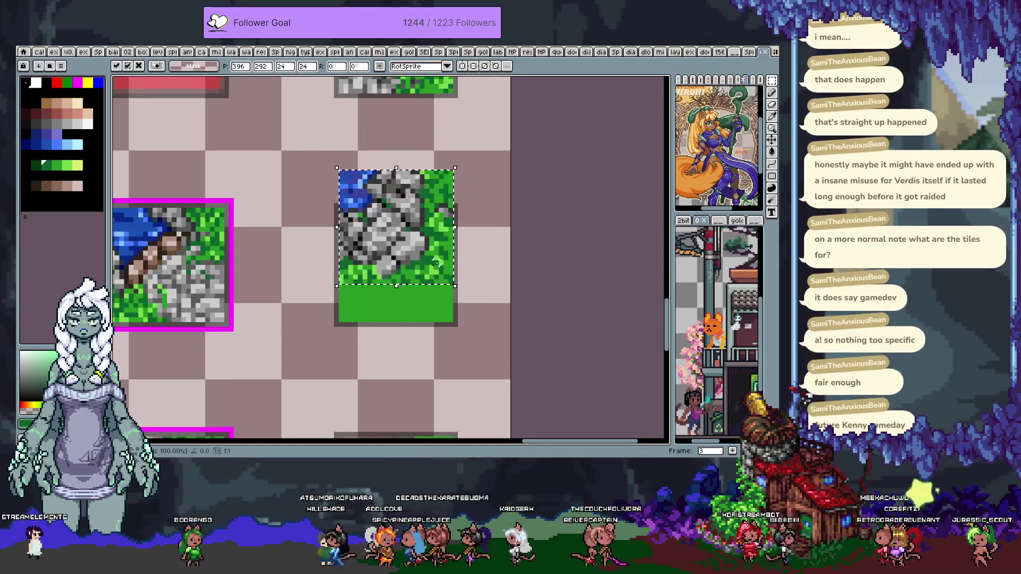
{"action": "key", "text": "Up"}
{"action": "key", "text": "Up"}
{"action": "key", "text": "Up"}
{"action": "key", "text": "ctrl+s"}
Place the rock tile in the next frame's slot, then step through frames back to the island map
{"action": "scroll", "coordinate": [416, 261], "scroll_direction": "down", "scroll_amount": 1}
{"action": "scroll", "coordinate": [416, 260], "scroll_direction": "down", "scroll_amount": 1}
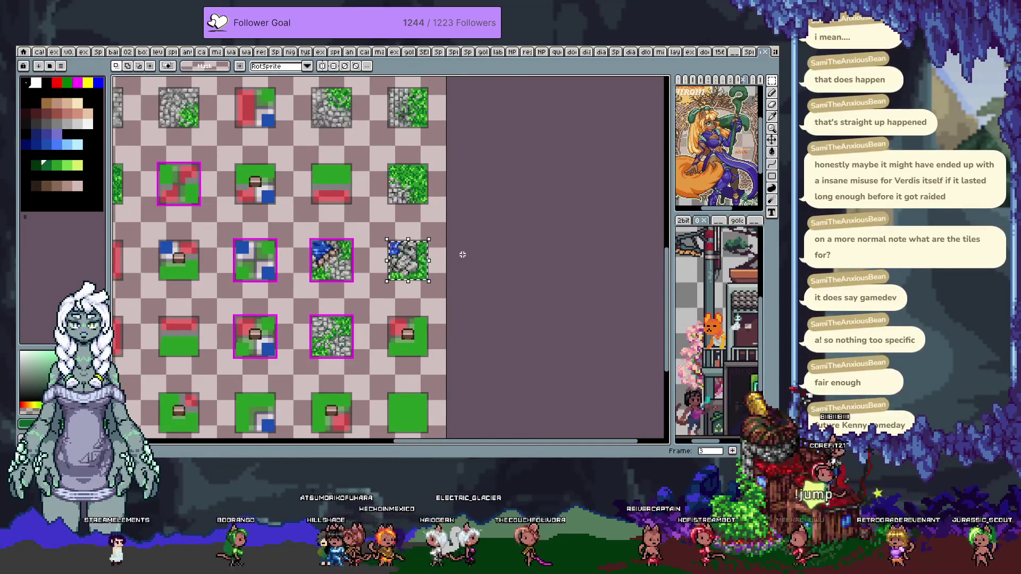
{"action": "key", "text": "Right"}
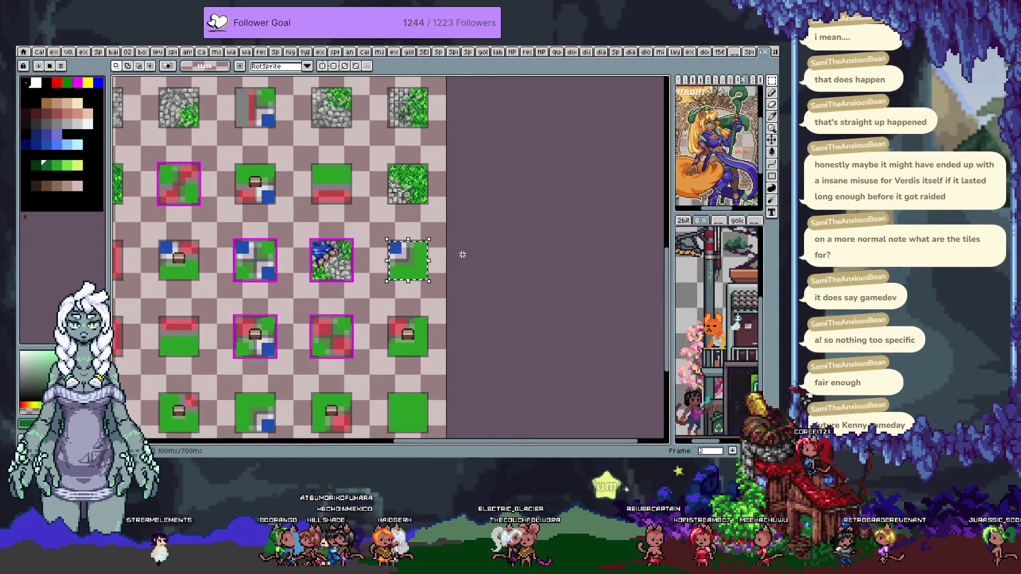
{"action": "key", "text": "ctrl+z"}
{"action": "key", "text": "Left"}
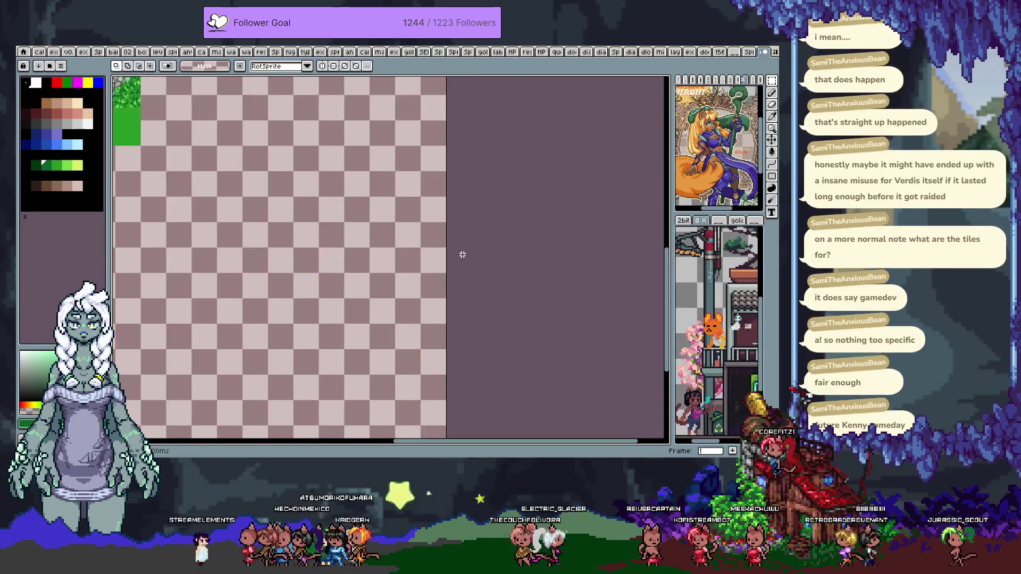
{"action": "key", "text": "Left"}
{"action": "key", "text": "Right"}
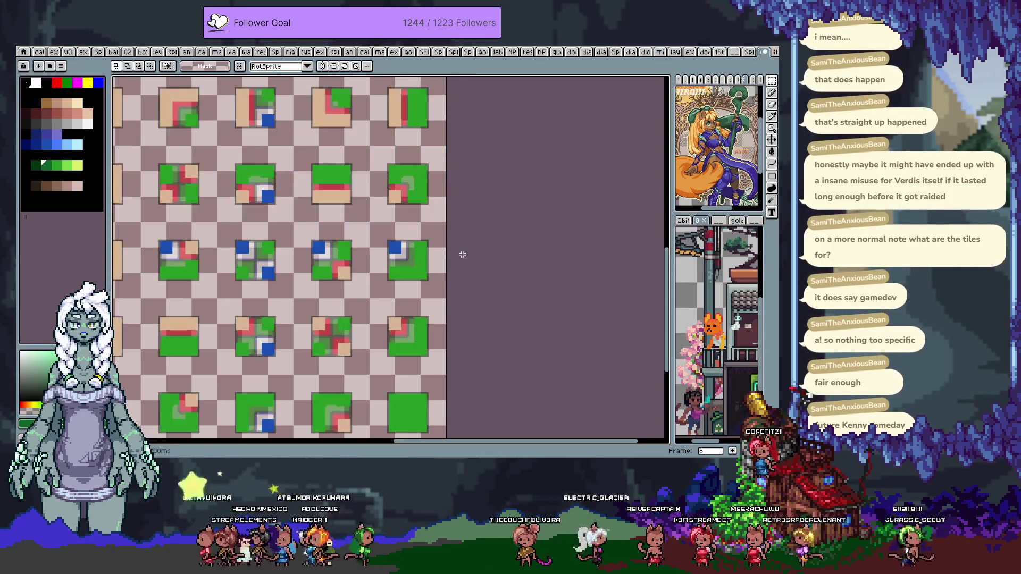
{"action": "key", "text": "Right"}
{"action": "key", "text": "Right"}
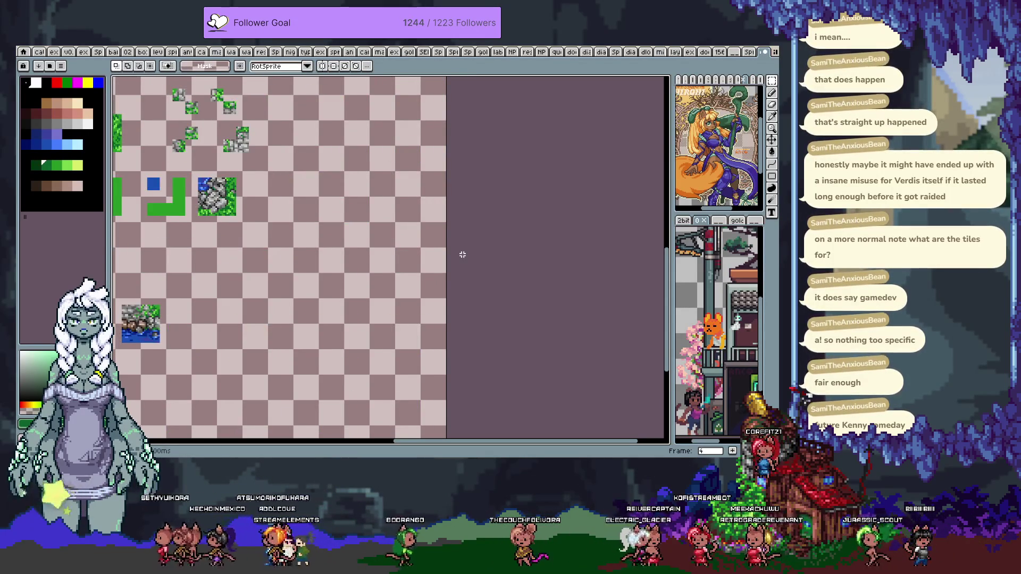
{"action": "key", "text": "Left"}
{"action": "key", "text": "Left"}
{"action": "key", "text": "Left"}
{"action": "key", "text": "Left"}
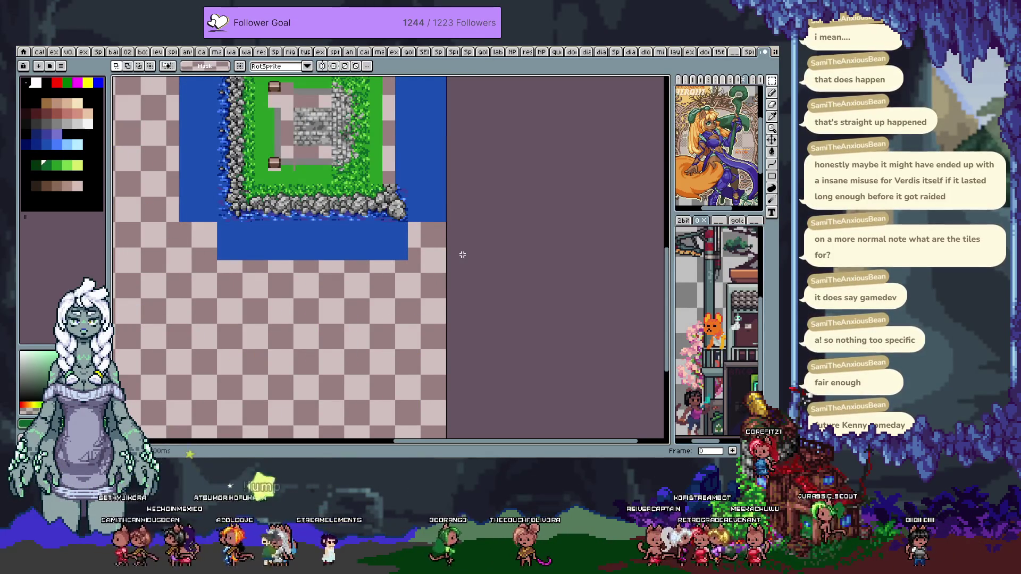
On the tile grid frame, show grid lines and paste the rock tile aligned to its cell
{"action": "key", "text": "Right"}
{"action": "mouse_move", "coordinate": [462, 254]}
{"action": "left_mouse_down"}
{"action": "mouse_move", "coordinate": [486, 296]}
{"action": "mouse_move", "coordinate": [481, 221]}
{"action": "left_mouse_up"}
{"action": "scroll", "coordinate": [481, 221], "scroll_direction": "up", "scroll_amount": 4}
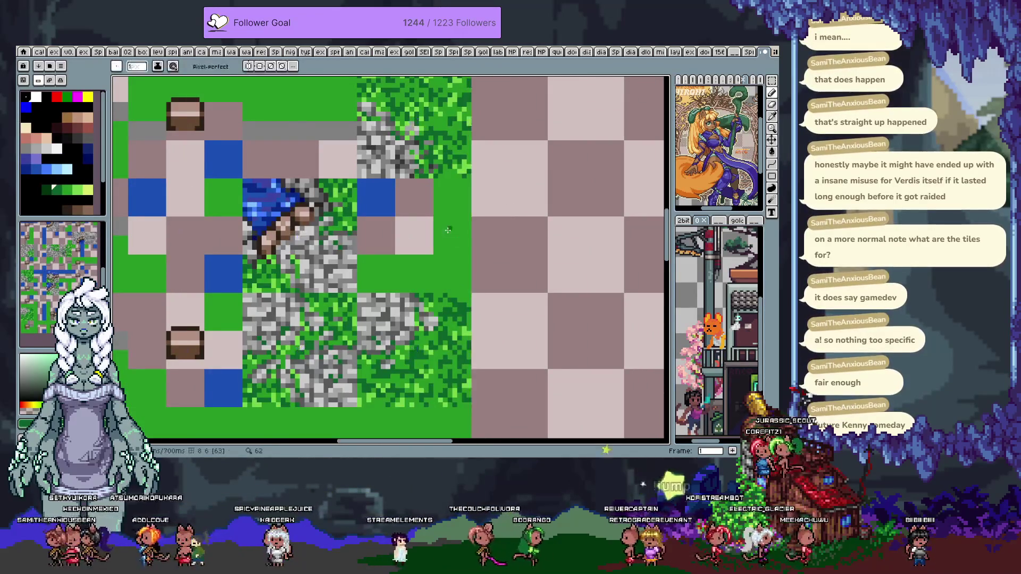
{"action": "key", "text": "ctrl+apostrophe"}
{"action": "key", "text": "ctrl+v"}
{"action": "left_click_drag", "start_coordinate": [445, 268], "coordinate": [474, 248]}
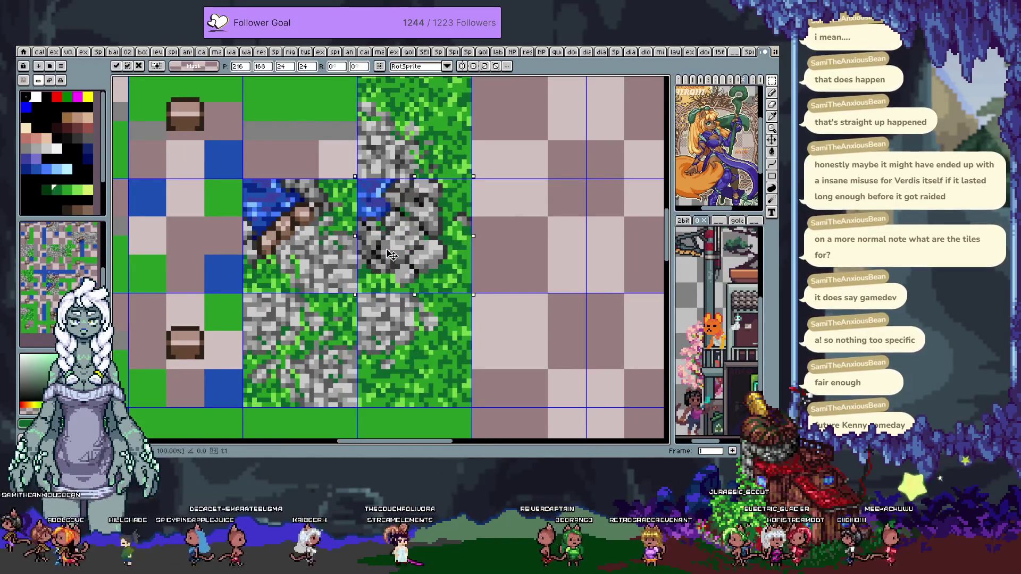
{"action": "key", "text": "Return"}
Eyedrop four grey shades from the rock tile, undo a stray change, and zoom out
{"action": "scroll", "coordinate": [466, 259], "scroll_direction": "down", "scroll_amount": 3}
{"action": "scroll", "coordinate": [465, 259], "scroll_direction": "up", "scroll_amount": 2}
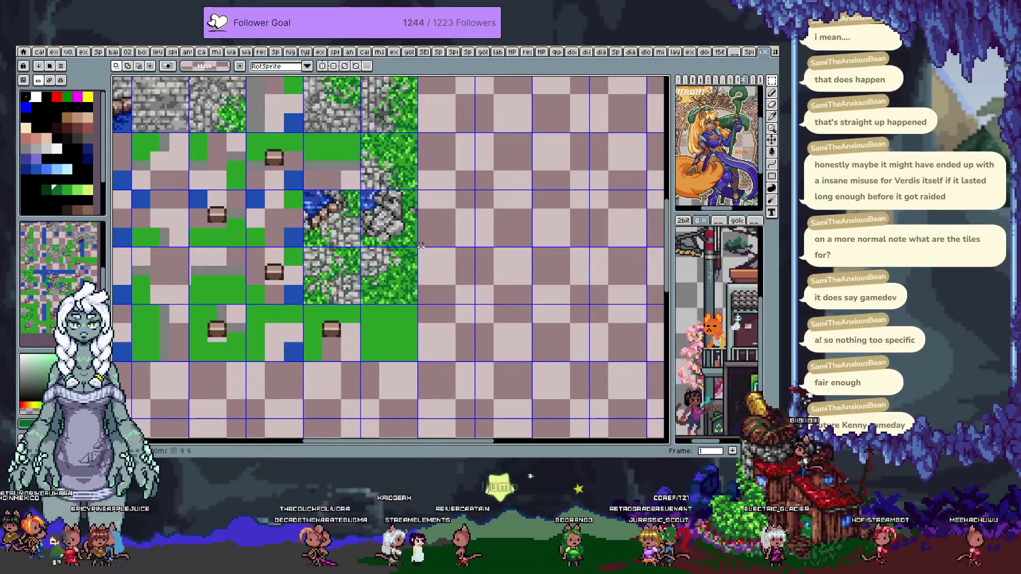
{"action": "scroll", "coordinate": [423, 243], "scroll_direction": "up", "scroll_amount": 3}
{"action": "key", "text": "i"}
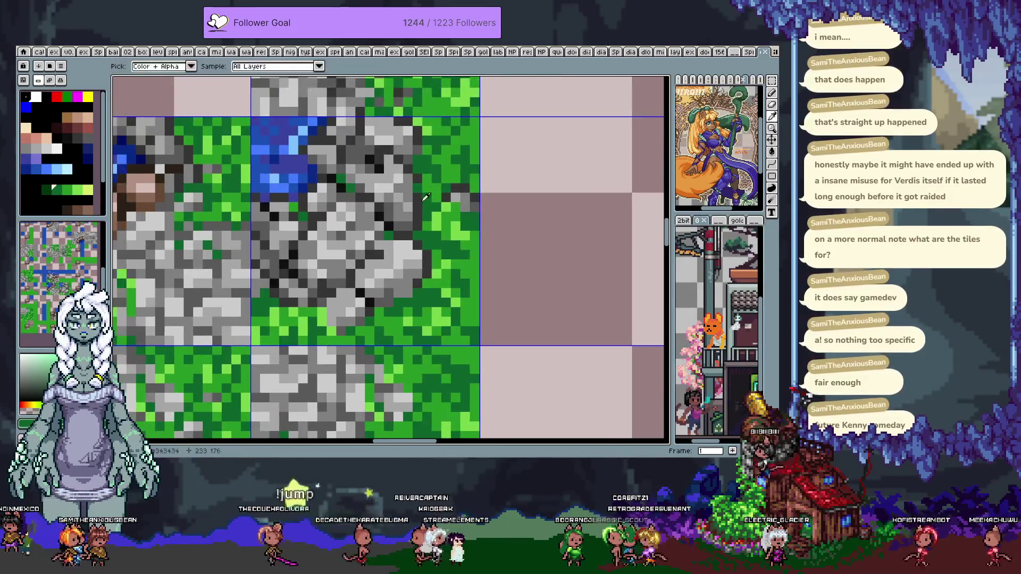
{"action": "left_click", "coordinate": [420, 202], "text": "alt"}
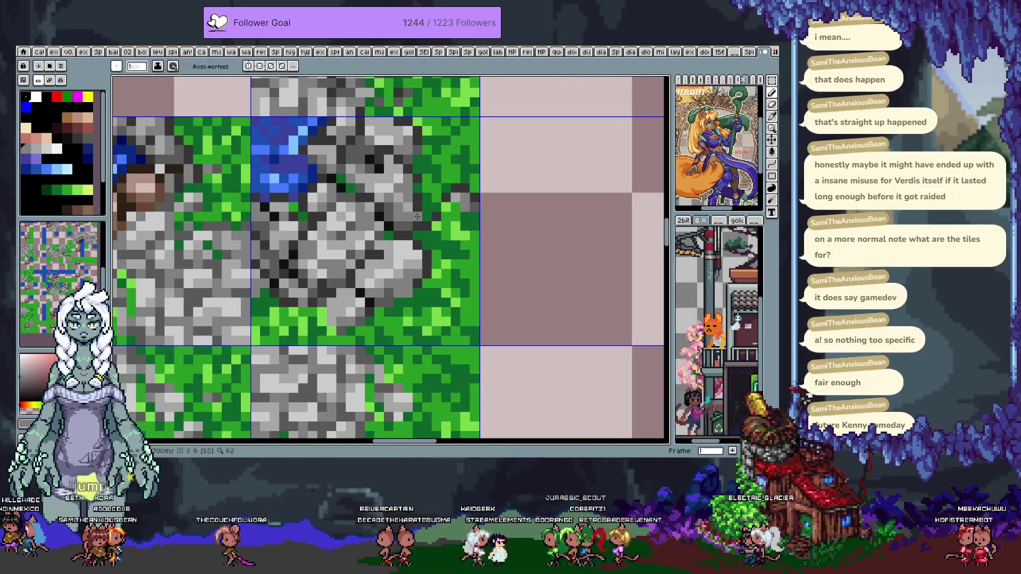
{"action": "left_click", "coordinate": [418, 205], "text": "alt"}
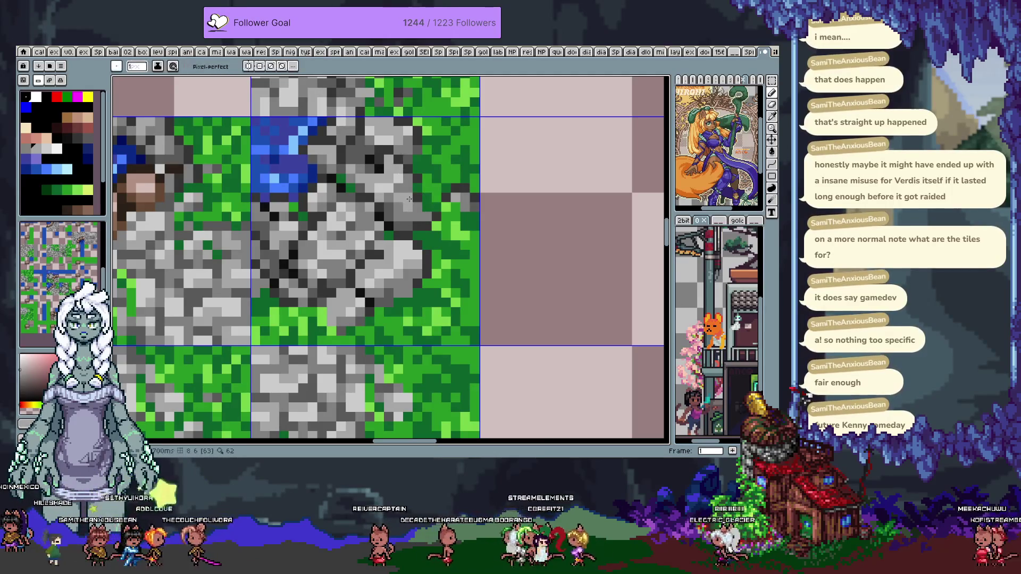
{"action": "left_click", "coordinate": [433, 206], "text": "alt"}
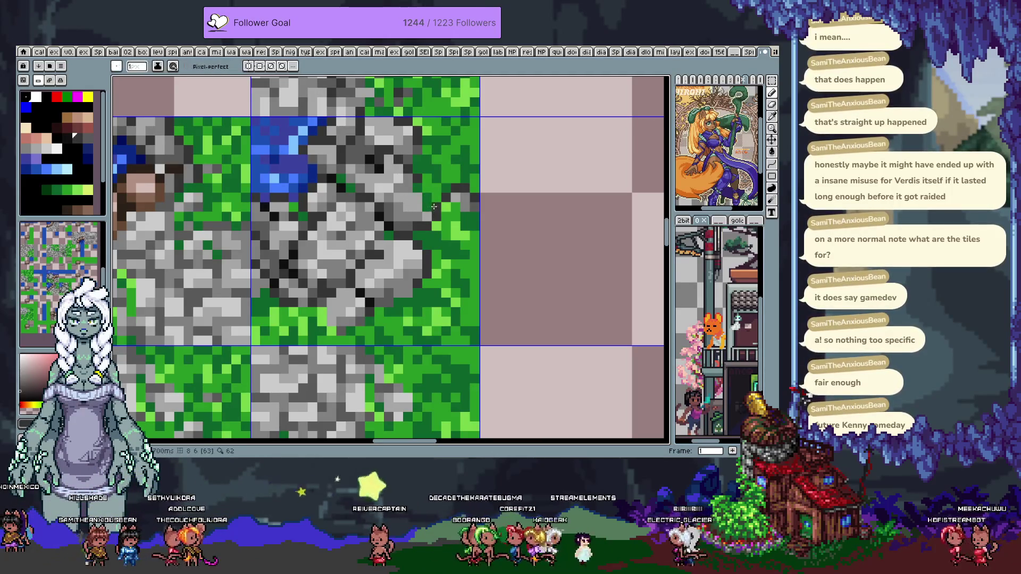
{"action": "left_click", "coordinate": [420, 201], "text": "alt"}
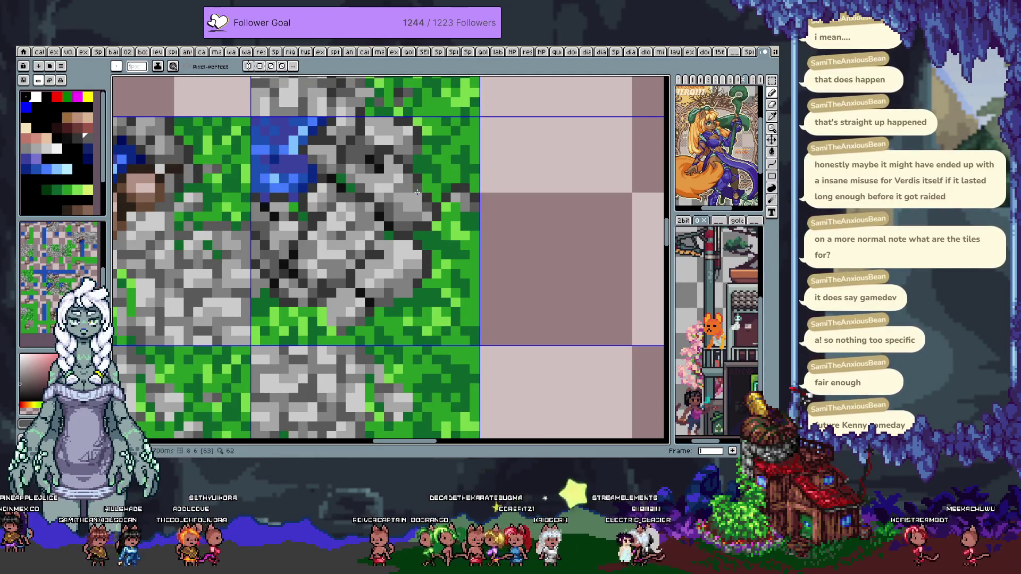
{"action": "key", "text": "ctrl"}
{"action": "key", "text": "ctrl+z"}
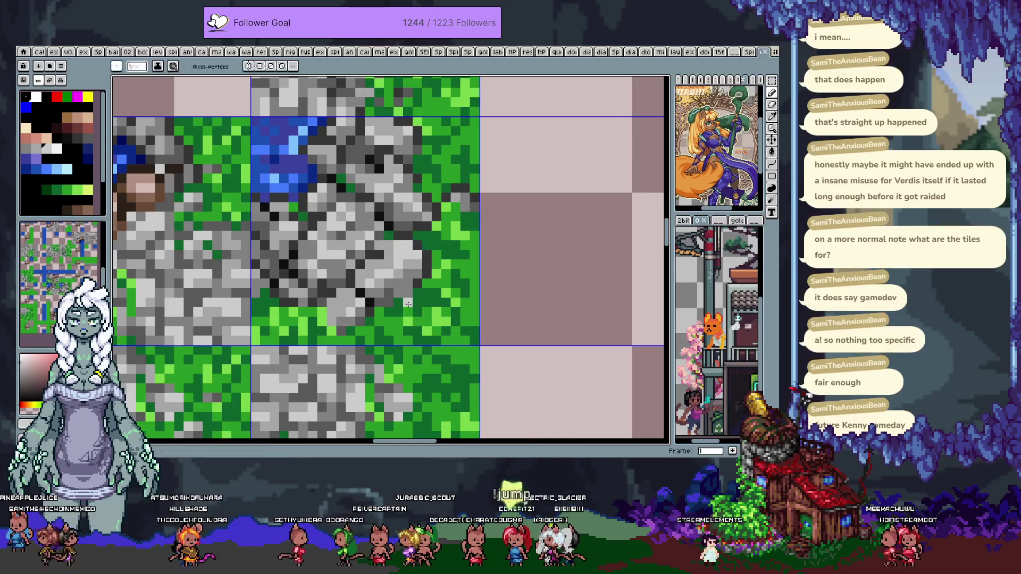
{"action": "scroll", "coordinate": [409, 219], "scroll_direction": "up", "scroll_amount": 1}
{"action": "scroll", "coordinate": [410, 220], "scroll_direction": "up", "scroll_amount": 1}
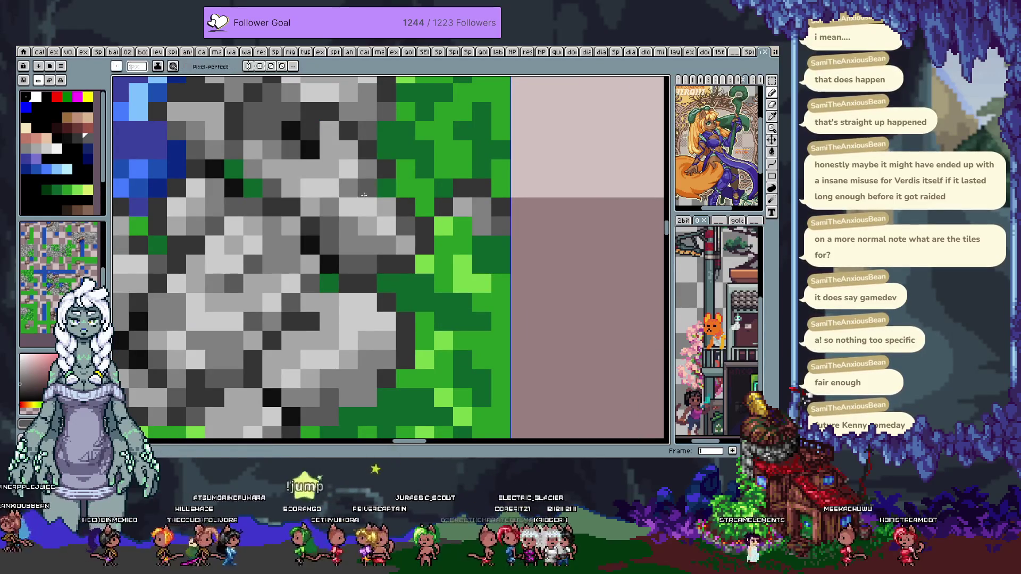
{"action": "scroll", "coordinate": [408, 215], "scroll_direction": "down", "scroll_amount": 2}
{"action": "scroll", "coordinate": [404, 205], "scroll_direction": "down", "scroll_amount": 3}
{"action": "scroll", "coordinate": [403, 200], "scroll_direction": "down", "scroll_amount": 1}
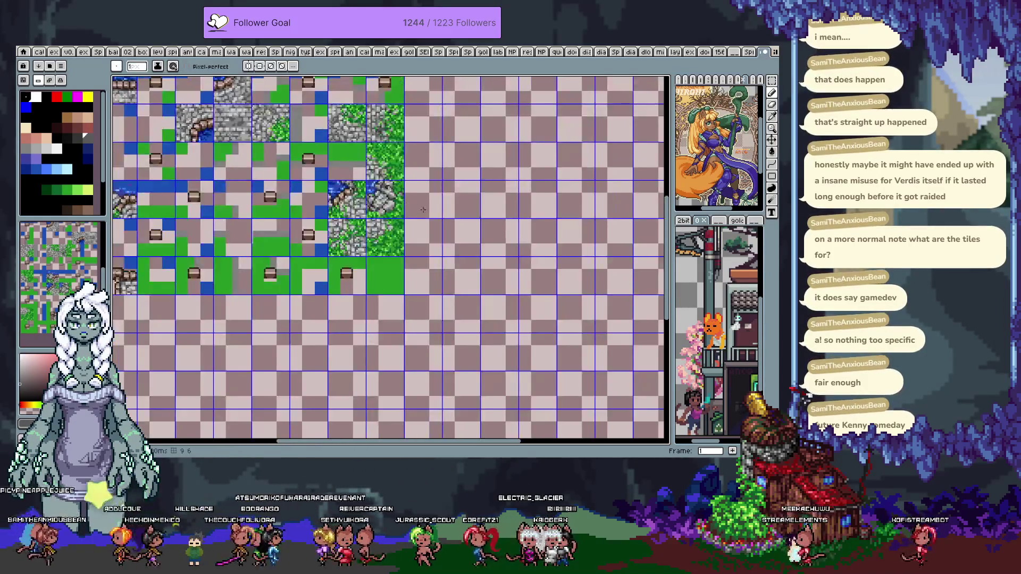
Return to frame 0's test map, pan across the rock coastline and walled island, and hide the tile grid
{"action": "key", "text": "Right"}
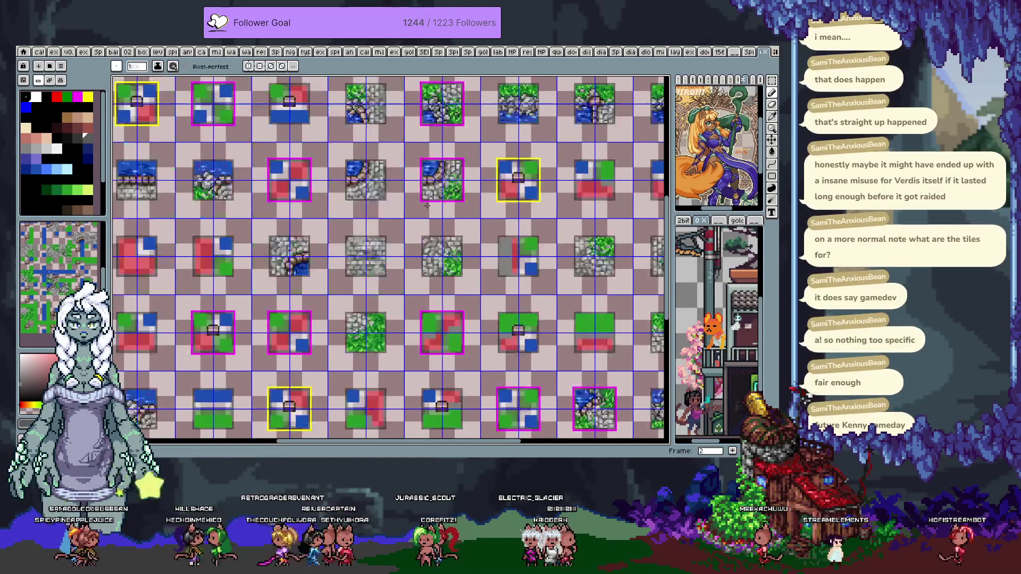
{"action": "key", "text": "Left"}
{"action": "key", "text": "Left"}
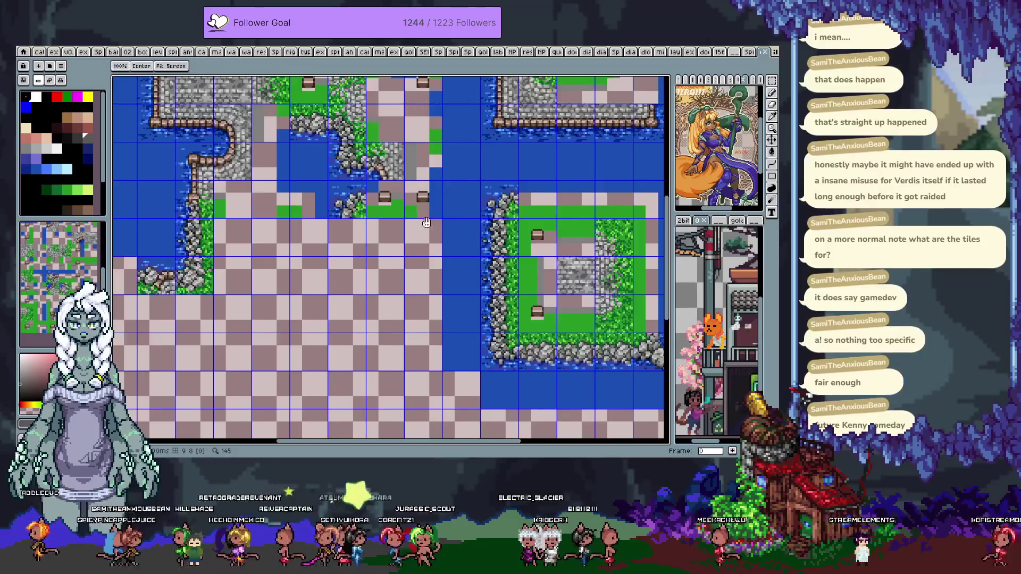
{"action": "left_click_drag", "start_coordinate": [495, 176], "coordinate": [360, 256]}
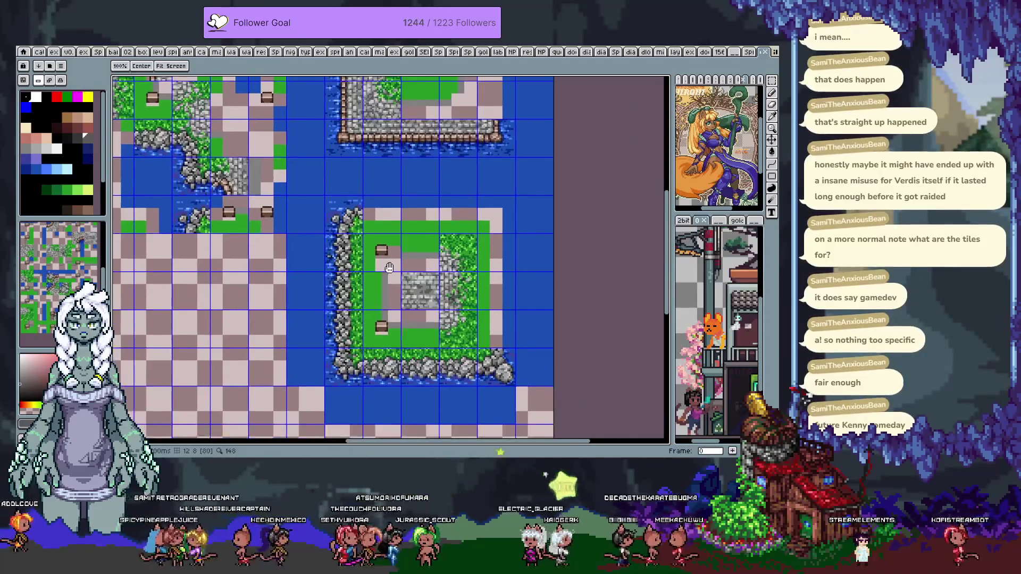
{"action": "left_click_drag", "start_coordinate": [404, 328], "coordinate": [377, 249]}
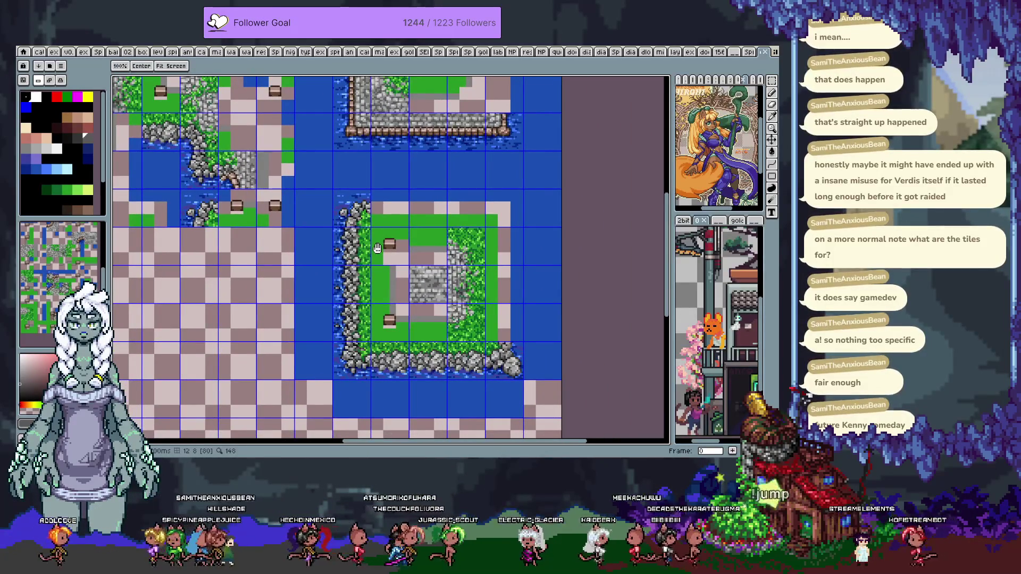
{"action": "left_click_drag", "start_coordinate": [326, 217], "coordinate": [451, 278]}
{"action": "mouse_move", "coordinate": [317, 218]}
{"action": "left_mouse_down"}
{"action": "mouse_move", "coordinate": [400, 276]}
{"action": "mouse_move", "coordinate": [324, 335]}
{"action": "left_mouse_up"}
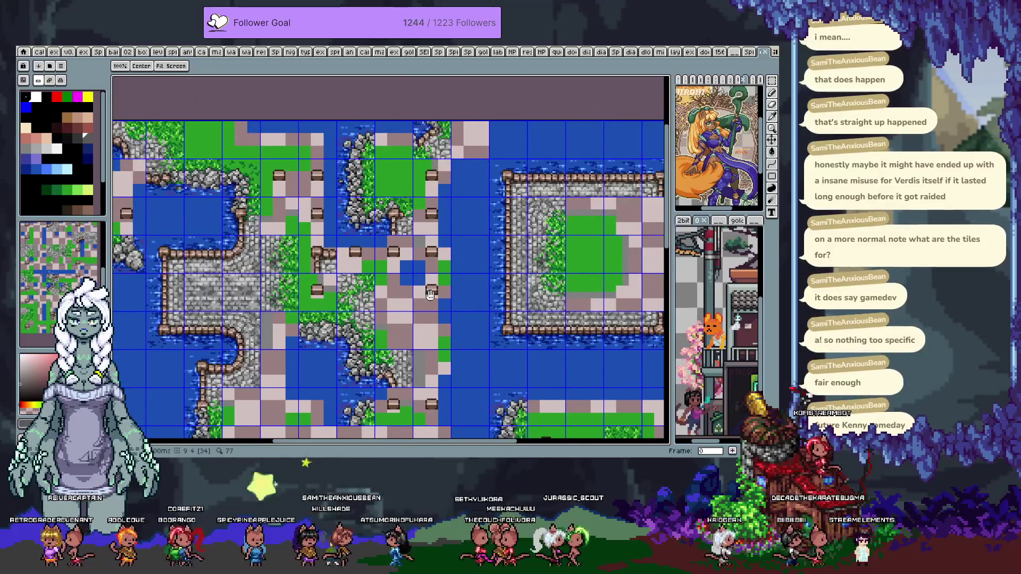
{"action": "left_click_drag", "start_coordinate": [458, 326], "coordinate": [414, 264]}
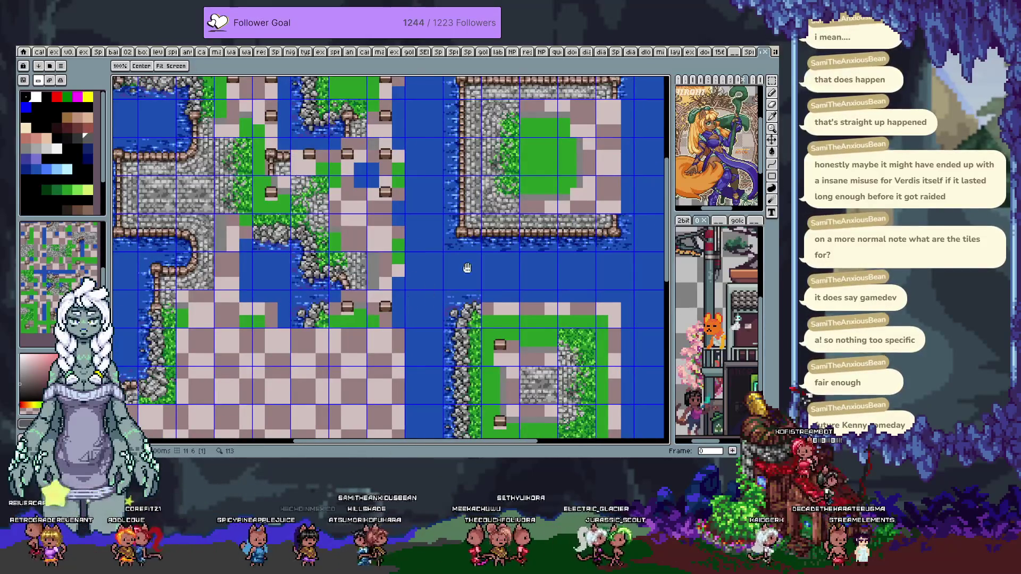
{"action": "scroll", "coordinate": [464, 271], "scroll_direction": "left", "scroll_amount": 10}
{"action": "left_click_drag", "start_coordinate": [458, 274], "coordinate": [461, 278]}
{"action": "key", "text": "ctrl+apostrophe"}
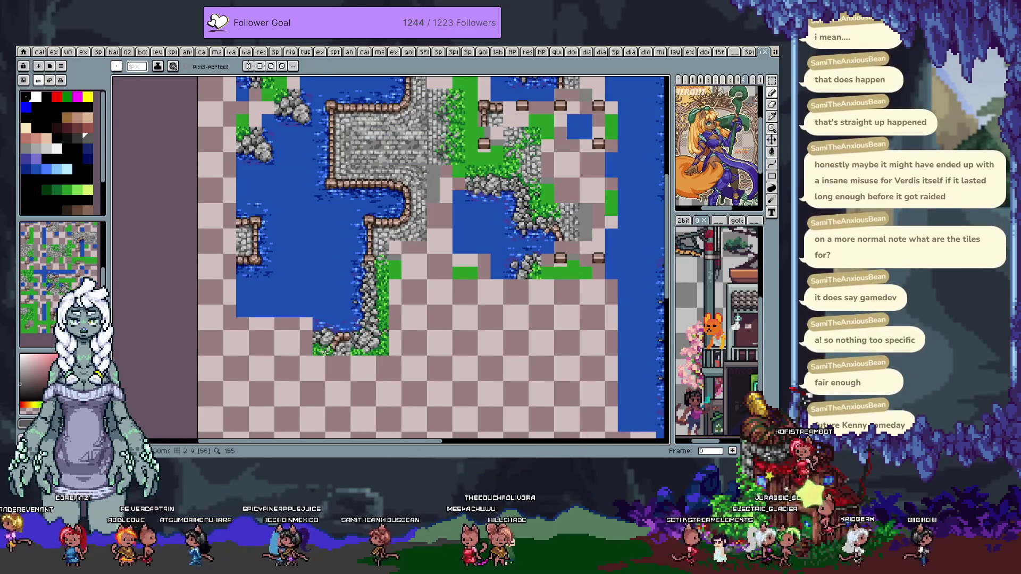
Test-stamp a rock-and-grass tile onto the water, then undo it
{"action": "scroll", "coordinate": [84, 136], "scroll_direction": "down", "scroll_amount": 1}
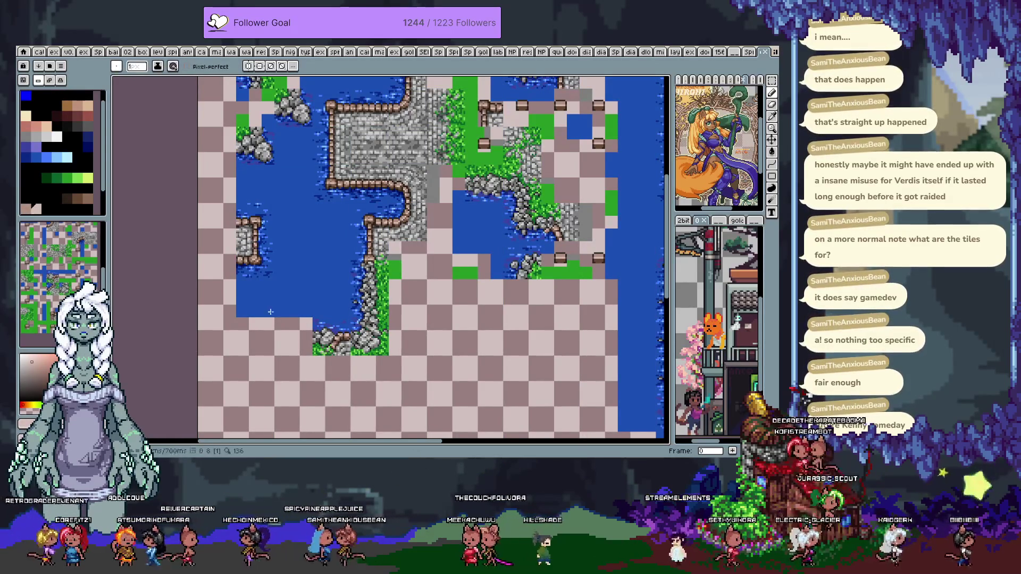
{"action": "left_click", "coordinate": [249, 292]}
{"action": "key", "text": "ctrl+z"}
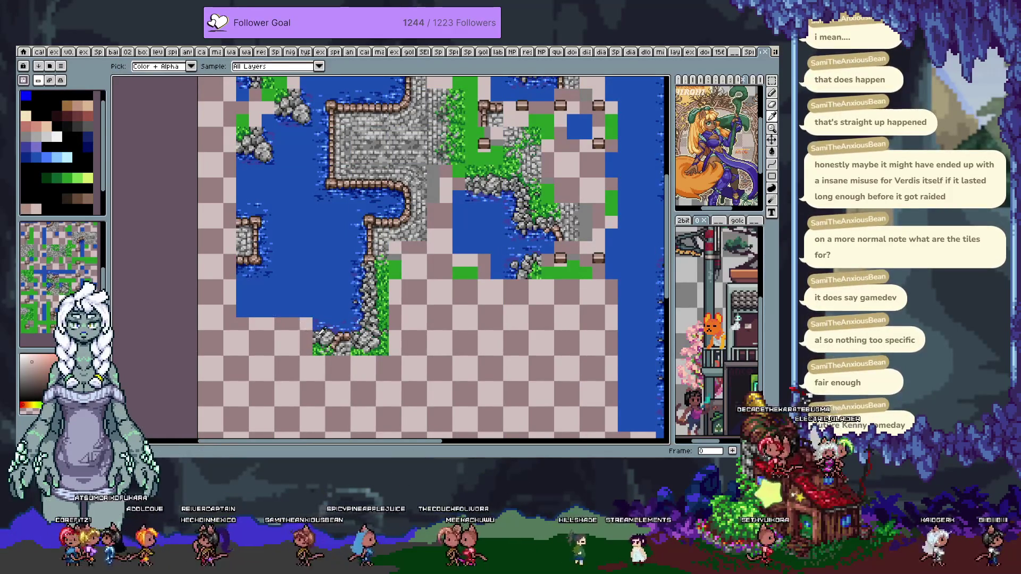
{"action": "left_click_drag", "start_coordinate": [301, 315], "coordinate": [306, 310]}
{"action": "key", "text": "b"}
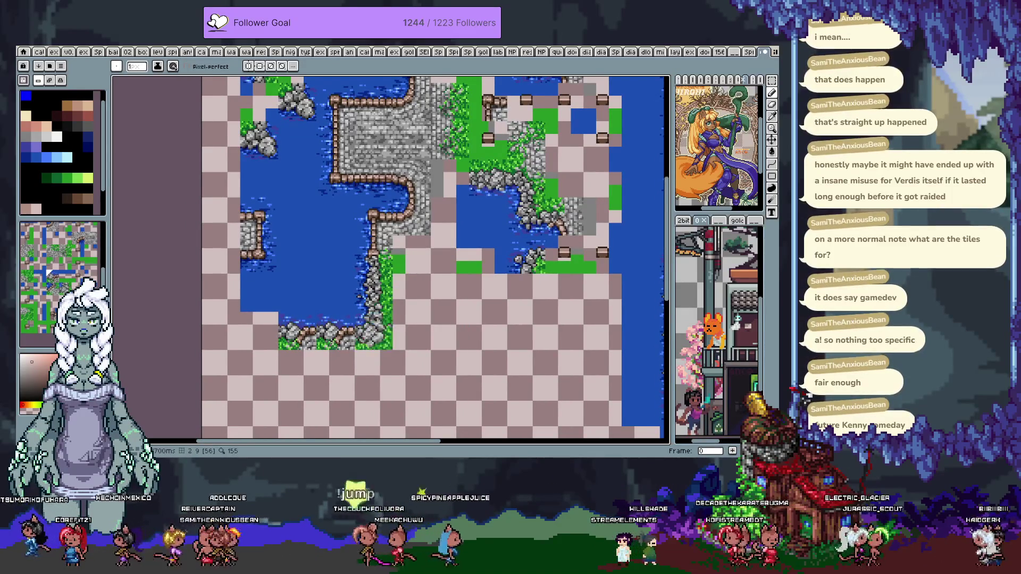
Go to the tile layout frame and eyedrop a small block of tiles as the brush
{"action": "key", "text": "Return"}
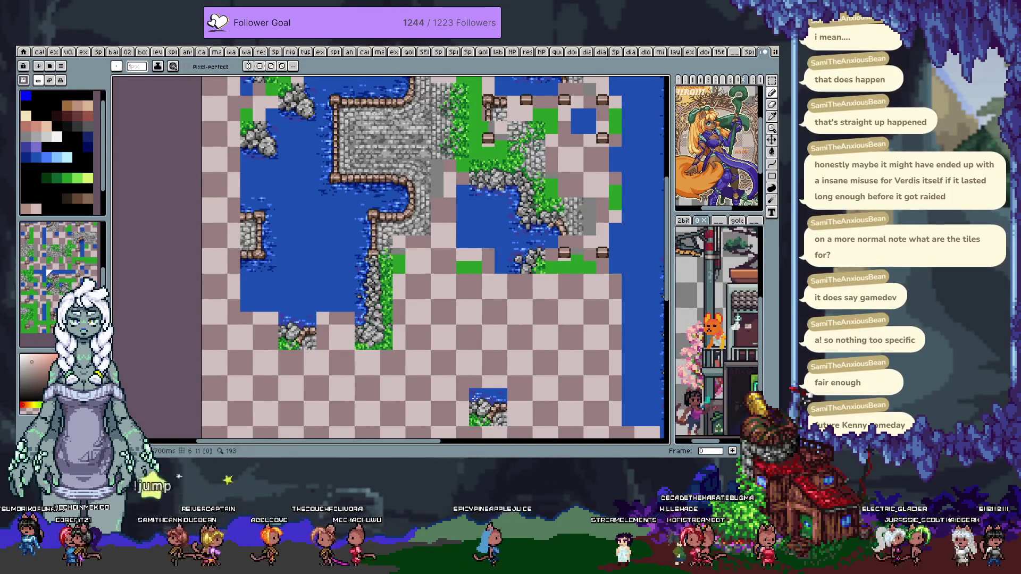
{"action": "key", "text": "period"}
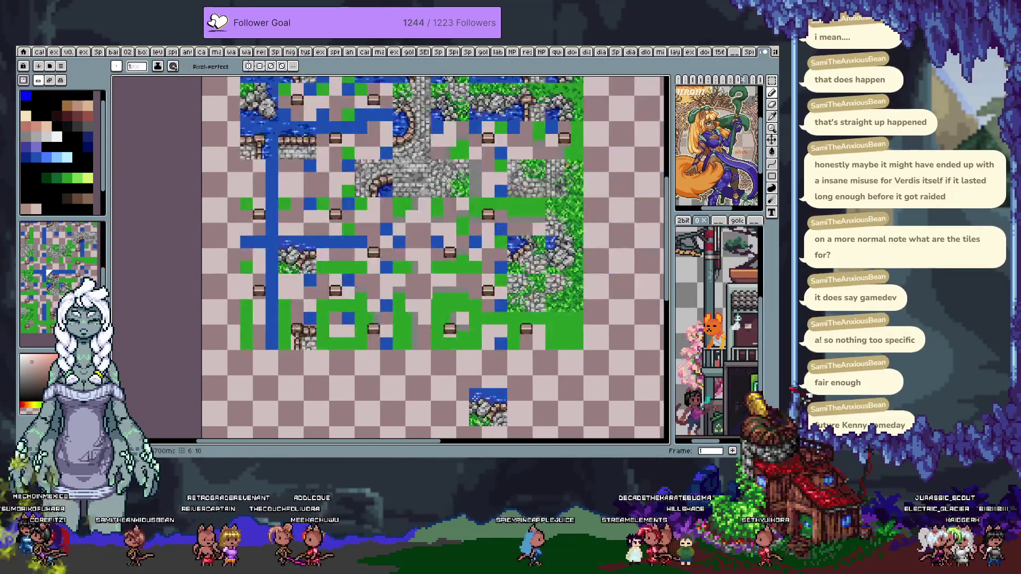
{"action": "mouse_move", "coordinate": [455, 343]}
{"action": "left_mouse_down"}
{"action": "mouse_move", "coordinate": [445, 326]}
{"action": "mouse_move", "coordinate": [449, 345]}
{"action": "left_mouse_up"}
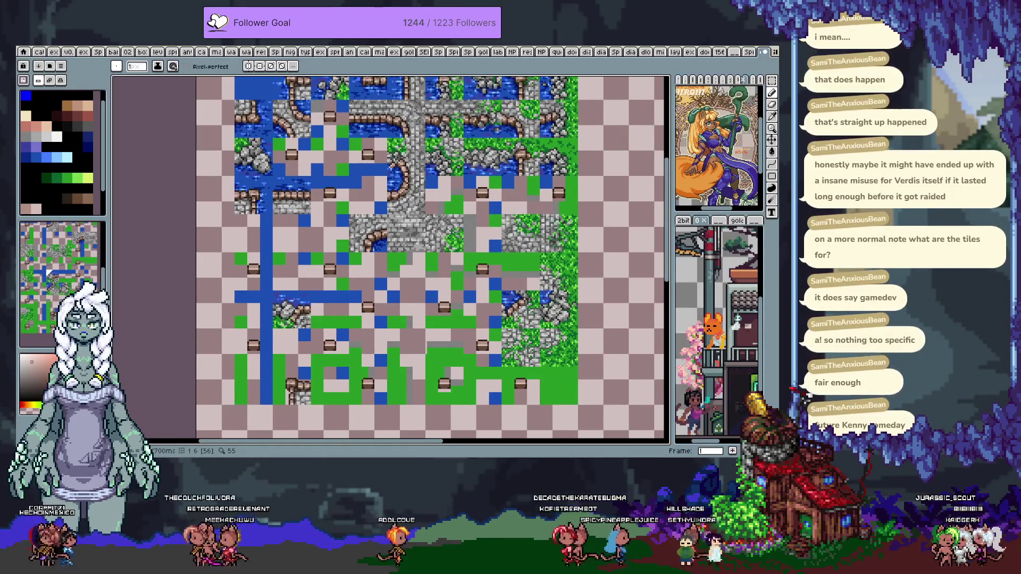
{"action": "key", "text": "comma"}
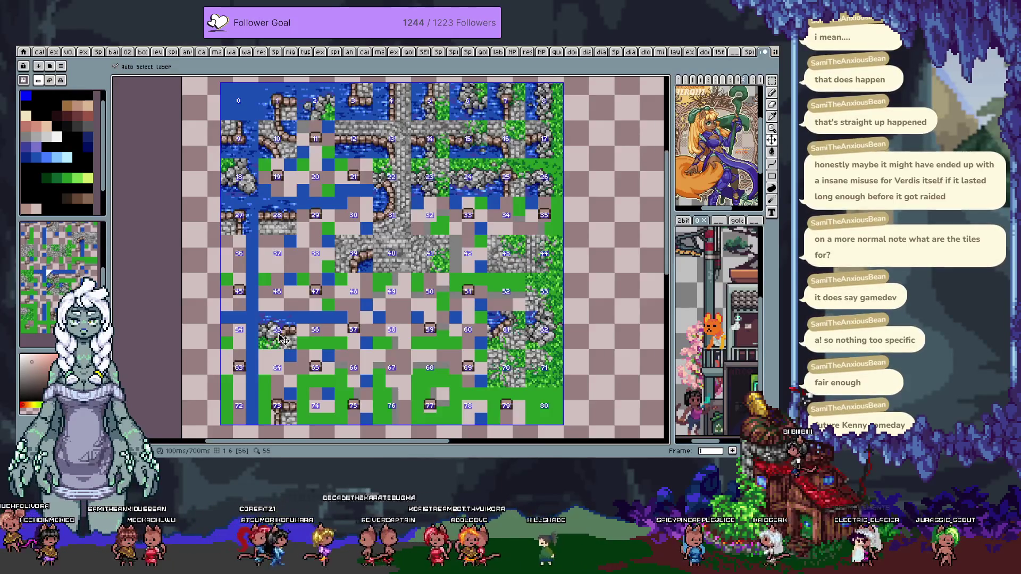
{"action": "key", "text": "i"}
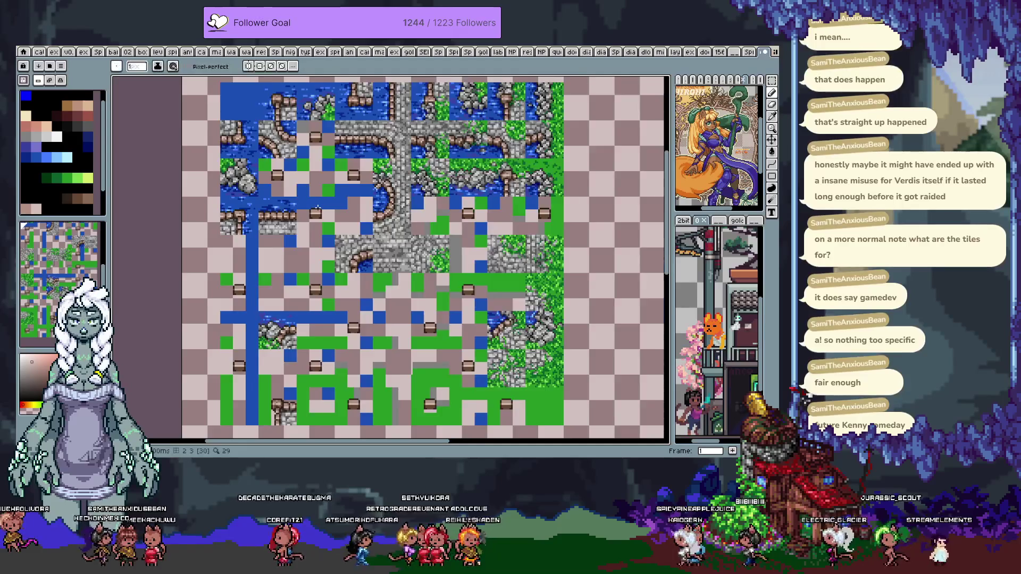
{"action": "scroll", "coordinate": [323, 202], "scroll_direction": "up", "scroll_amount": 2}
{"action": "left_click_drag", "start_coordinate": [341, 201], "coordinate": [335, 175]}
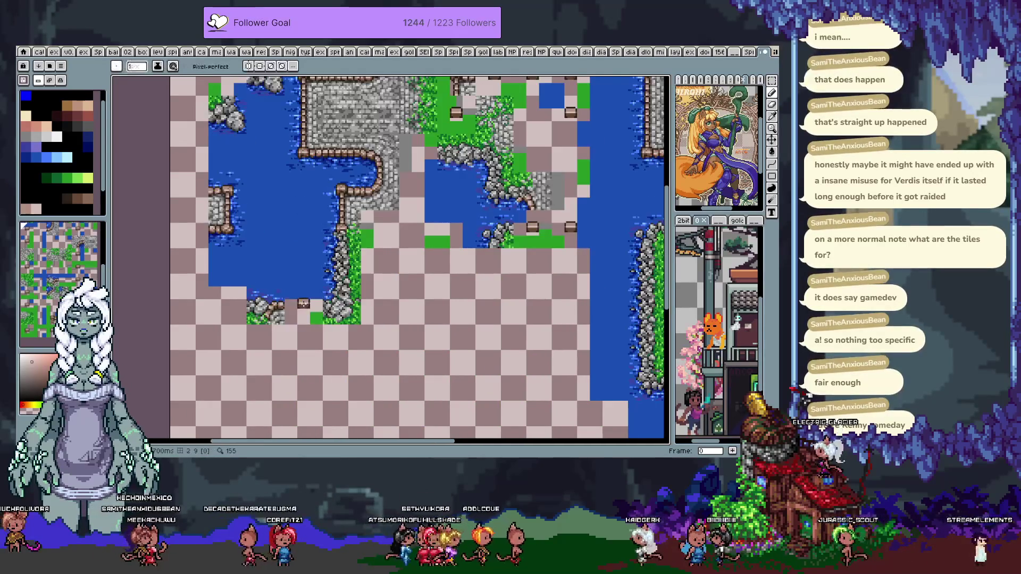
Stamp the water, fence-post and grass block onto the map's lower edge, one tile further left
{"action": "left_click", "coordinate": [458, 305]}
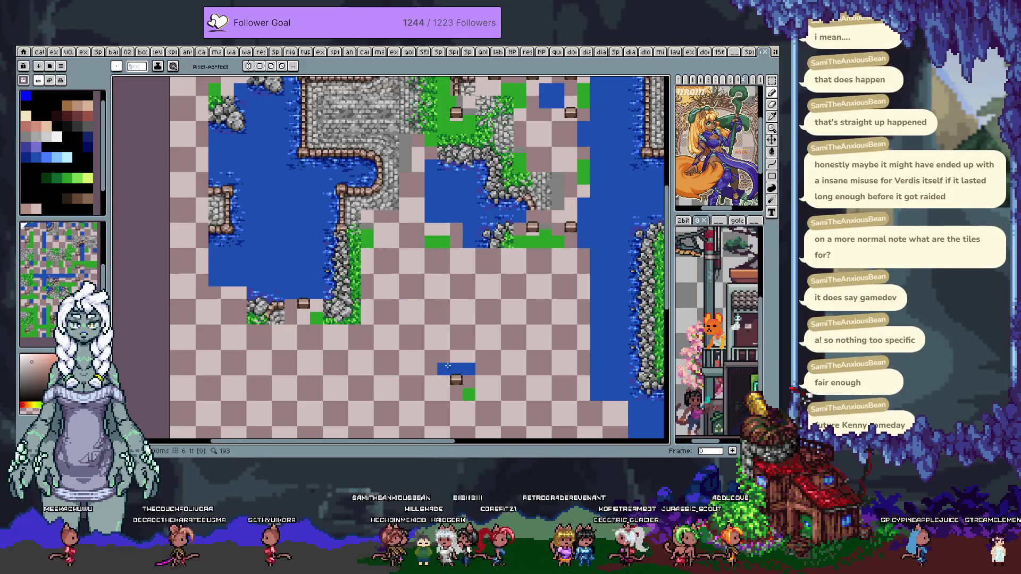
{"action": "key", "text": "space"}
{"action": "mouse_move", "coordinate": [406, 308]}
{"action": "left_mouse_down"}
{"action": "mouse_move", "coordinate": [381, 356]}
{"action": "mouse_move", "coordinate": [348, 341]}
{"action": "mouse_move", "coordinate": [478, 337]}
{"action": "left_mouse_up"}
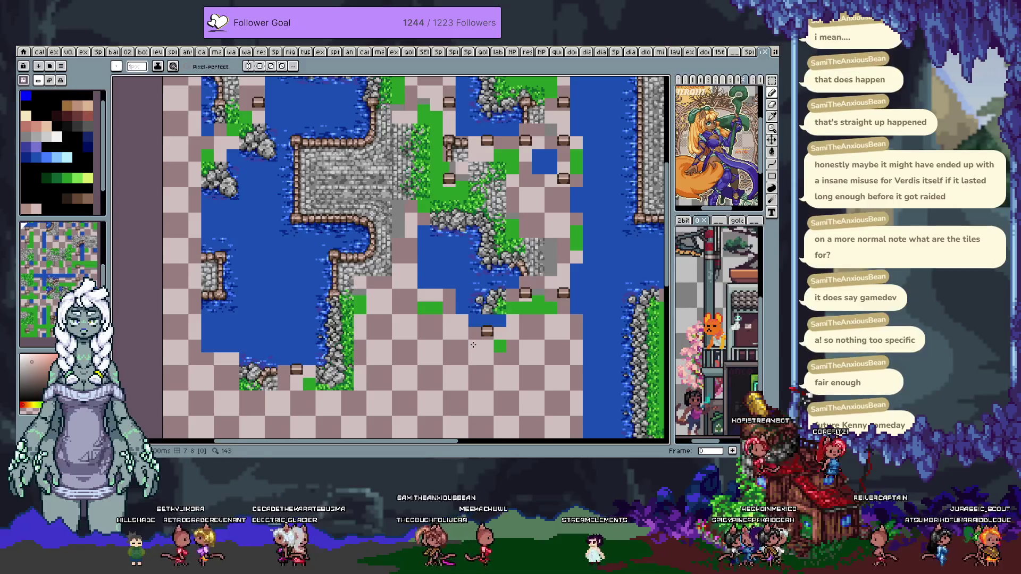
{"action": "left_click_drag", "start_coordinate": [473, 345], "coordinate": [456, 324]}
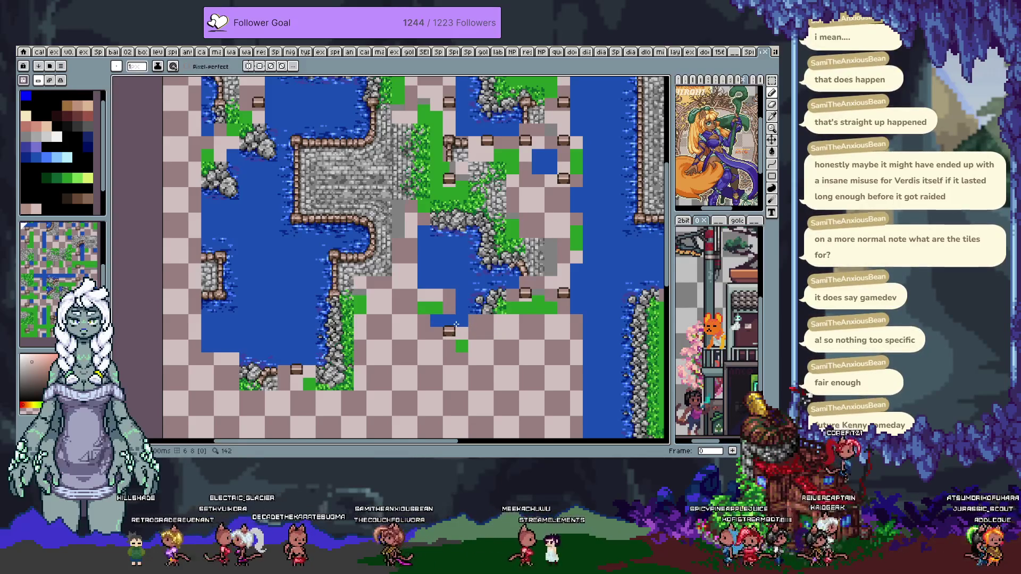
Step through the frames to frame 2 with the outlined tile variants
{"action": "key", "text": "Left"}
{"action": "key", "text": "Right"}
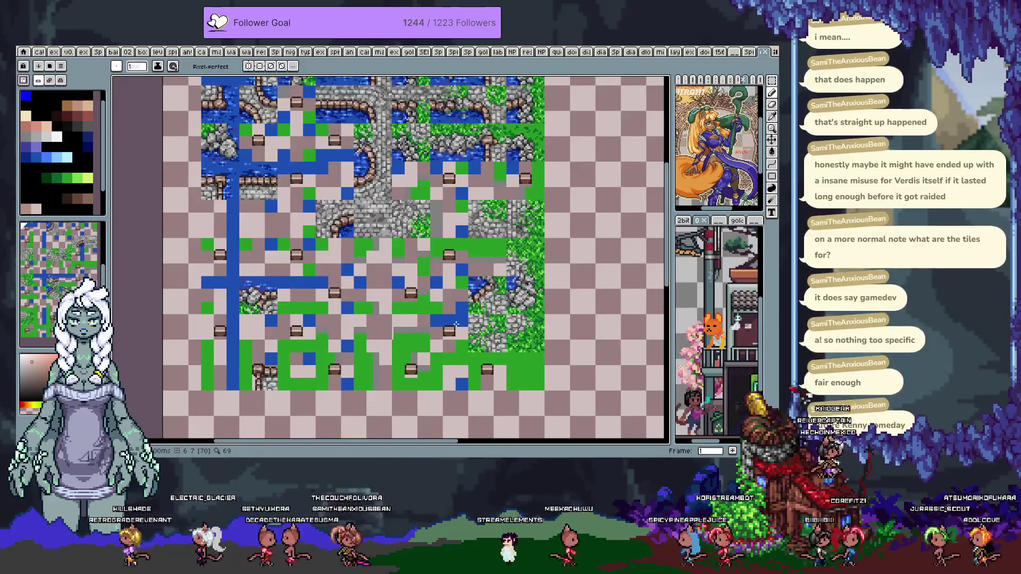
{"action": "key", "text": "Right"}
{"action": "key", "text": "Right"}
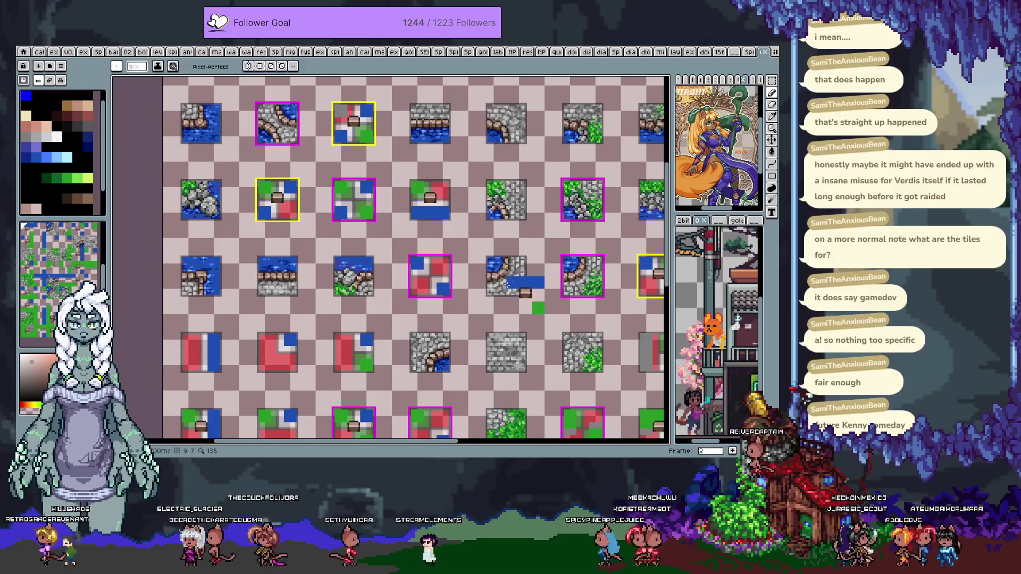
Pan across the variants frame, stamp the blue corner-and-chest brush on the terrain tiles, then undo the last stamp
{"action": "left_click_drag", "start_coordinate": [575, 326], "coordinate": [367, 229]}
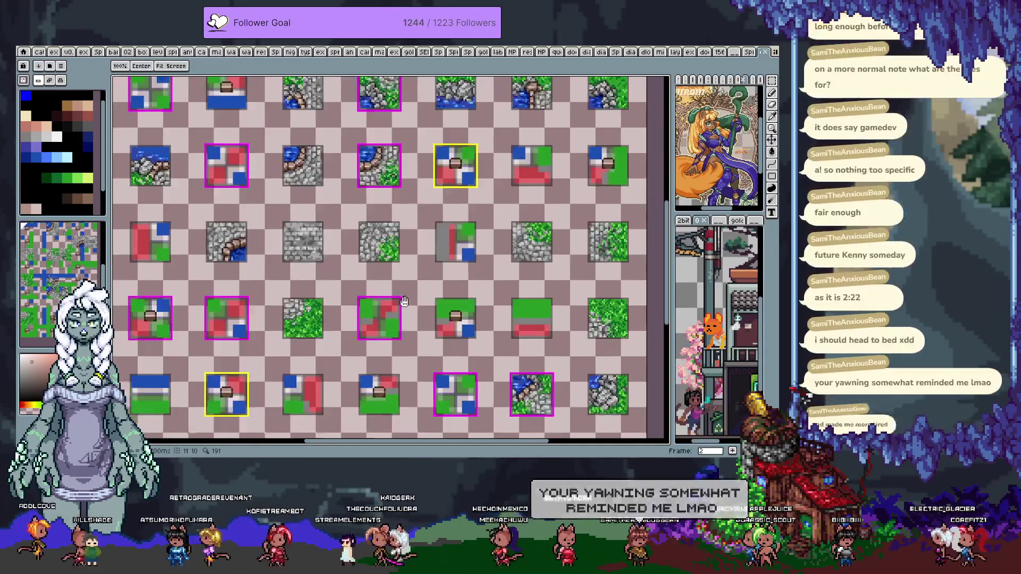
{"action": "mouse_move", "coordinate": [400, 314]}
{"action": "left_mouse_down"}
{"action": "mouse_move", "coordinate": [428, 244]}
{"action": "mouse_move", "coordinate": [500, 232]}
{"action": "left_mouse_up"}
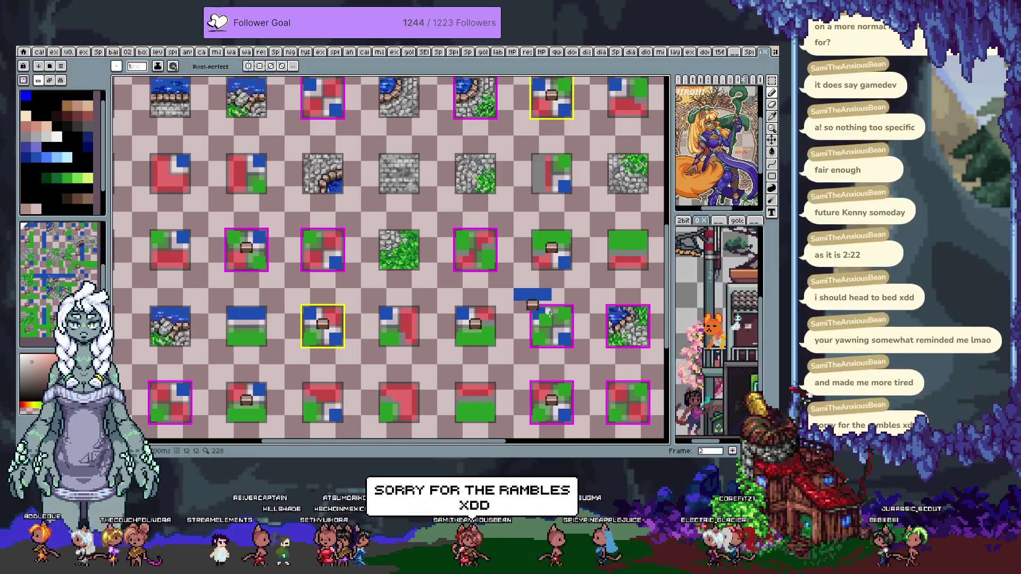
{"action": "key", "text": "h"}
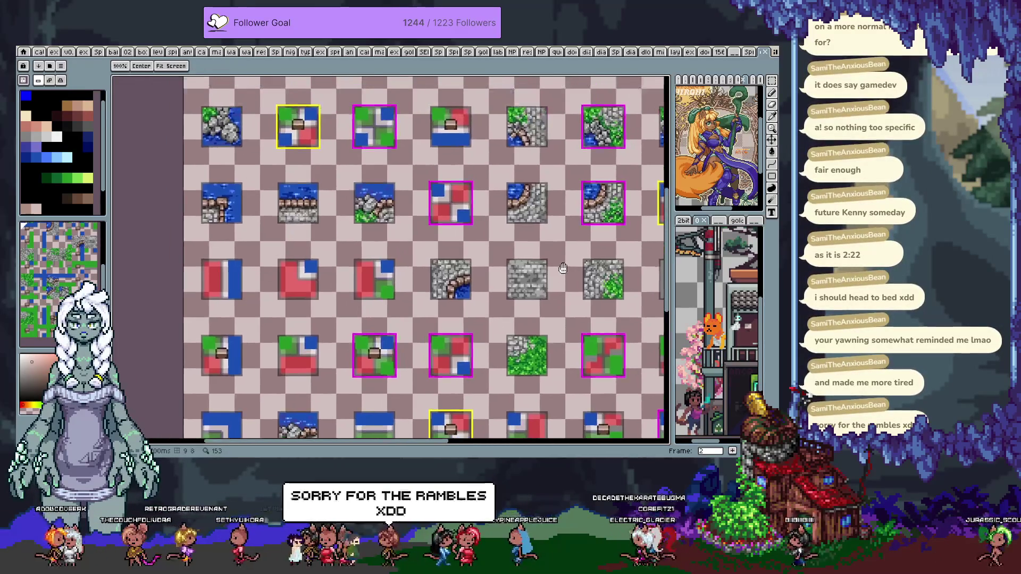
{"action": "left_click_drag", "start_coordinate": [435, 162], "coordinate": [570, 295]}
{"action": "key", "text": "b"}
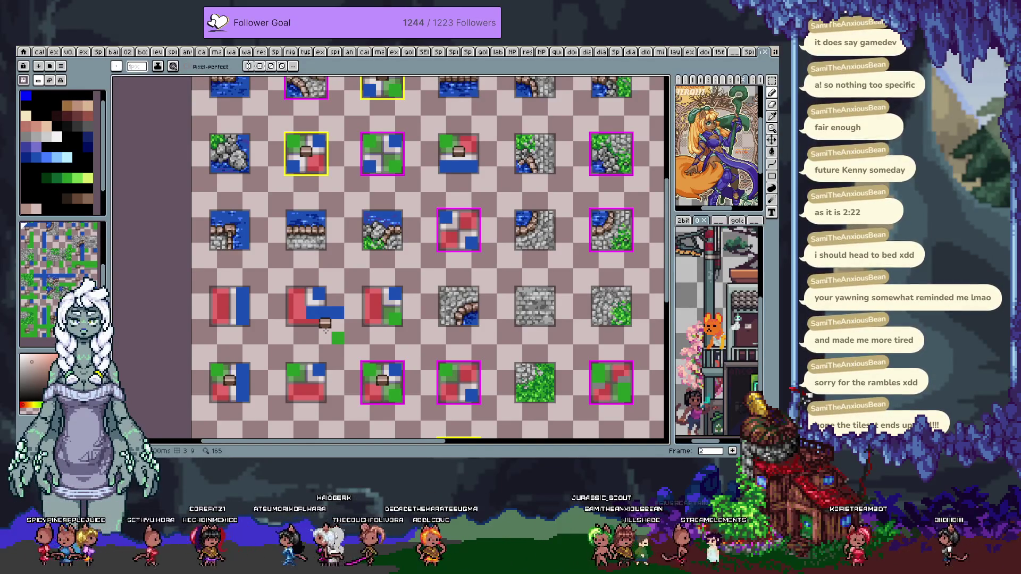
{"action": "left_click_drag", "start_coordinate": [526, 218], "coordinate": [329, 220]}
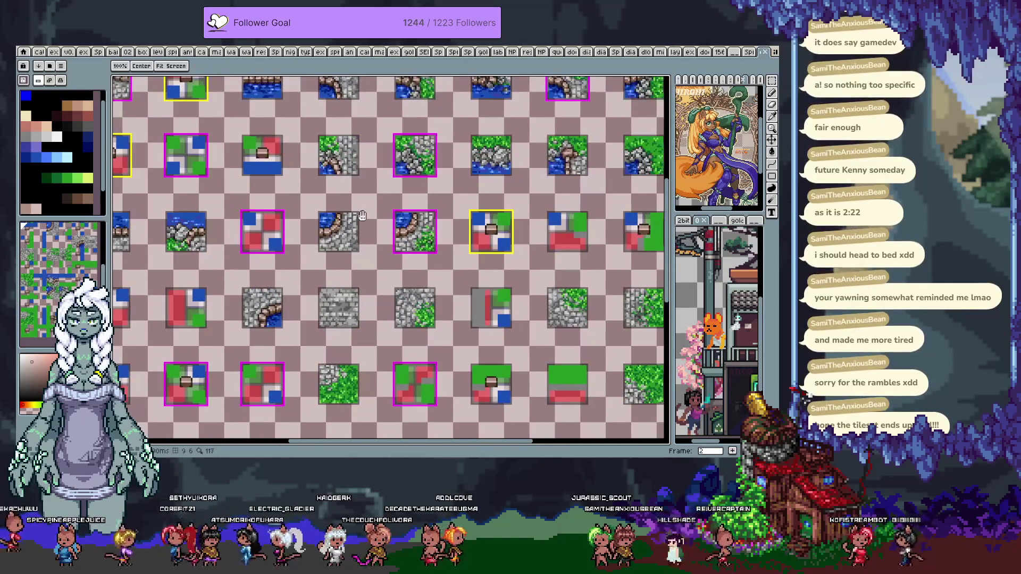
{"action": "key", "text": "b"}
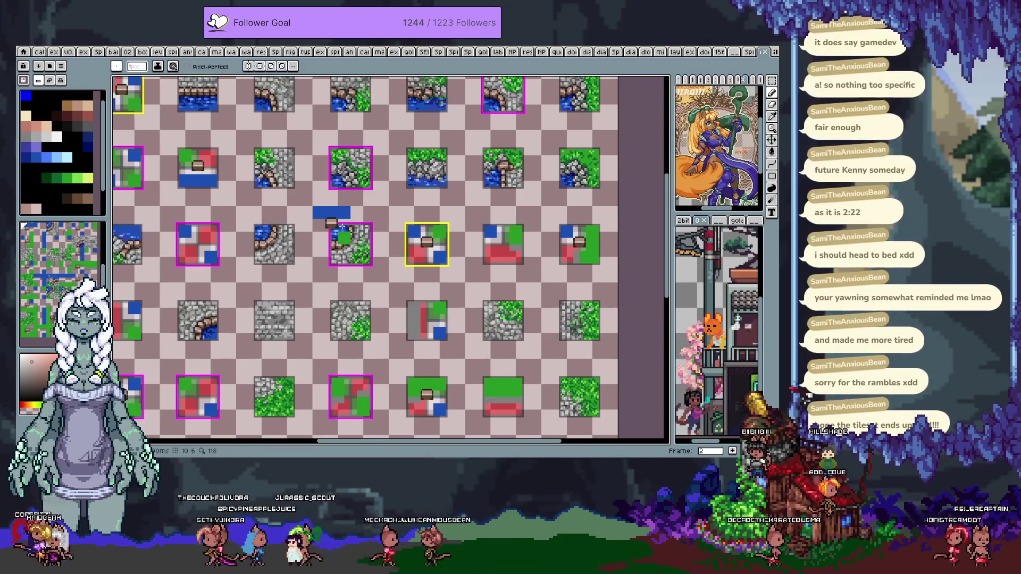
{"action": "key", "text": "i"}
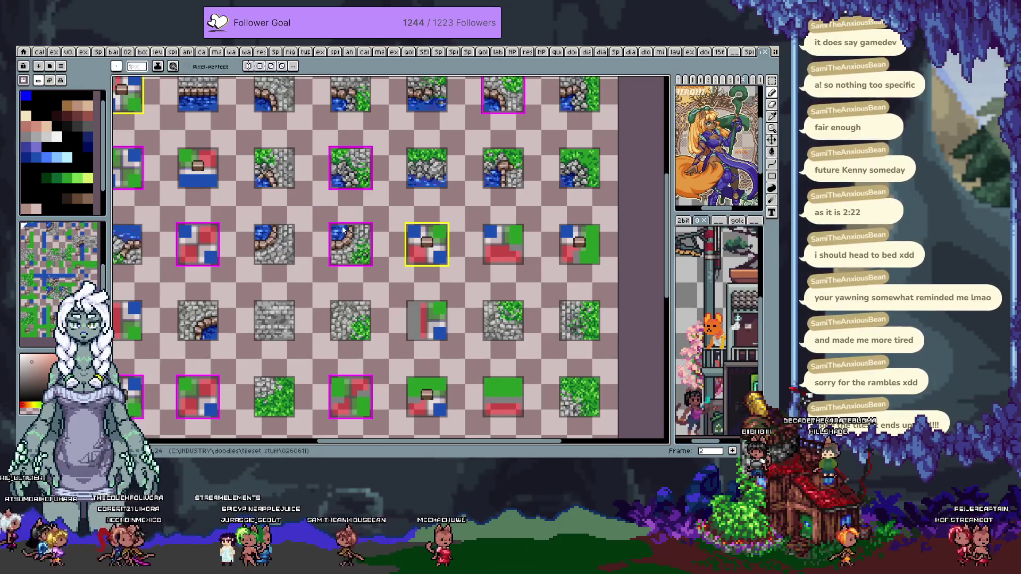
{"action": "key", "text": "b"}
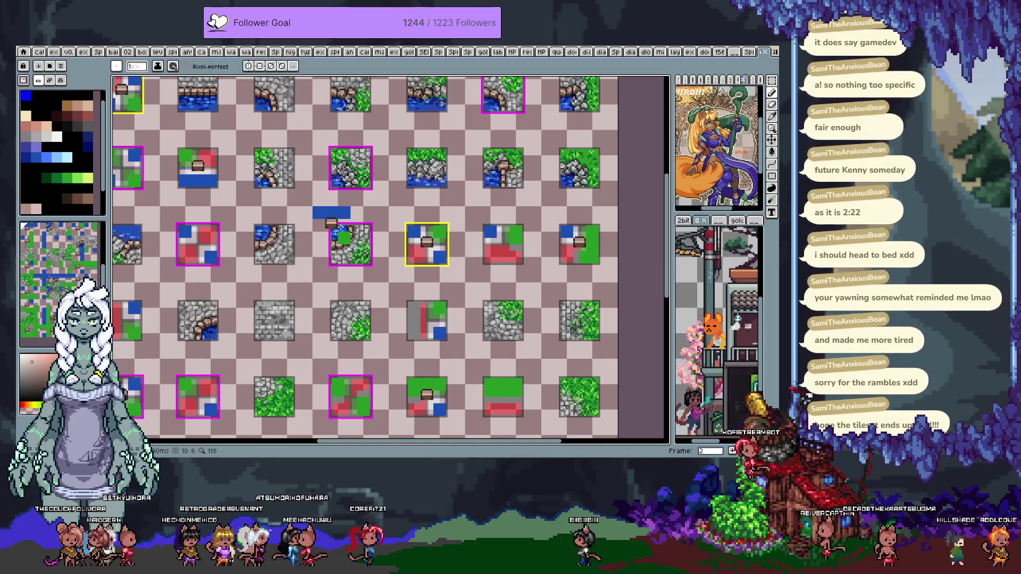
{"action": "key", "text": "ctrl+z"}
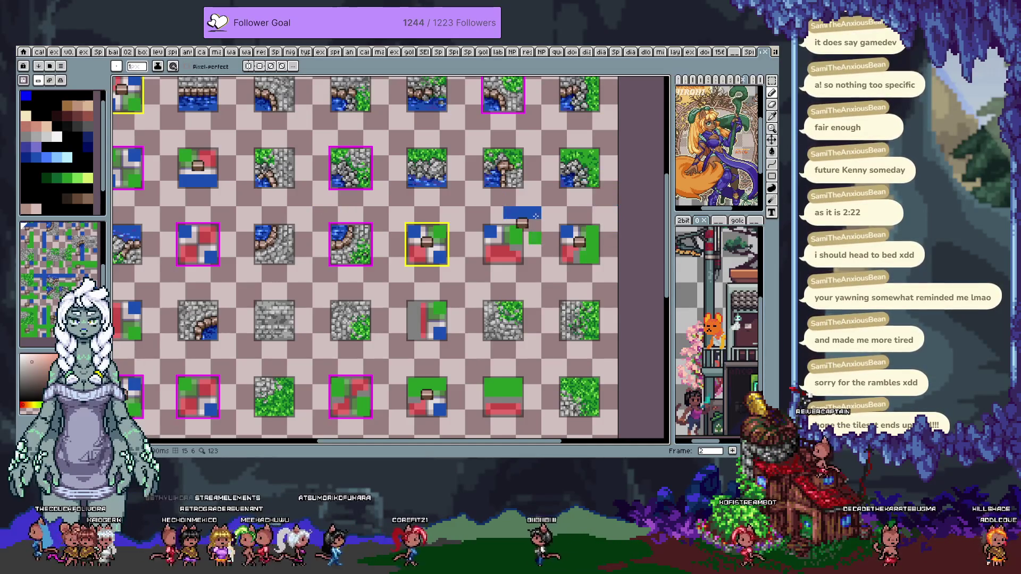
{"action": "scroll", "coordinate": [493, 198], "scroll_direction": "up", "scroll_amount": 1}
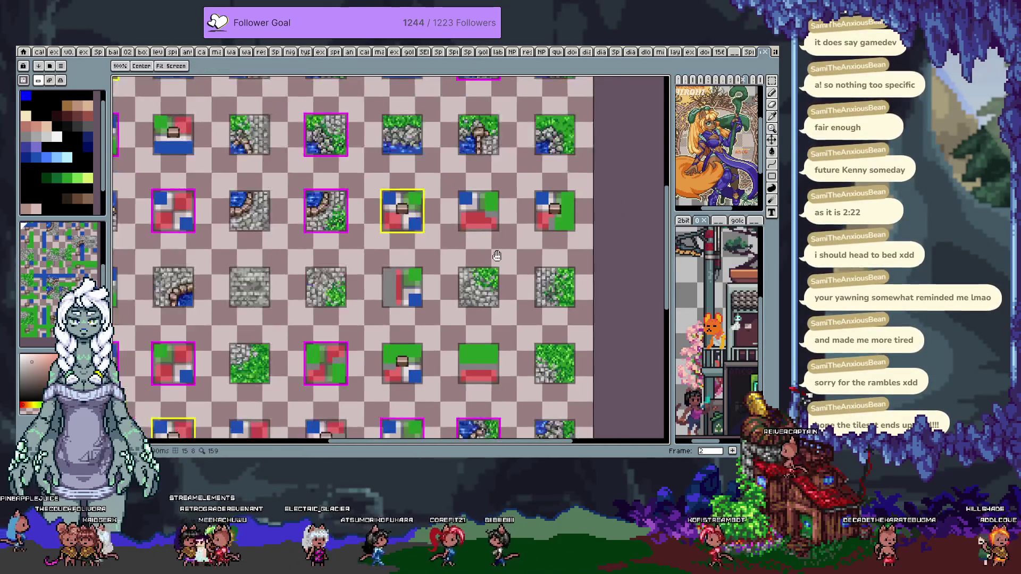
Marquee-select the grass-speckled stone tile at the right end of the middle row and copy it
{"action": "scroll", "coordinate": [492, 198], "scroll_direction": "up", "scroll_amount": 1}
{"action": "left_click_drag", "start_coordinate": [492, 198], "coordinate": [509, 220]}
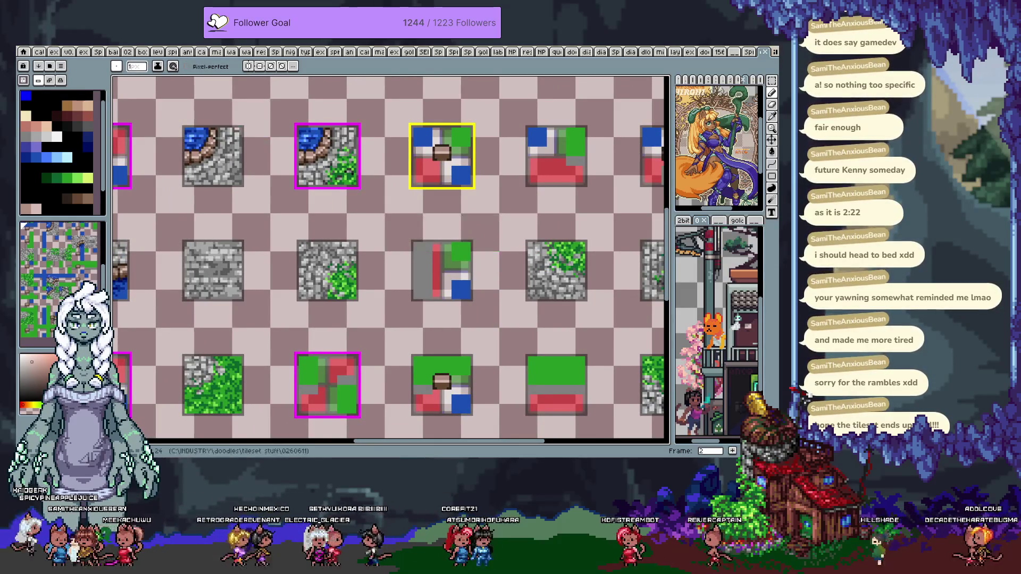
{"action": "left_click_drag", "start_coordinate": [570, 287], "coordinate": [437, 253]}
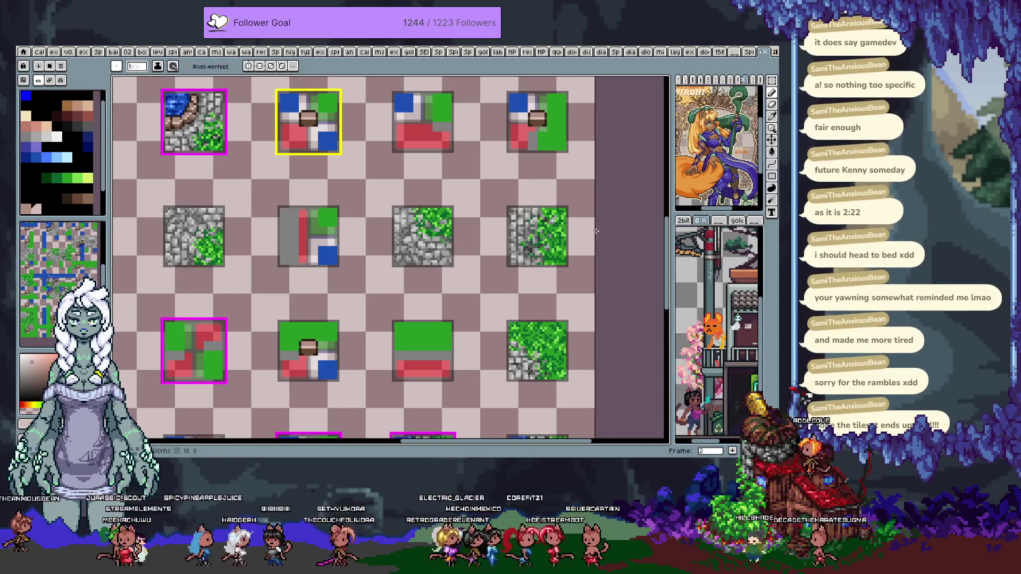
{"action": "key", "text": "m"}
{"action": "left_click_drag", "start_coordinate": [480, 180], "coordinate": [594, 293]}
{"action": "key", "text": "ctrl+d"}
{"action": "key", "text": "b"}
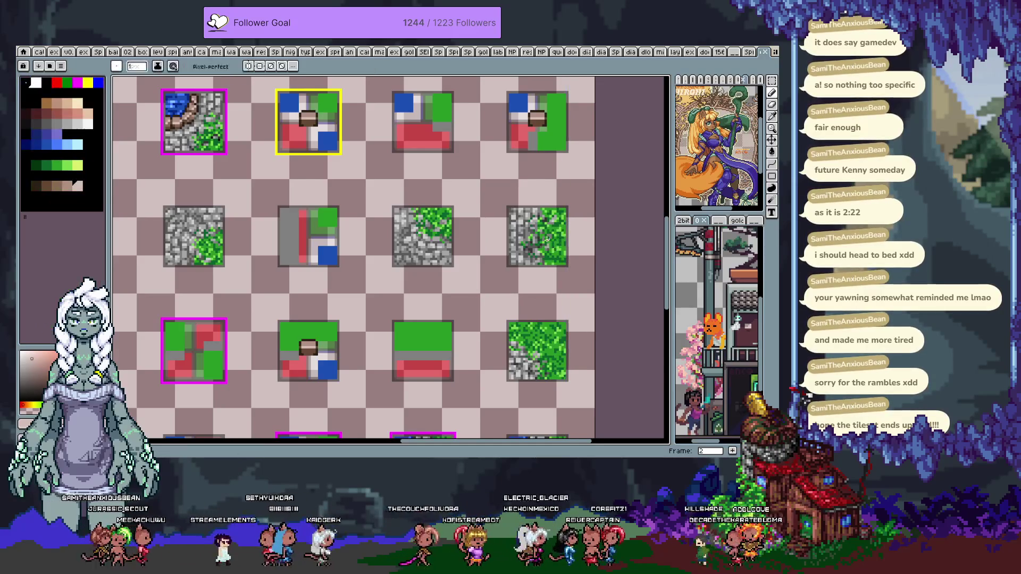
{"action": "key", "text": "m"}
{"action": "left_click_drag", "start_coordinate": [509, 208], "coordinate": [568, 267]}
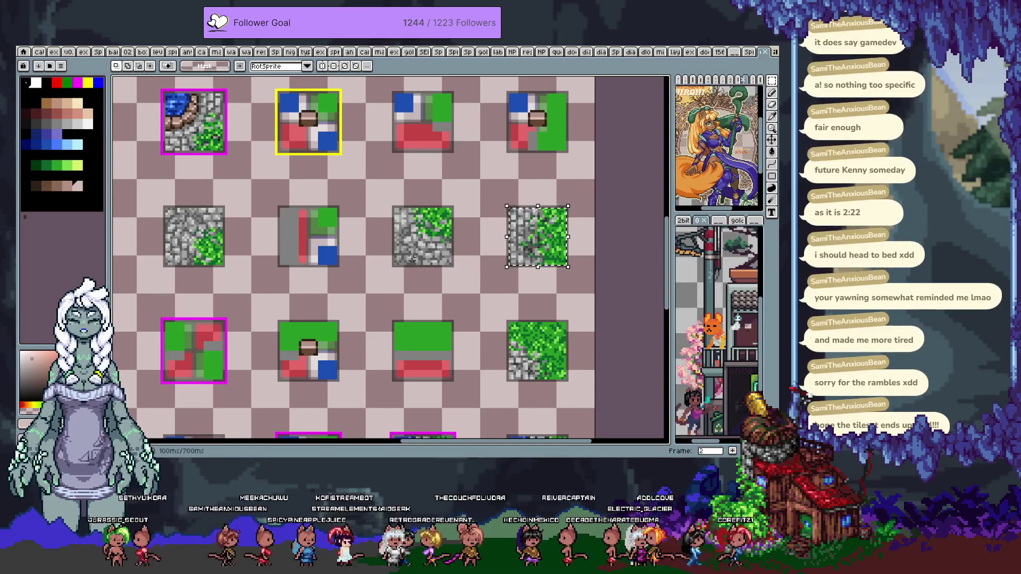
{"action": "scroll", "coordinate": [412, 259], "scroll_direction": "down", "scroll_amount": 2}
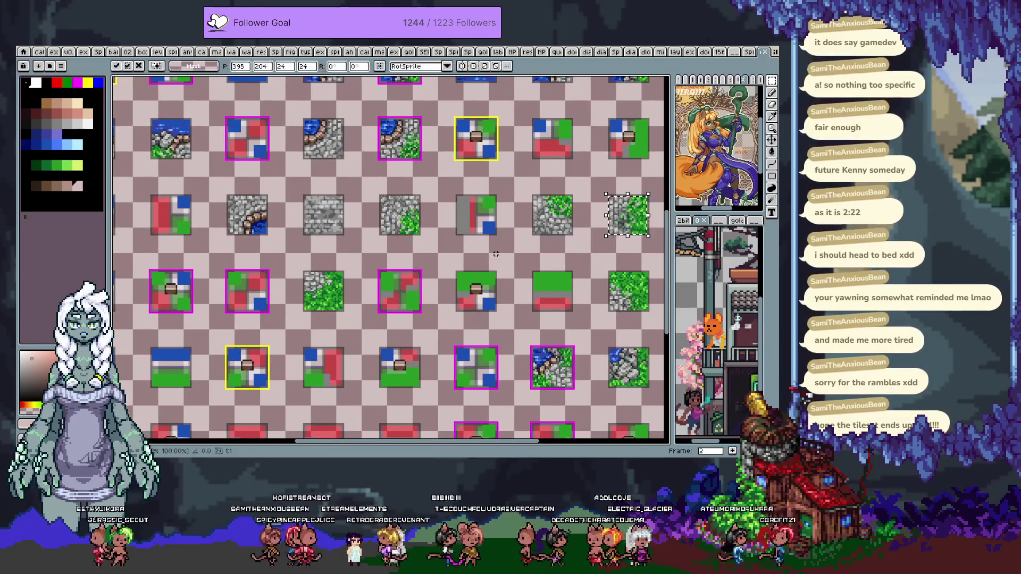
{"action": "key", "text": "ctrl+d"}
On frame 4, delete the blue-green L-shaped piece and the green-red chest tile
{"action": "key", "text": "Right"}
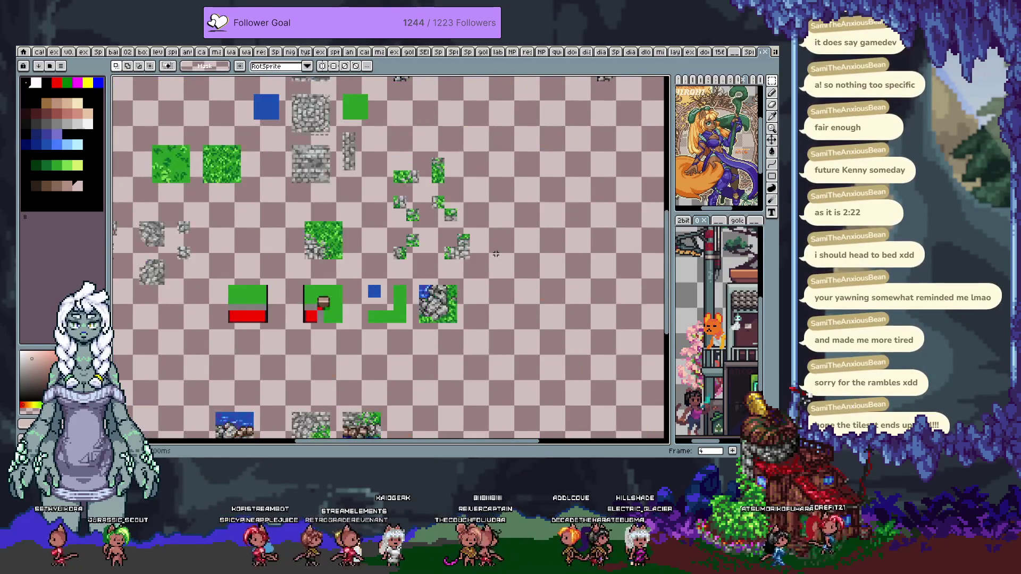
{"action": "left_click_drag", "start_coordinate": [496, 254], "coordinate": [454, 105]}
{"action": "mouse_move", "coordinate": [417, 176]}
{"action": "left_mouse_down"}
{"action": "mouse_move", "coordinate": [384, 298]}
{"action": "mouse_move", "coordinate": [383, 234]}
{"action": "left_mouse_up"}
{"action": "key", "text": "m"}
{"action": "scroll", "coordinate": [340, 213], "scroll_direction": "up", "scroll_amount": 1}
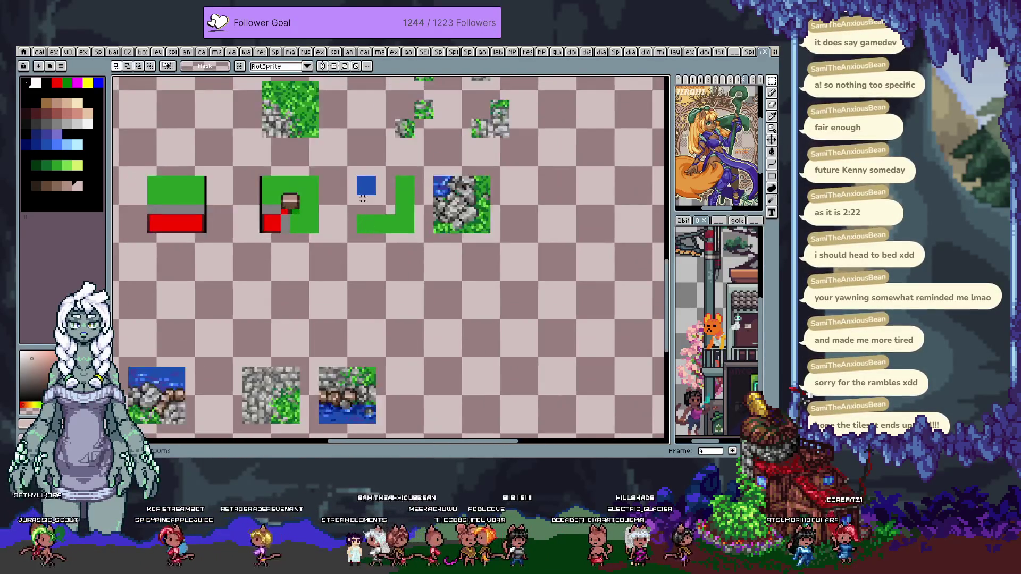
{"action": "left_click_drag", "start_coordinate": [332, 166], "coordinate": [427, 254]}
{"action": "key", "text": "Delete"}
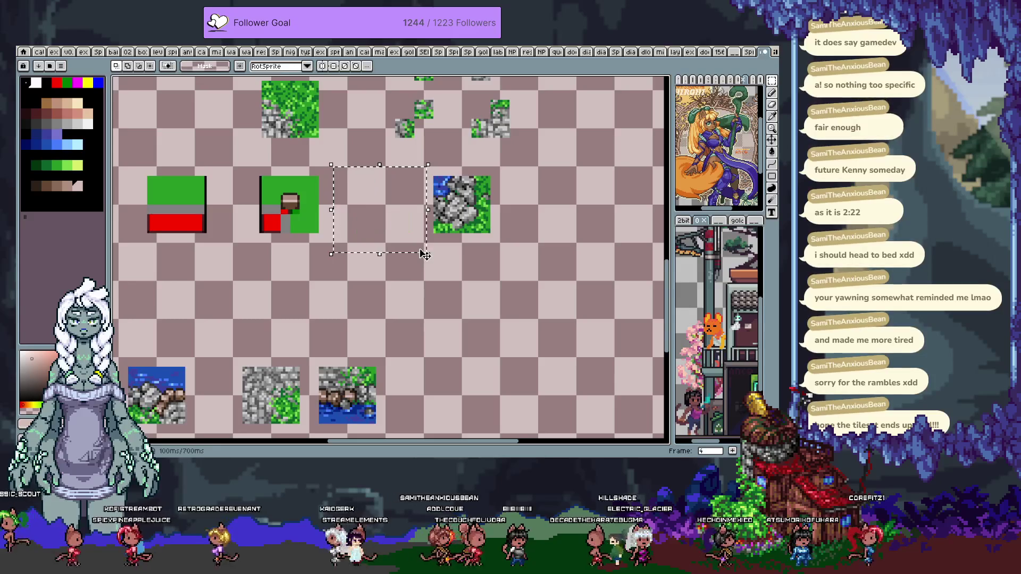
{"action": "left_click_drag", "start_coordinate": [238, 165], "coordinate": [373, 273]}
{"action": "key", "text": "Delete"}
Paste the grass-stone tile, show the grid, and move it into the emptied spot
{"action": "key", "text": "ctrl+v"}
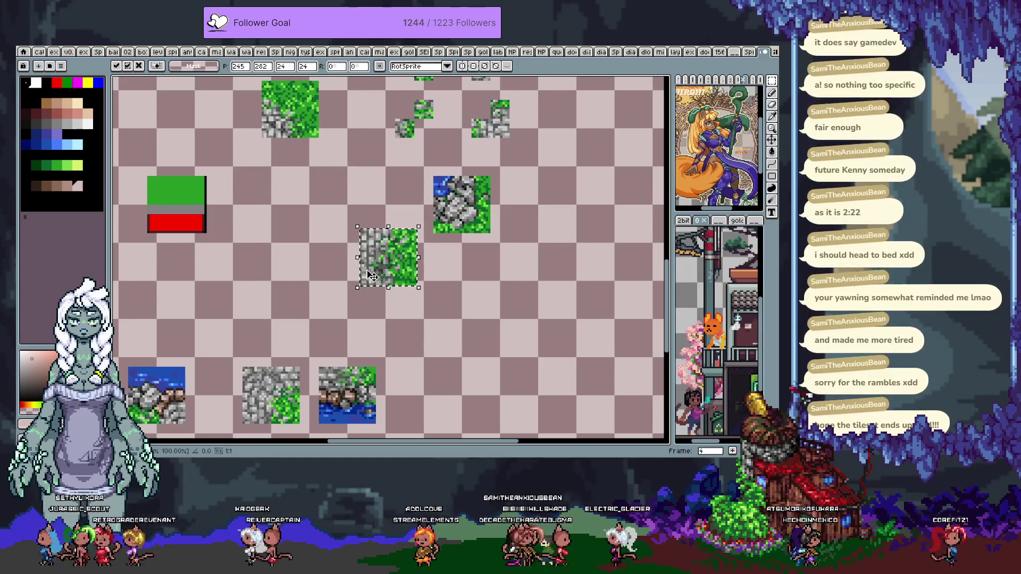
{"action": "key", "text": "Return"}
{"action": "key", "text": "ctrl+apostrophe"}
{"action": "left_click_drag", "start_coordinate": [374, 275], "coordinate": [315, 222]}
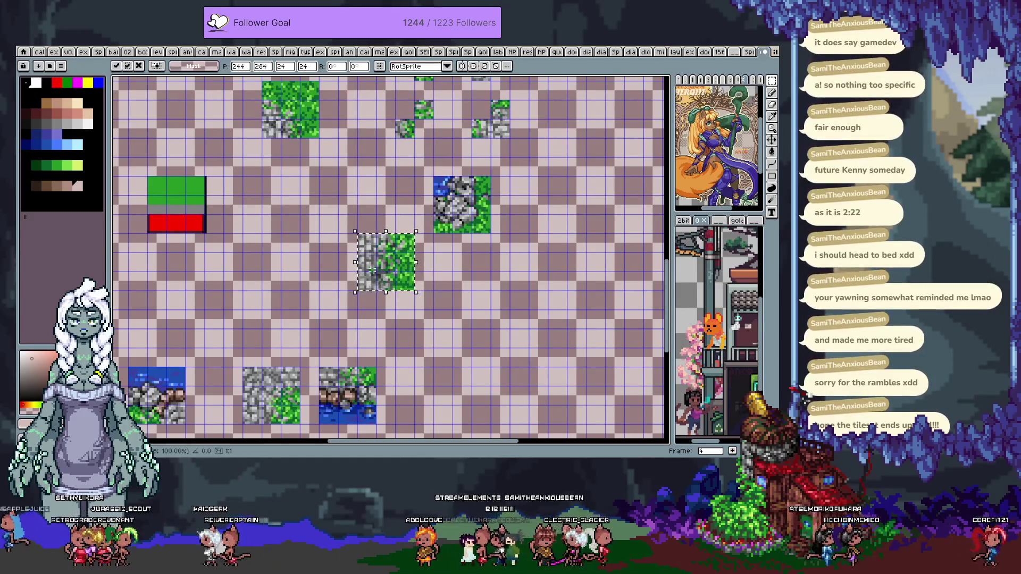
{"action": "key", "text": "ctrl+d"}
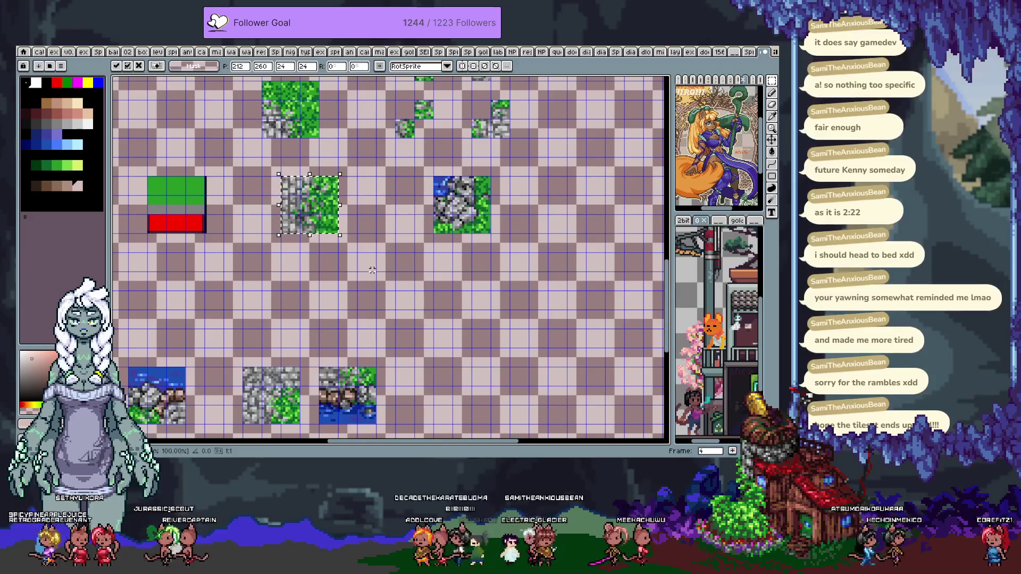
{"action": "left_click_drag", "start_coordinate": [334, 175], "coordinate": [377, 217]}
{"action": "scroll", "coordinate": [378, 217], "scroll_direction": "down", "scroll_amount": 1}
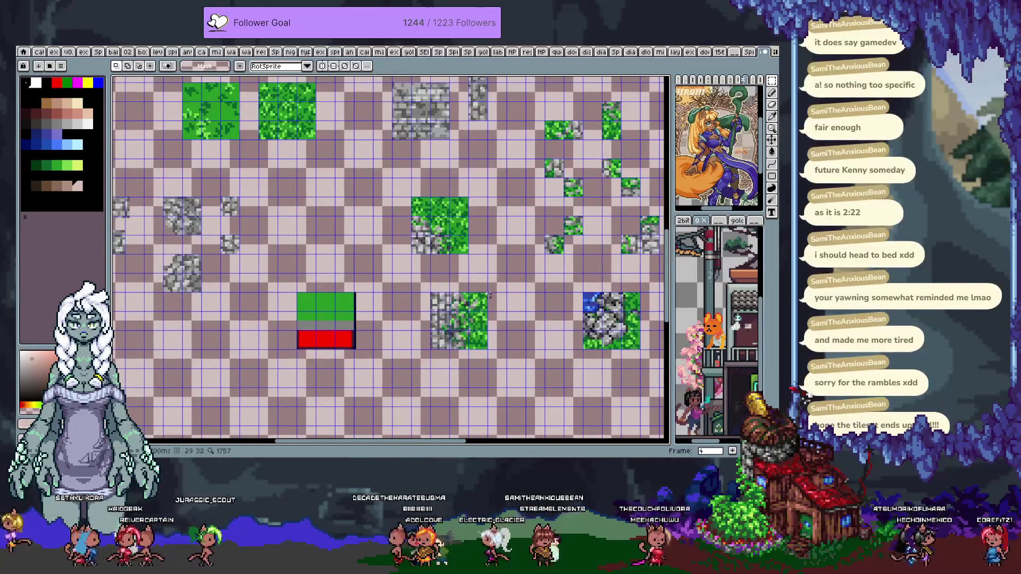
{"action": "scroll", "coordinate": [426, 255], "scroll_direction": "down", "scroll_amount": 1}
{"action": "scroll", "coordinate": [485, 316], "scroll_direction": "up", "scroll_amount": 5}
Fill the tile's bottom-right cell with blue
{"action": "key", "text": "ctrl+z"}
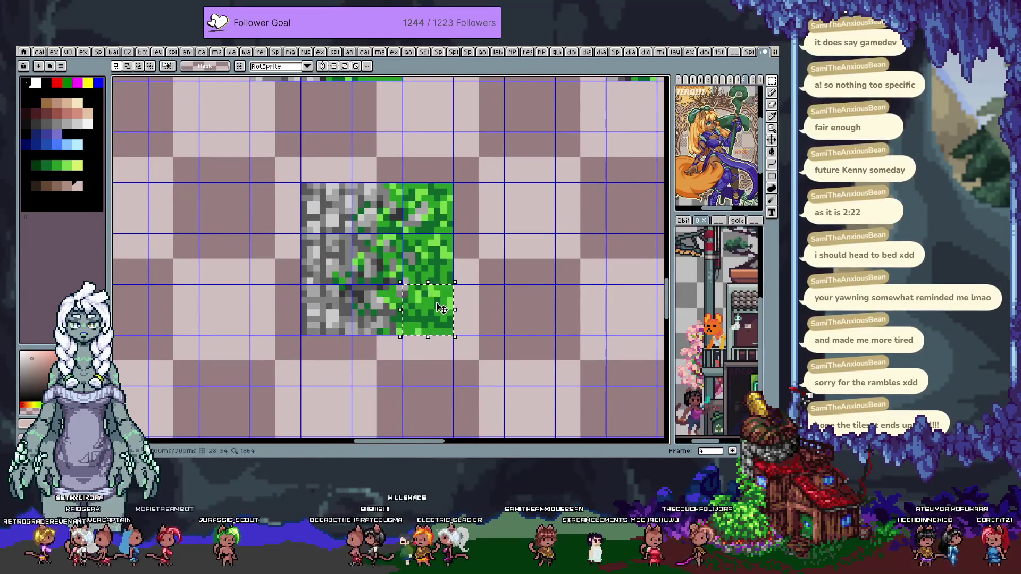
{"action": "left_click", "coordinate": [47, 144]}
{"action": "key", "text": "f"}
{"action": "scroll", "coordinate": [453, 271], "scroll_direction": "down", "scroll_amount": 2}
{"action": "scroll", "coordinate": [453, 271], "scroll_direction": "up", "scroll_amount": 2}
{"action": "scroll", "coordinate": [453, 271], "scroll_direction": "up", "scroll_amount": 2}
{"action": "scroll", "coordinate": [453, 271], "scroll_direction": "down", "scroll_amount": 1}
{"action": "scroll", "coordinate": [453, 255], "scroll_direction": "down", "scroll_amount": 1}
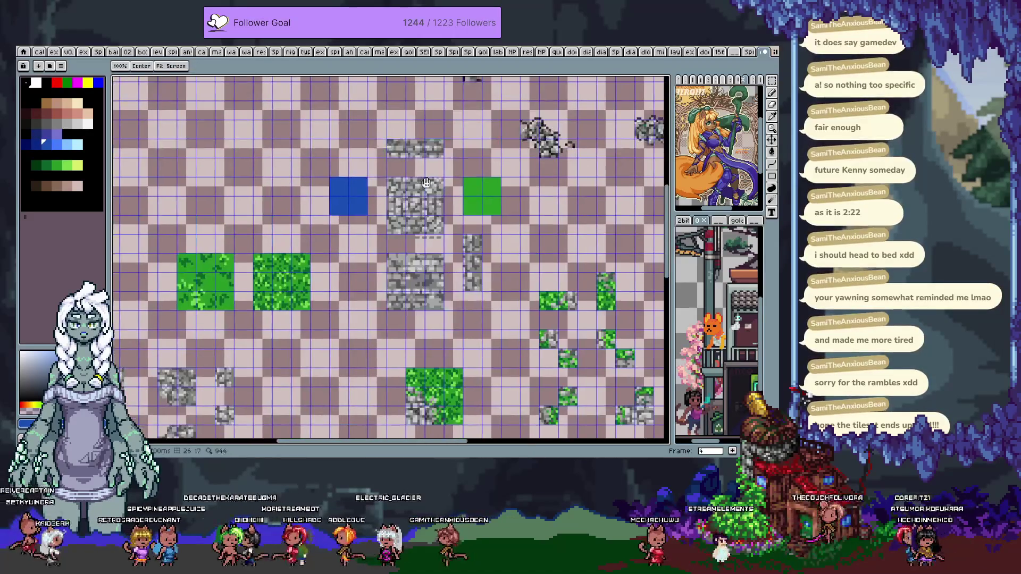
{"action": "scroll", "coordinate": [457, 228], "scroll_direction": "down", "scroll_amount": 1}
{"action": "left_click_drag", "start_coordinate": [460, 212], "coordinate": [455, 224]}
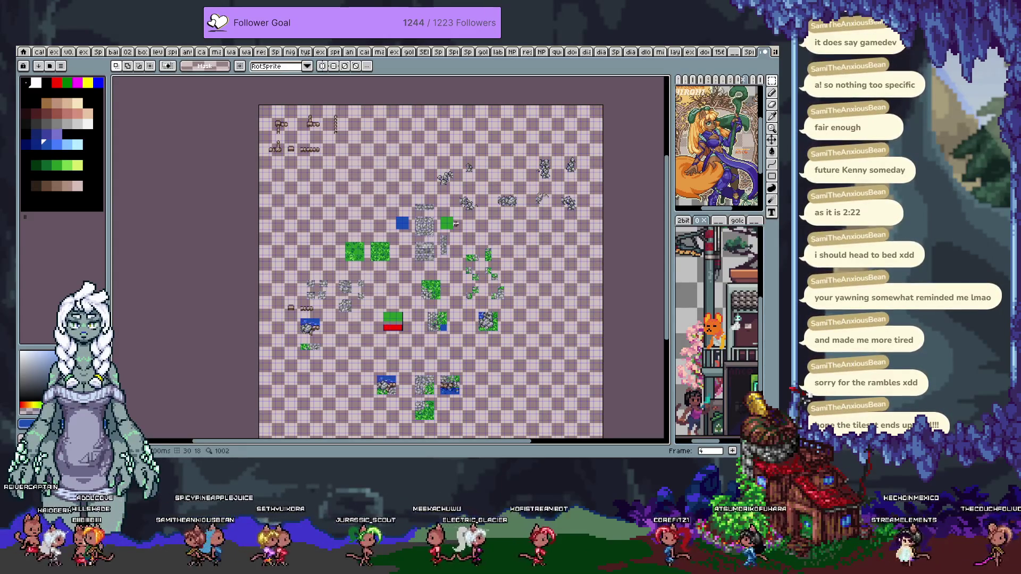
On frame 3, select the L-shaped wall-and-water corner cells of the finished tile and copy them
{"action": "key", "text": "Left"}
{"action": "key", "text": "Right"}
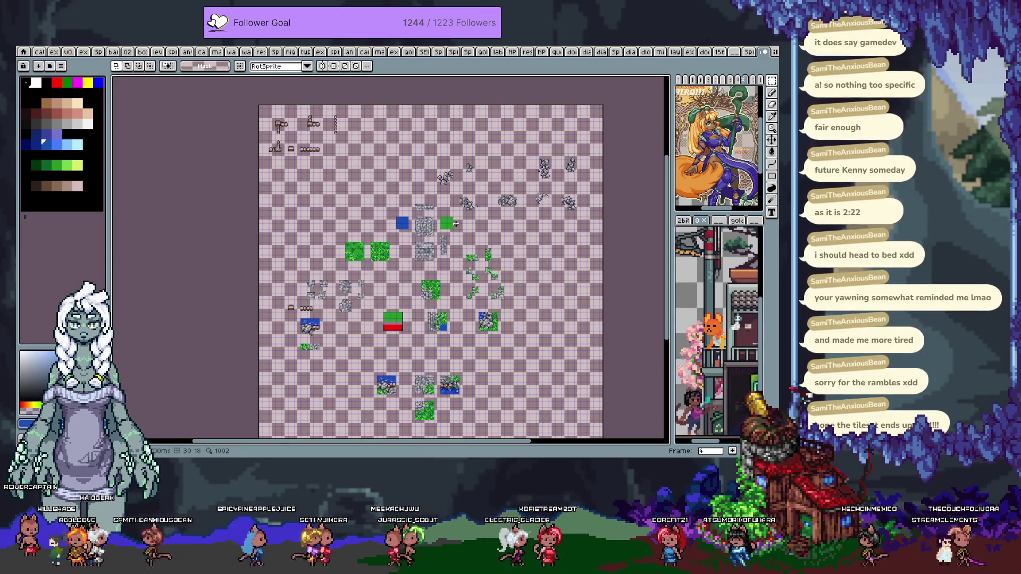
{"action": "key", "text": "Left"}
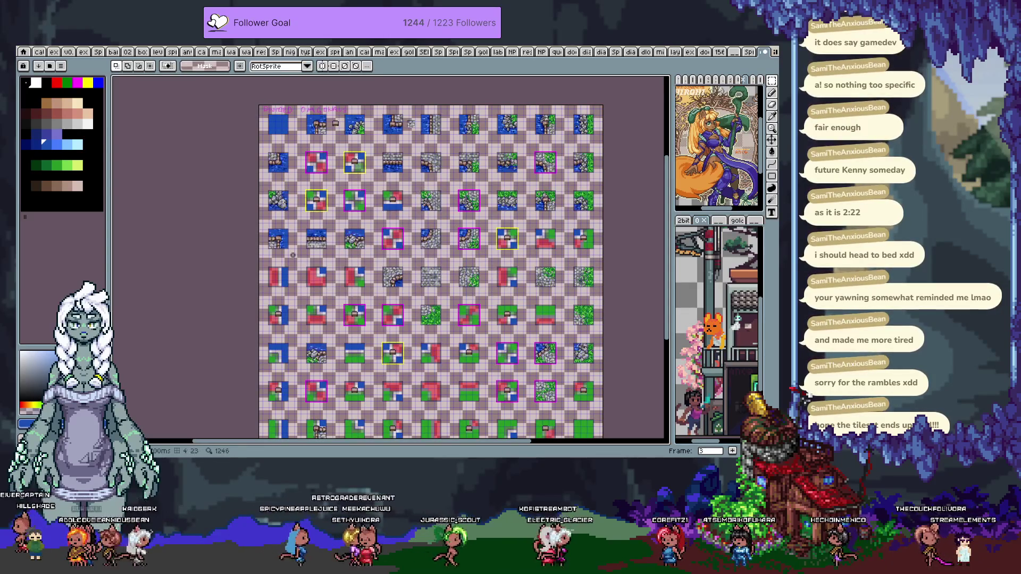
{"action": "scroll", "coordinate": [276, 245], "scroll_direction": "up", "scroll_amount": 2}
{"action": "scroll", "coordinate": [292, 242], "scroll_direction": "up", "scroll_amount": 1}
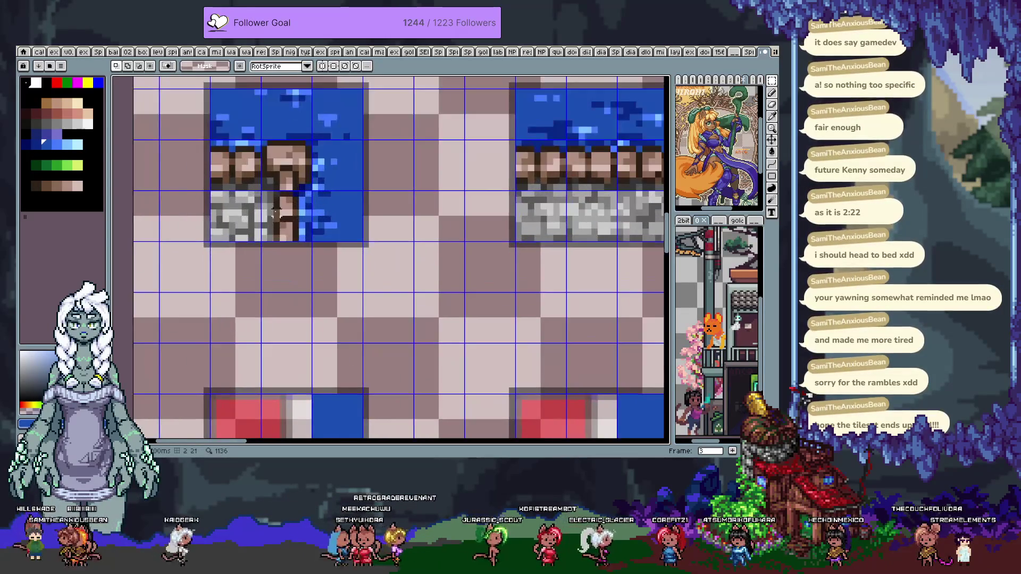
{"action": "scroll", "coordinate": [308, 241], "scroll_direction": "up", "scroll_amount": 1}
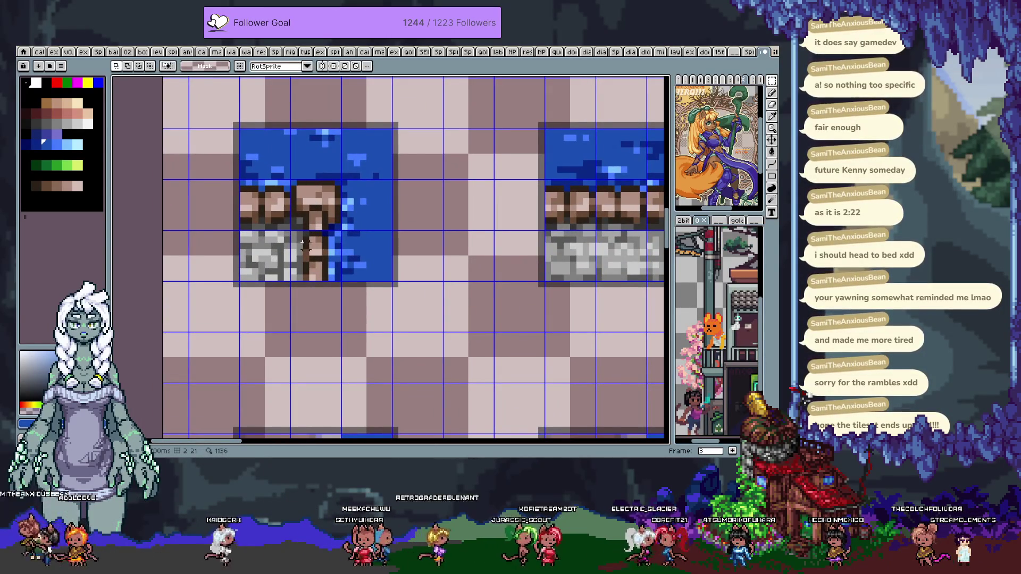
{"action": "left_click_drag", "start_coordinate": [325, 252], "coordinate": [373, 266]}
{"action": "left_click_drag", "start_coordinate": [319, 223], "coordinate": [330, 207]}
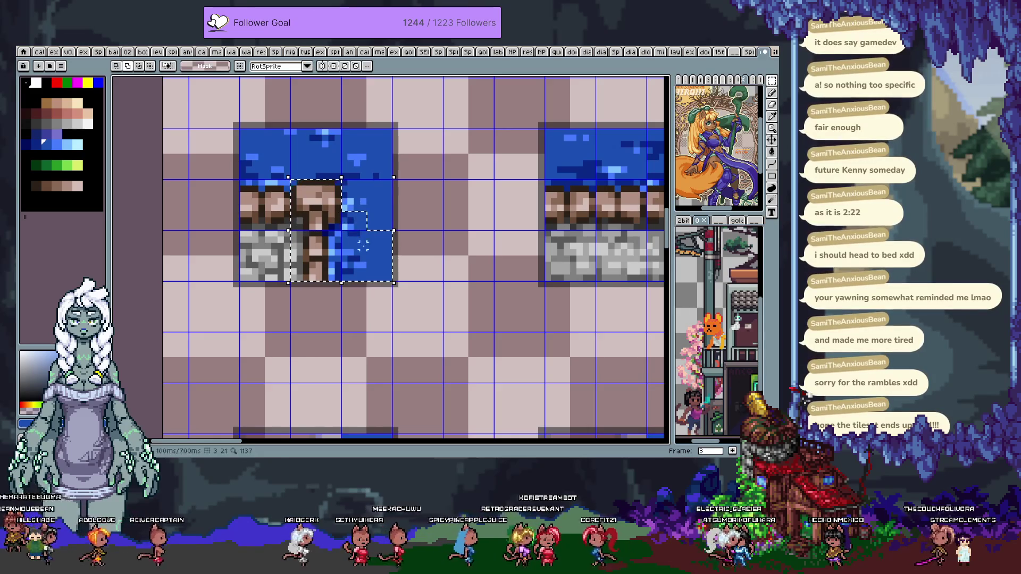
{"action": "scroll", "coordinate": [371, 258], "scroll_direction": "down", "scroll_amount": 2}
{"action": "scroll", "coordinate": [370, 258], "scroll_direction": "down", "scroll_amount": 1}
{"action": "scroll", "coordinate": [370, 258], "scroll_direction": "down", "scroll_amount": 1}
{"action": "scroll", "coordinate": [371, 258], "scroll_direction": "down", "scroll_amount": 1}
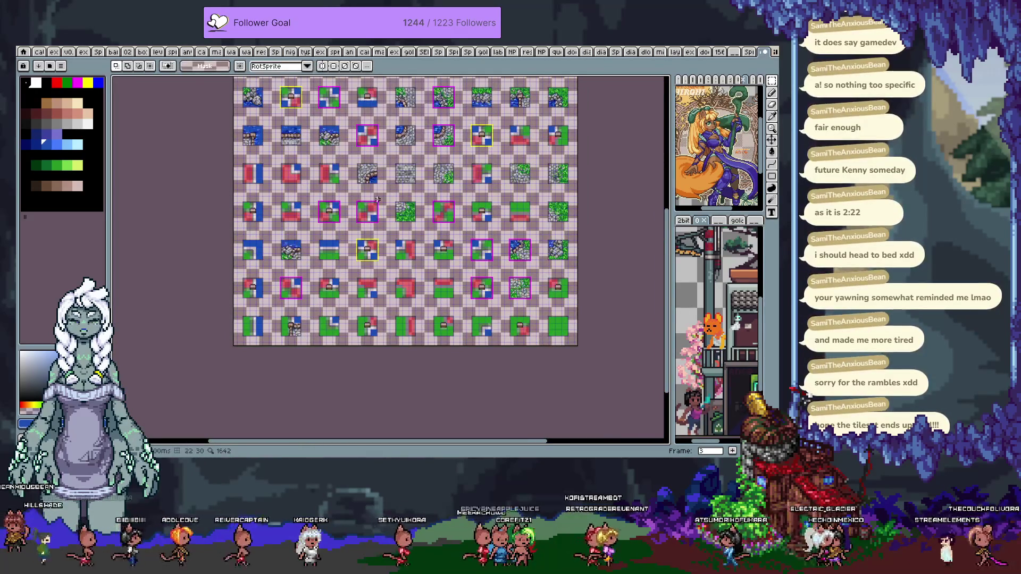
Paste the corner on frame 4 and line it up over the grass-stone tile
{"action": "key", "text": "Right"}
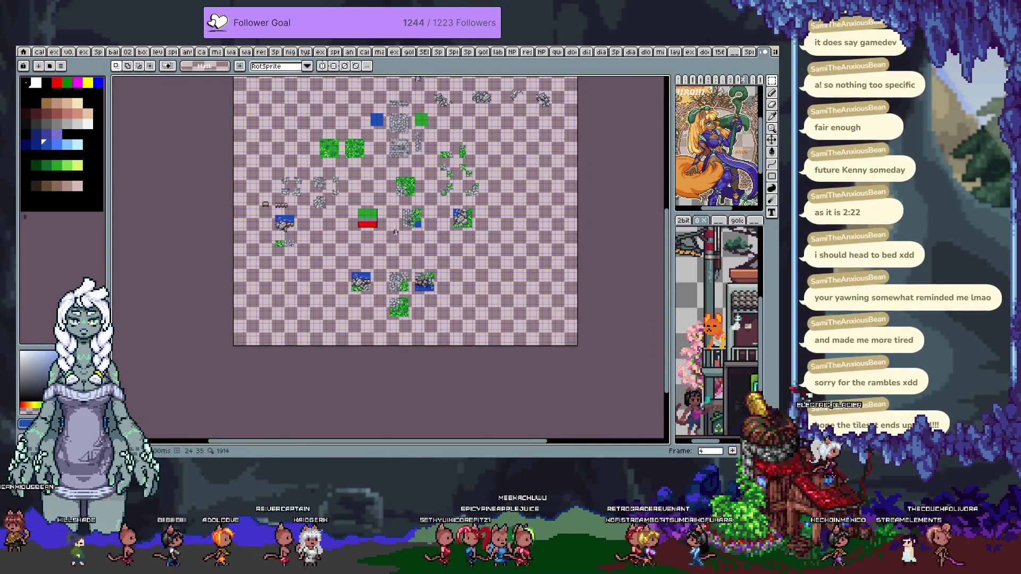
{"action": "scroll", "coordinate": [391, 232], "scroll_direction": "up", "scroll_amount": 3}
{"action": "scroll", "coordinate": [391, 232], "scroll_direction": "up", "scroll_amount": 2}
{"action": "key", "text": "ctrl+v"}
{"action": "left_click_drag", "start_coordinate": [388, 291], "coordinate": [363, 196]}
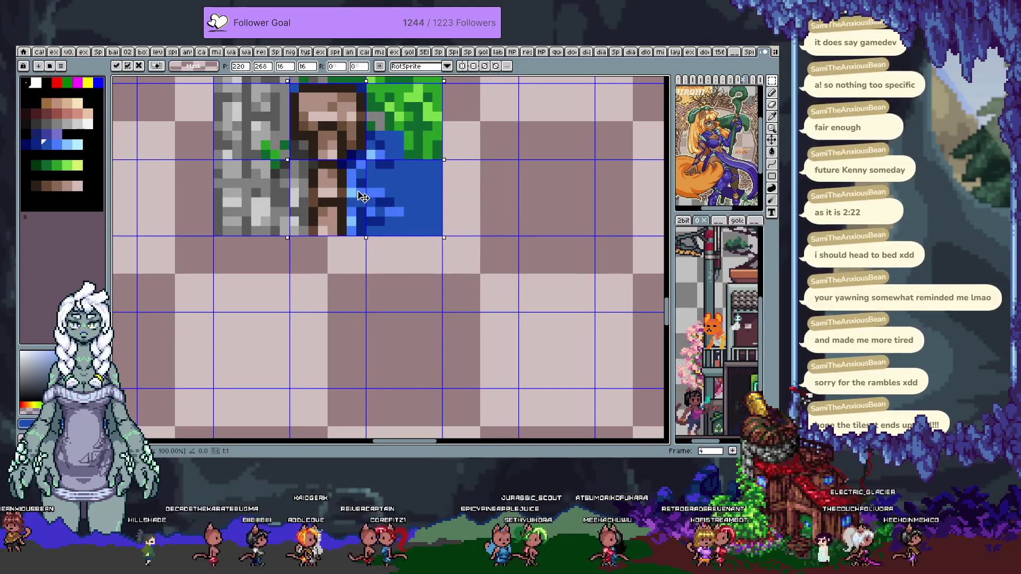
Commit the pasted corner and try dark rock-grey pixels on the tile, undoing the last one
{"action": "key", "text": "Return"}
{"action": "scroll", "coordinate": [425, 256], "scroll_direction": "up", "scroll_amount": 3}
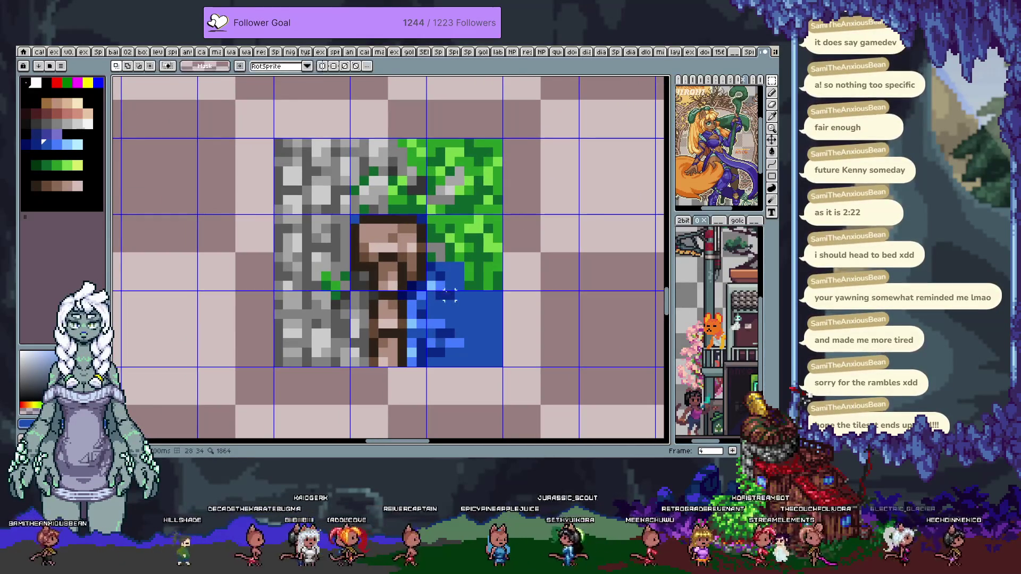
{"action": "scroll", "coordinate": [327, 256], "scroll_direction": "up", "scroll_amount": 1}
{"action": "key", "text": "b"}
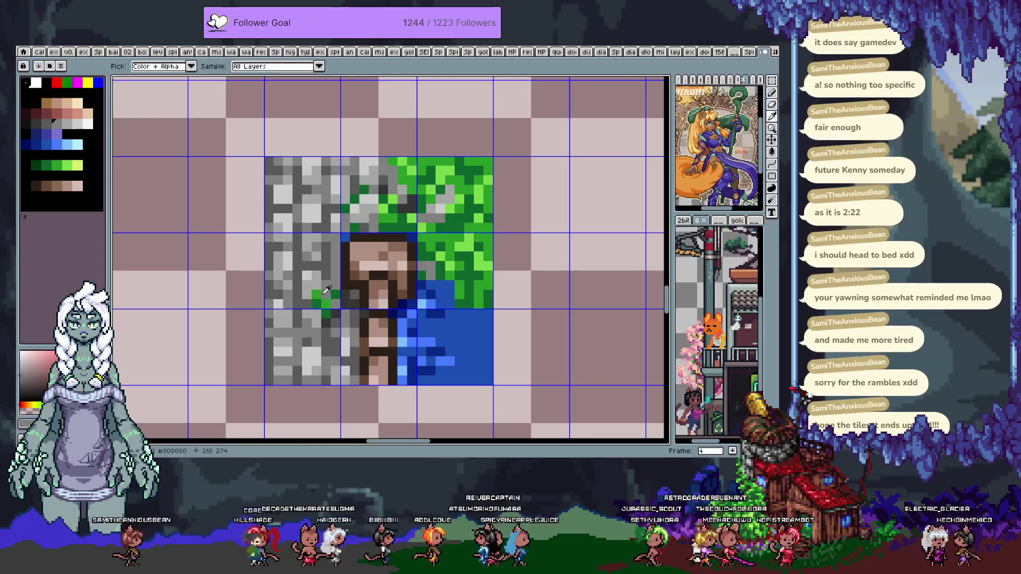
{"action": "left_click", "coordinate": [325, 309], "text": "alt"}
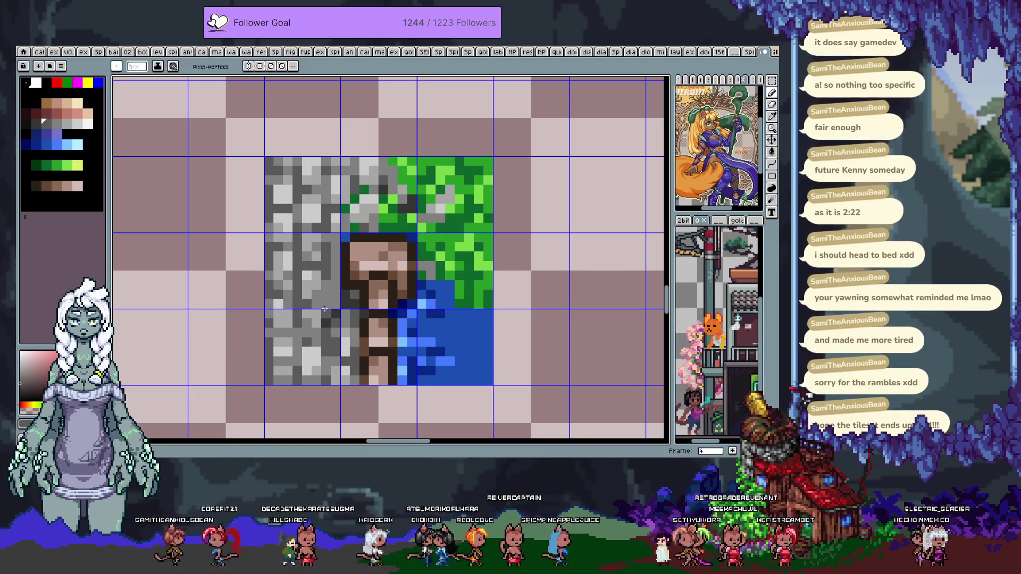
{"action": "left_click", "coordinate": [340, 290], "text": "alt"}
{"action": "left_click", "coordinate": [349, 297], "text": "alt"}
{"action": "left_click", "coordinate": [331, 303], "text": "alt"}
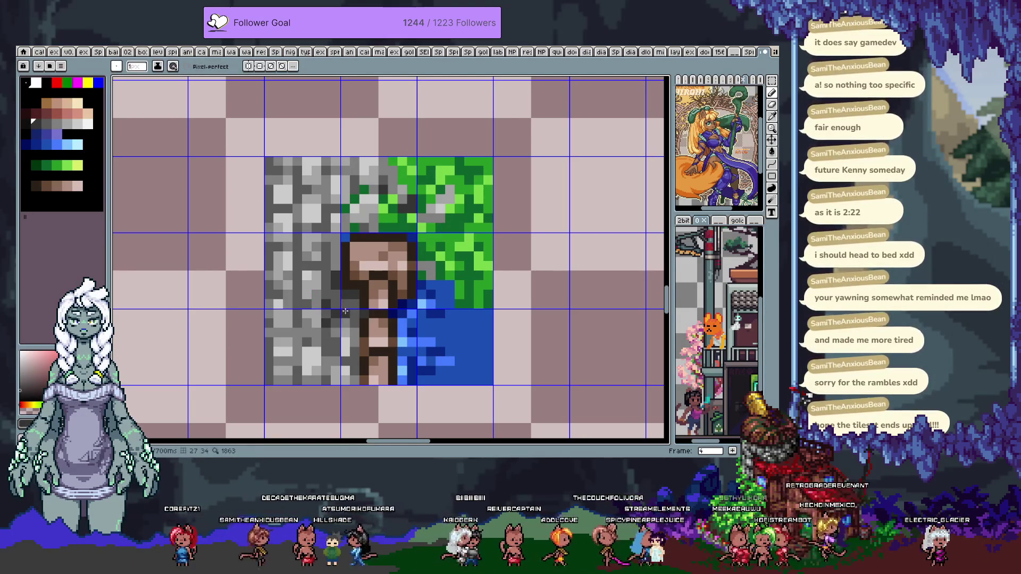
{"action": "key", "text": "ctrl+z"}
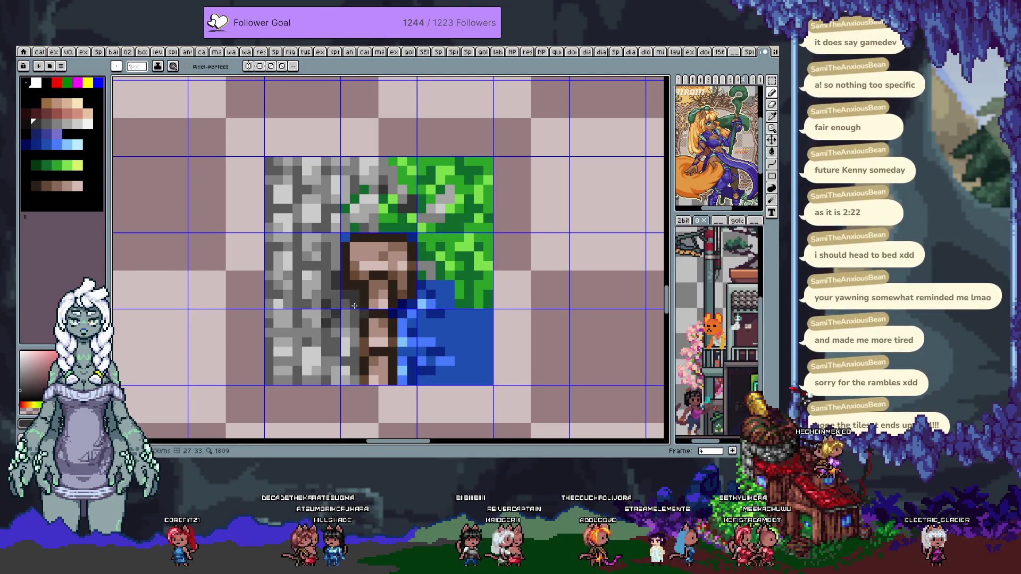
{"action": "scroll", "coordinate": [372, 308], "scroll_direction": "down", "scroll_amount": 1}
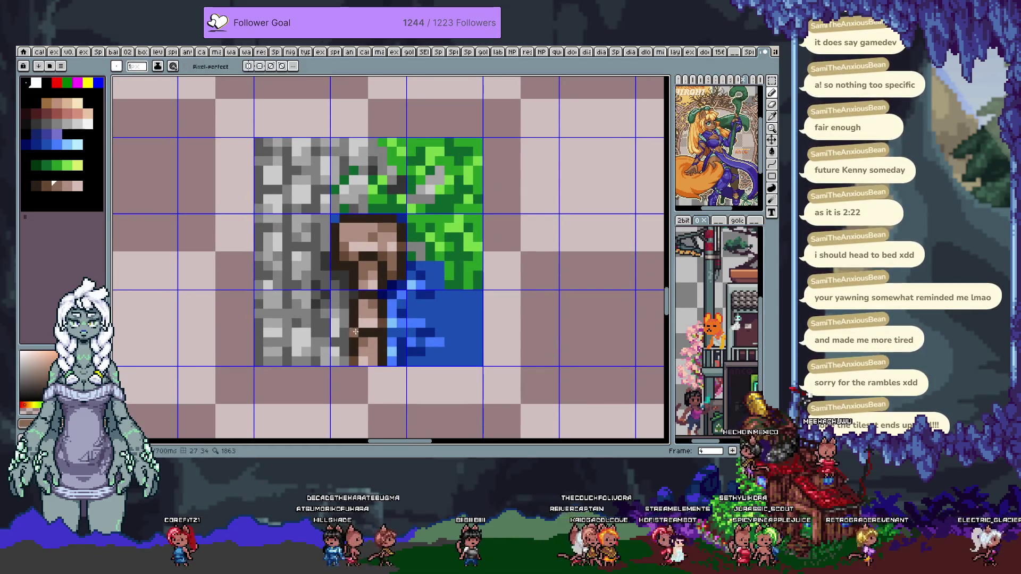
Sample a colour from the tile, re-centre it, and try a darker palette colour, then undo it
{"action": "key", "text": "i"}
{"action": "key", "text": "b"}
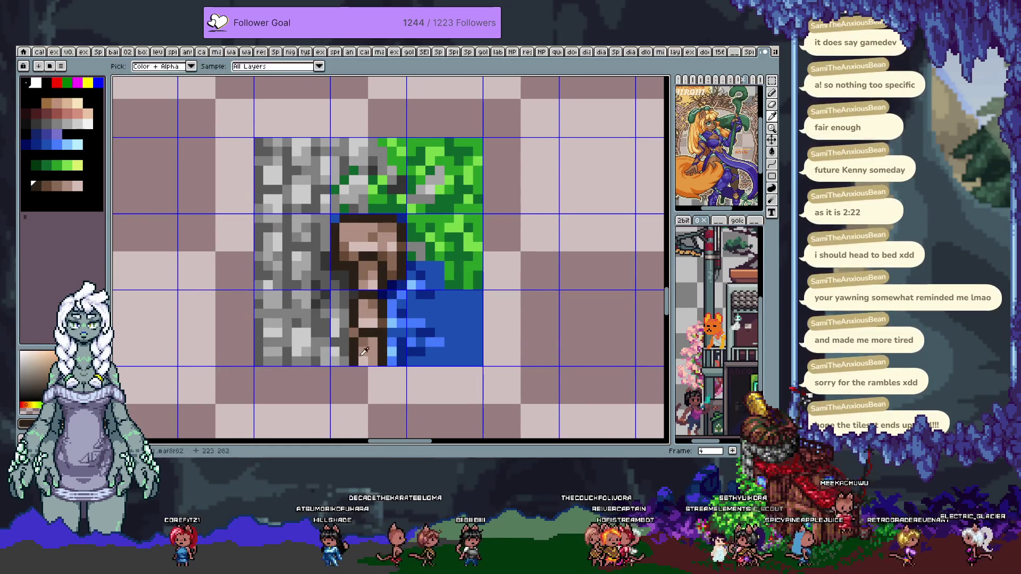
{"action": "key", "text": "b"}
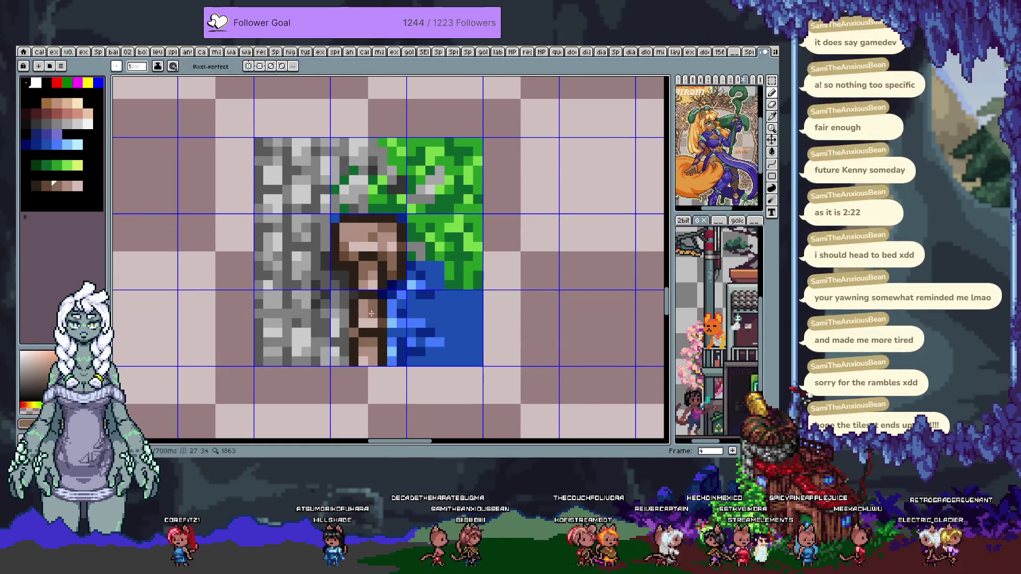
{"action": "key", "text": "i"}
{"action": "key", "text": "b"}
{"action": "key", "text": "i"}
{"action": "left_click", "coordinate": [369, 345]}
{"action": "key", "text": "b"}
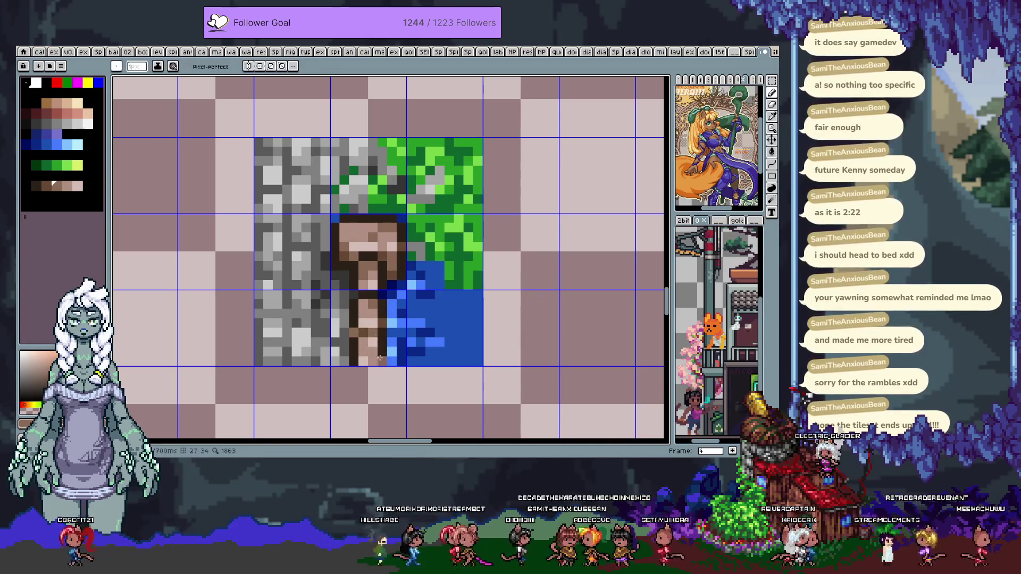
{"action": "key", "text": "h"}
{"action": "left_click_drag", "start_coordinate": [371, 300], "coordinate": [394, 327]}
{"action": "key", "text": "b"}
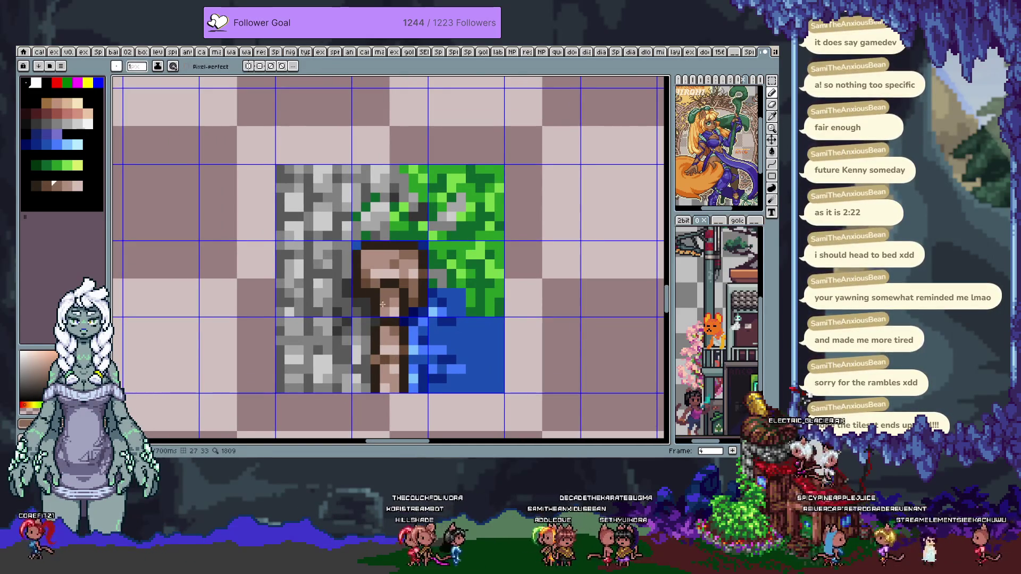
{"action": "scroll", "coordinate": [381, 303], "scroll_direction": "right", "scroll_amount": 1}
{"action": "scroll", "coordinate": [378, 302], "scroll_direction": "up", "scroll_amount": 1}
{"action": "scroll", "coordinate": [376, 301], "scroll_direction": "right", "scroll_amount": 3}
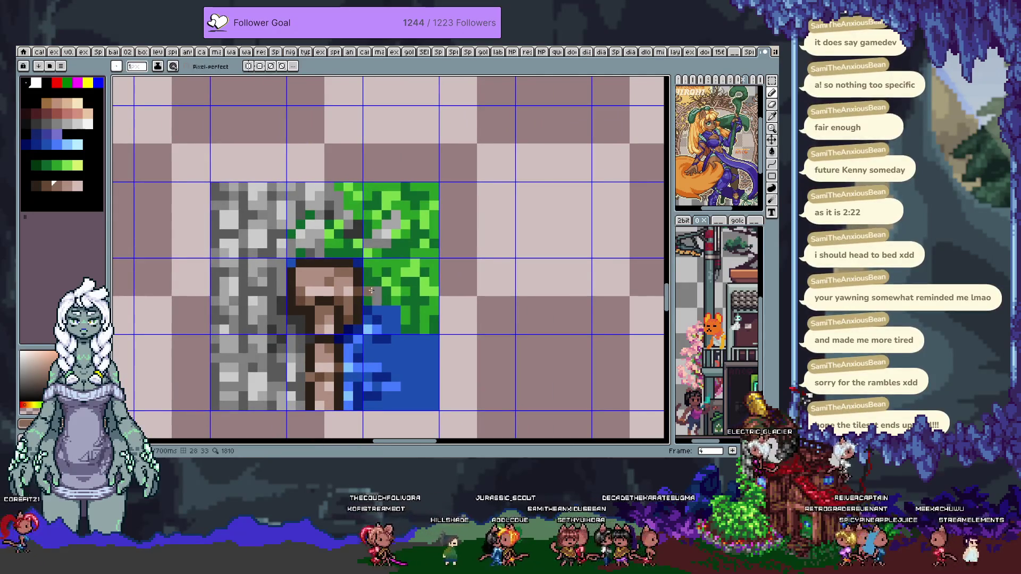
{"action": "left_click", "coordinate": [353, 251], "text": "alt"}
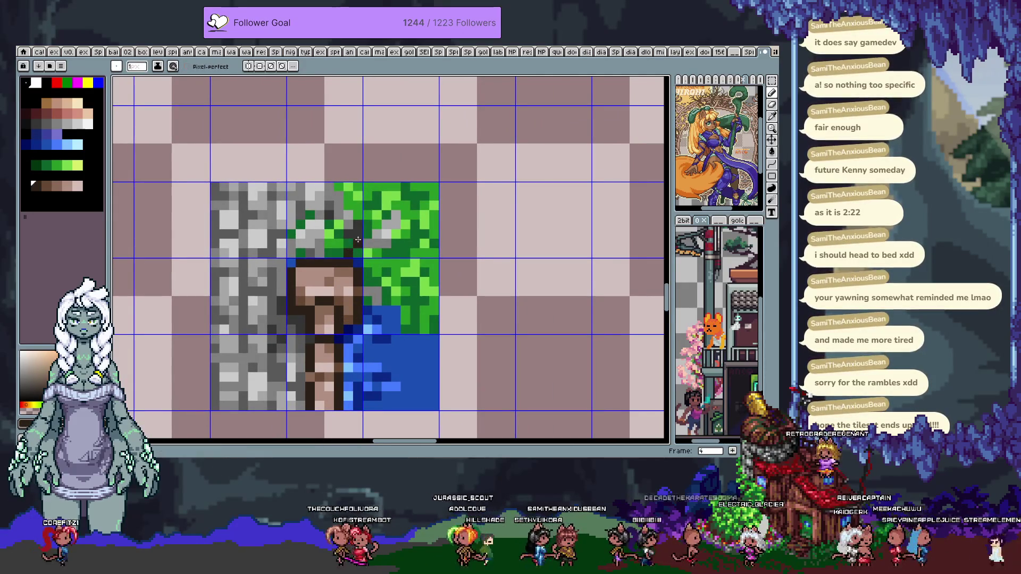
{"action": "key", "text": "ctrl+z"}
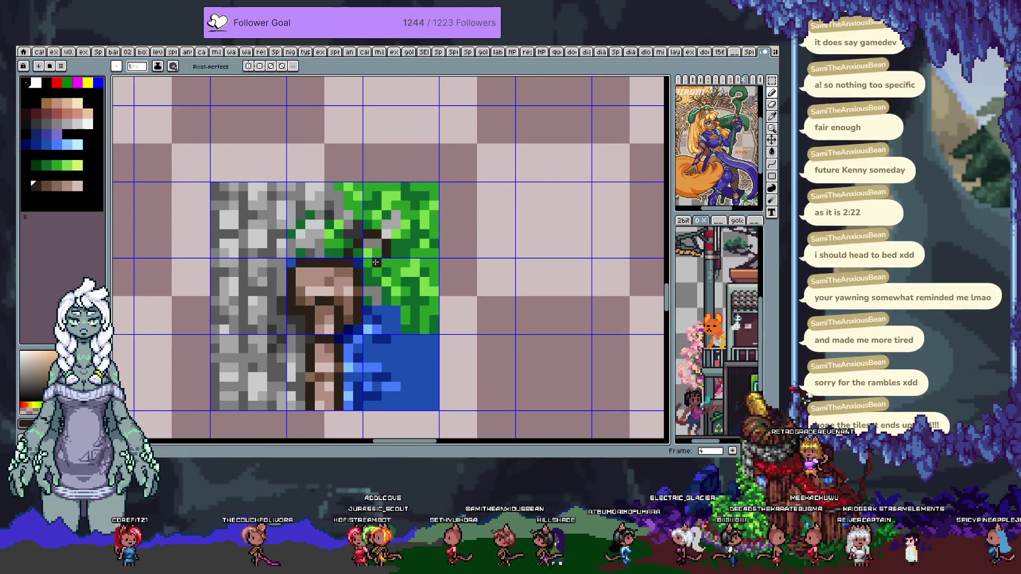
Paint light dirt pixels into the grass corner and darken the dirt edge with path browns
{"action": "key", "text": "alt"}
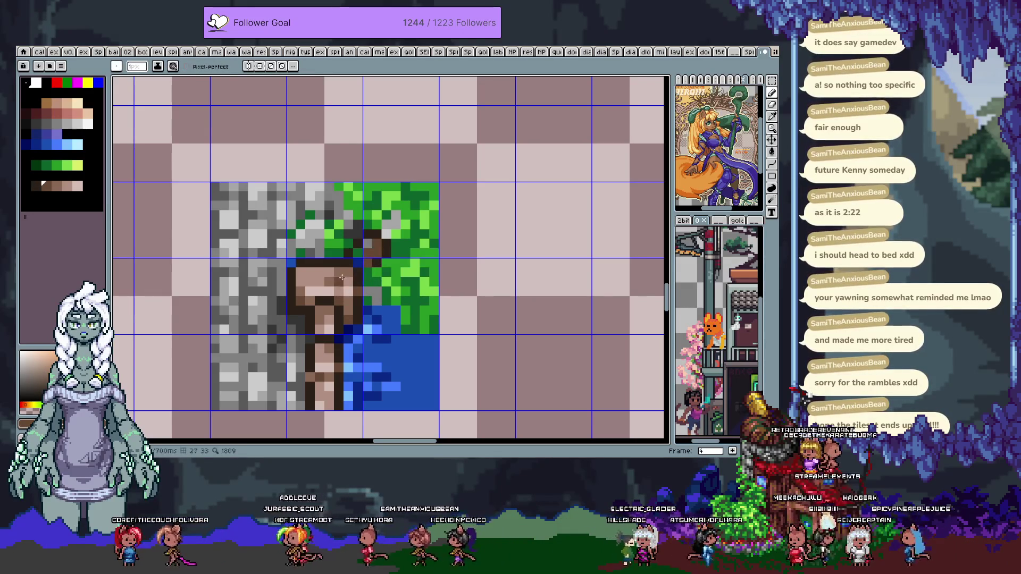
{"action": "left_click", "coordinate": [342, 278], "text": "alt"}
{"action": "left_click", "coordinate": [372, 247]}
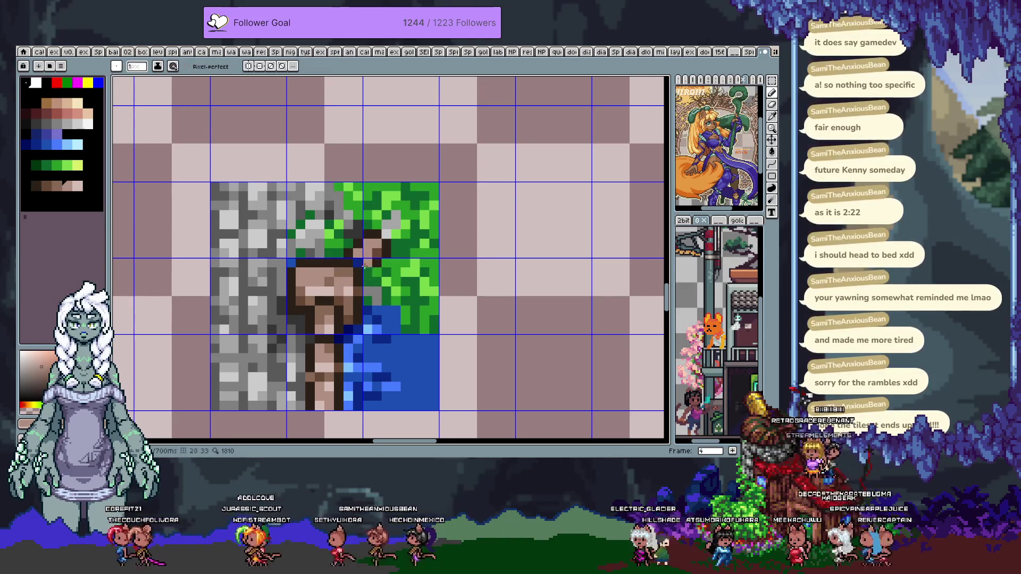
{"action": "left_click", "coordinate": [357, 261], "text": "alt"}
{"action": "left_click", "coordinate": [387, 260], "text": "alt"}
{"action": "left_click", "coordinate": [378, 265], "text": "alt"}
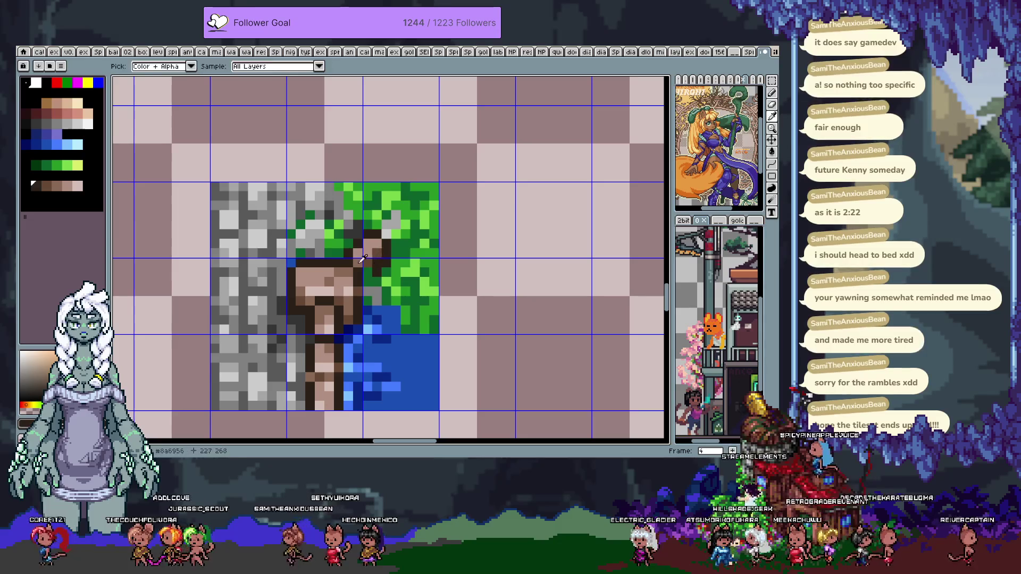
{"action": "left_click", "coordinate": [378, 258]}
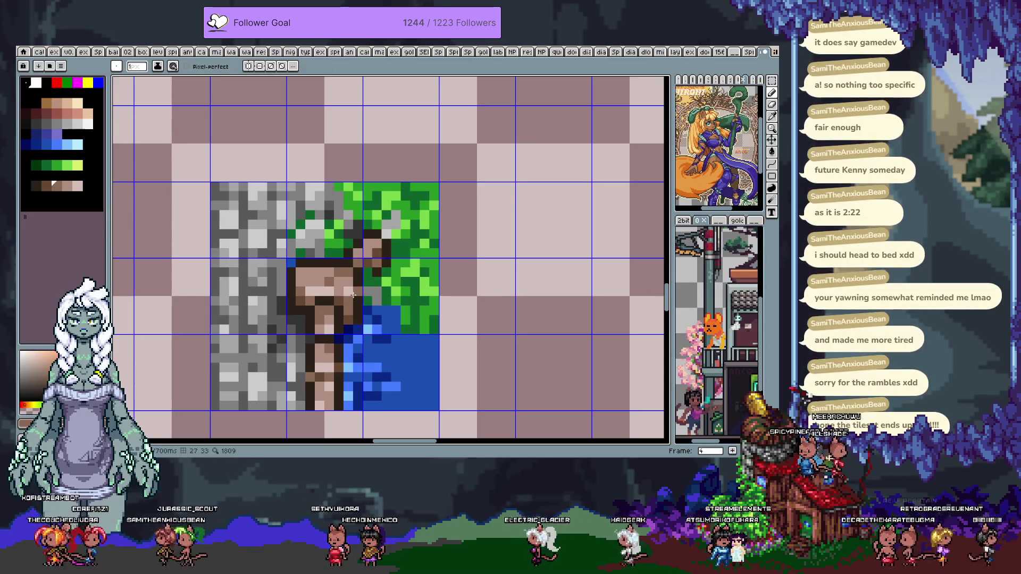
Sample dark browns and grass green, then paint dark green edging along the grass beside the dirt
{"action": "key", "text": "alt"}
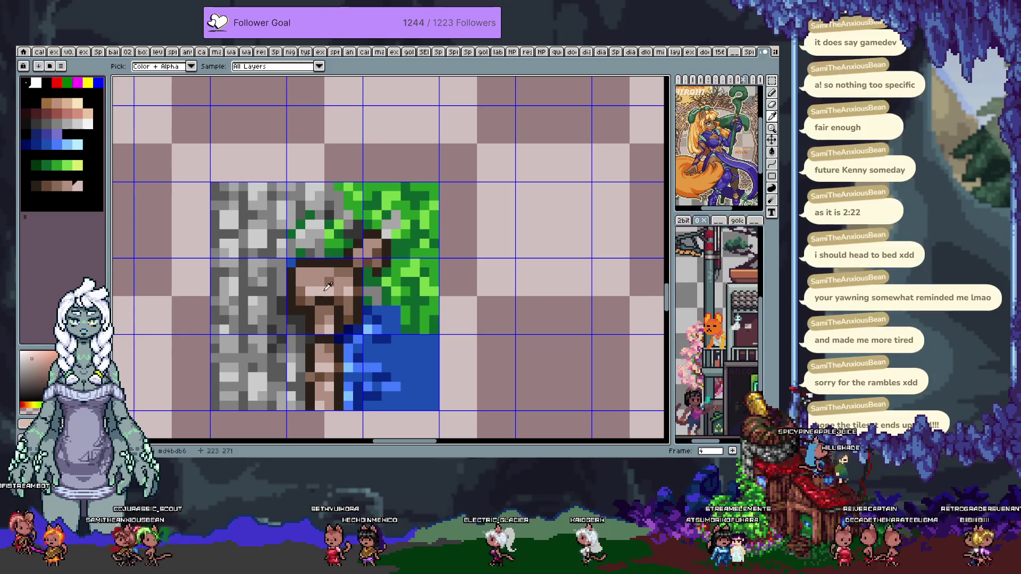
{"action": "key", "text": "alt"}
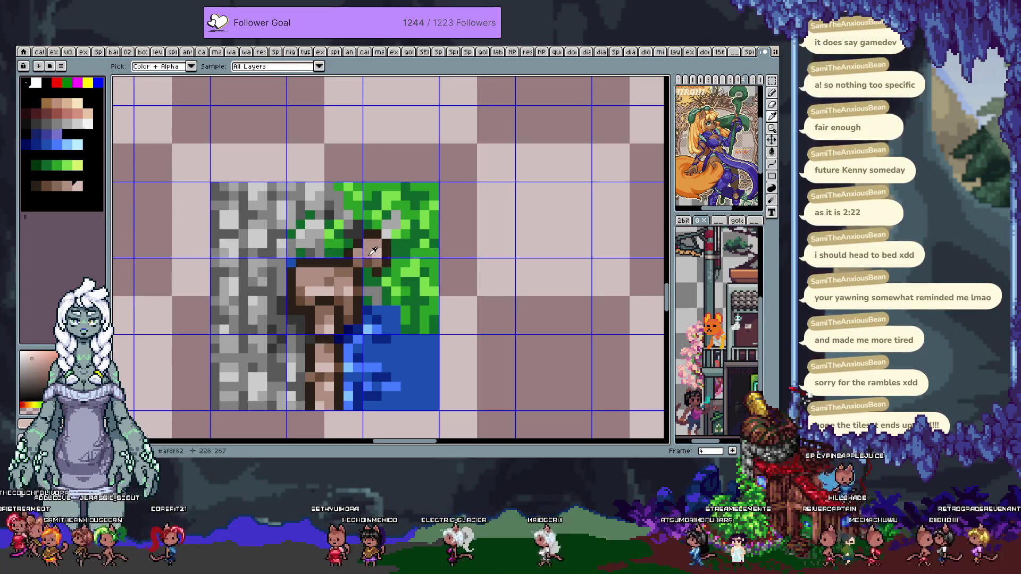
{"action": "left_click", "coordinate": [358, 264], "text": "alt"}
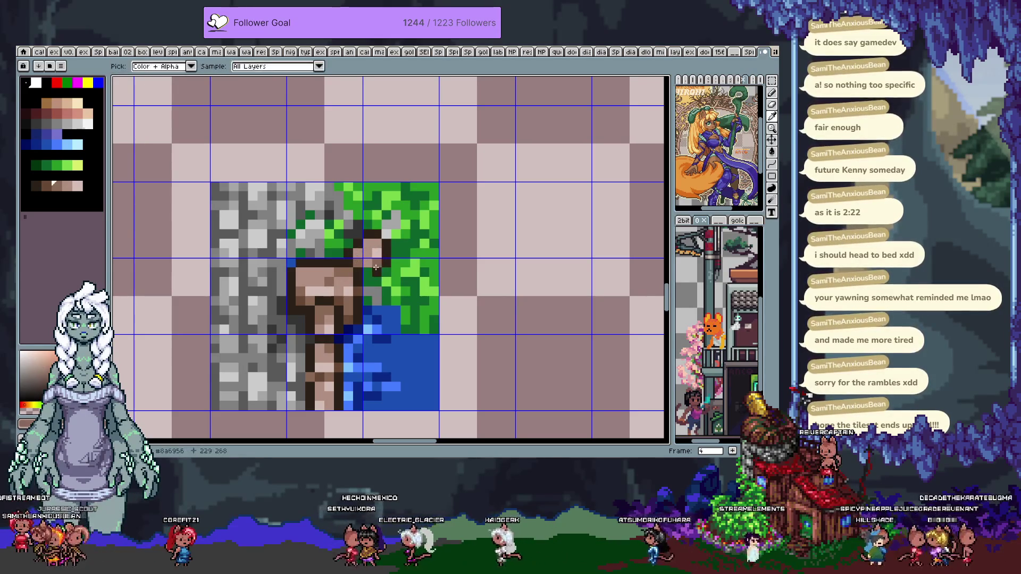
{"action": "left_click", "coordinate": [370, 278], "text": "alt"}
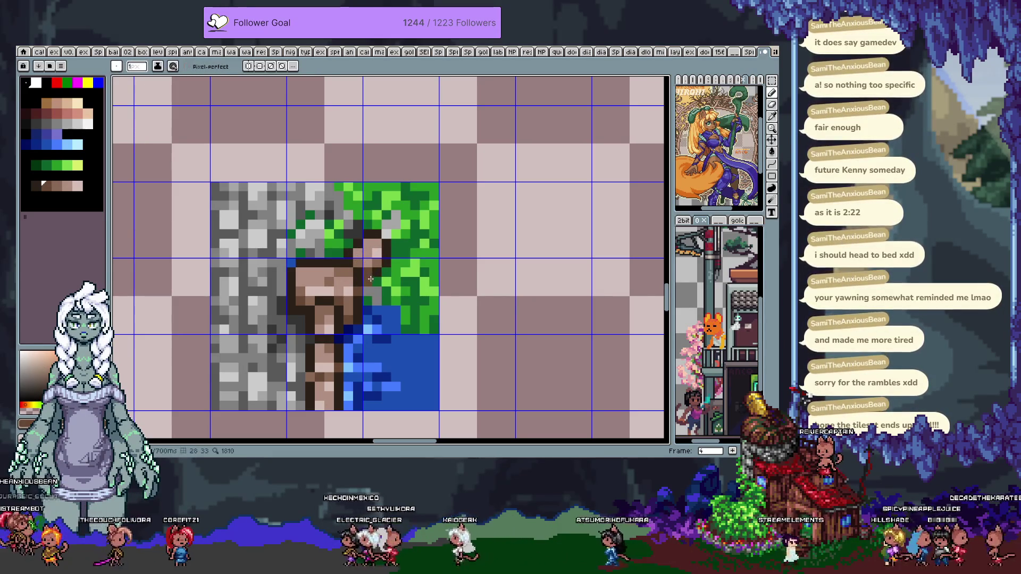
{"action": "left_click", "coordinate": [386, 273], "text": "alt"}
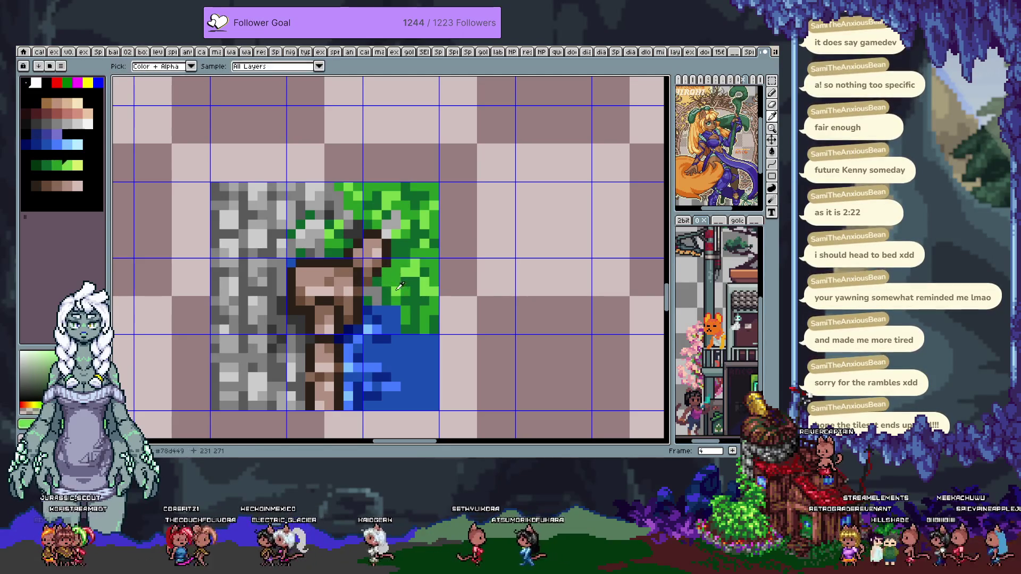
{"action": "left_click", "coordinate": [391, 287], "text": "alt"}
{"action": "mouse_move", "coordinate": [375, 290]}
{"action": "left_mouse_down"}
{"action": "mouse_move", "coordinate": [384, 332]}
{"action": "mouse_move", "coordinate": [368, 315]}
{"action": "left_mouse_up"}
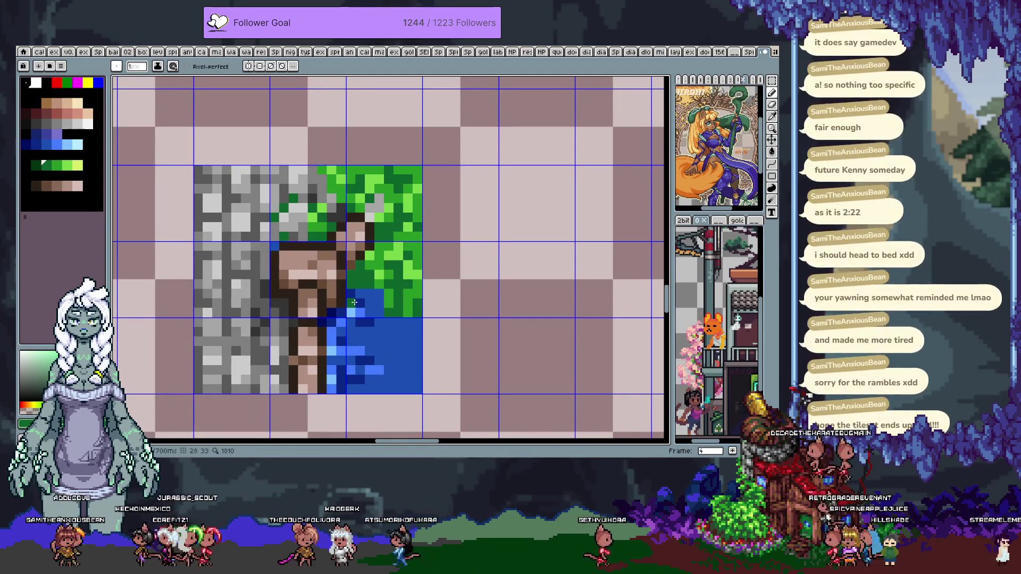
{"action": "scroll", "coordinate": [354, 302], "scroll_direction": "down", "scroll_amount": 1}
Select the single rock corner piece among the tile pieces on the sheet
{"action": "scroll", "coordinate": [393, 277], "scroll_direction": "down", "scroll_amount": 2}
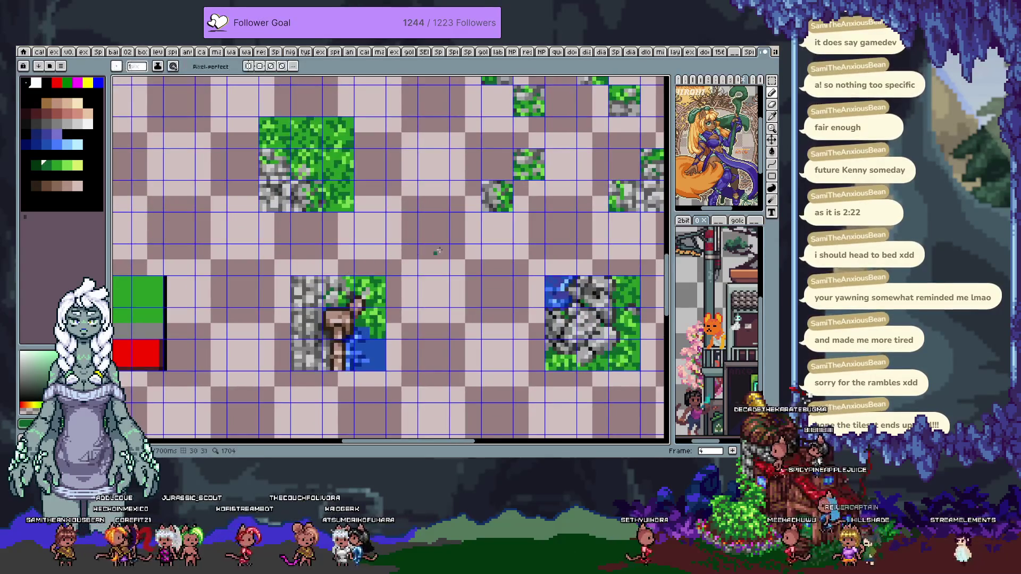
{"action": "scroll", "coordinate": [485, 225], "scroll_direction": "down", "scroll_amount": 1}
{"action": "scroll", "coordinate": [485, 225], "scroll_direction": "down", "scroll_amount": 2}
{"action": "mouse_move", "coordinate": [485, 224]}
{"action": "left_mouse_down"}
{"action": "mouse_move", "coordinate": [313, 299]}
{"action": "mouse_move", "coordinate": [273, 329]}
{"action": "left_mouse_up"}
{"action": "left_click_drag", "start_coordinate": [321, 227], "coordinate": [308, 227]}
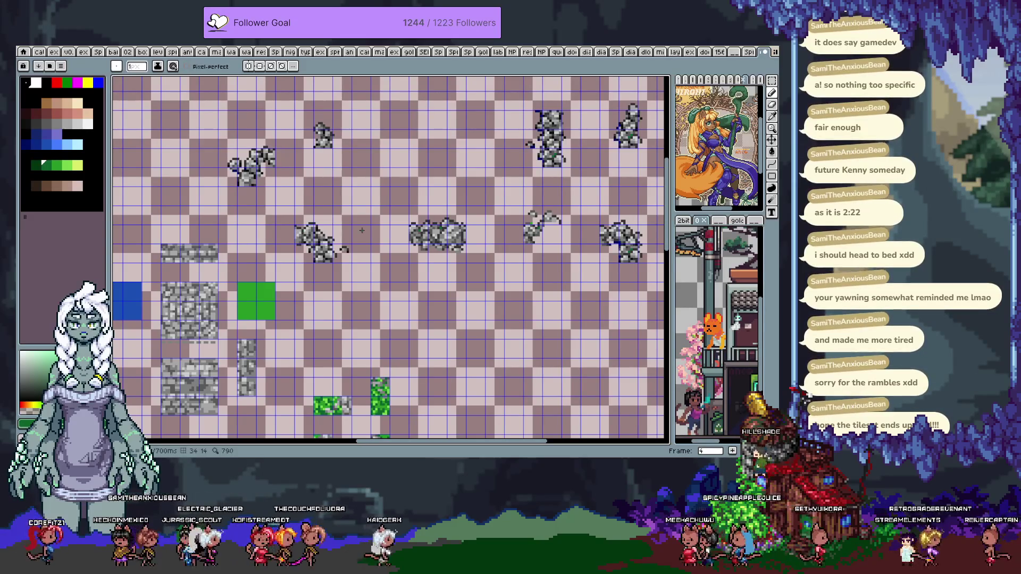
{"action": "scroll", "coordinate": [421, 230], "scroll_direction": "up", "scroll_amount": 2}
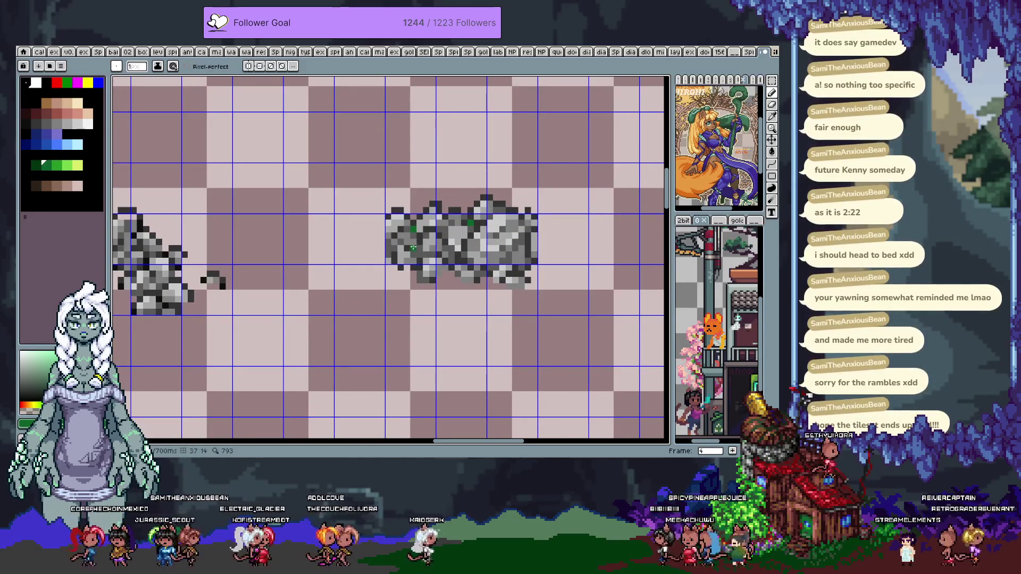
{"action": "key", "text": "m"}
{"action": "left_click_drag", "start_coordinate": [420, 298], "coordinate": [425, 237]}
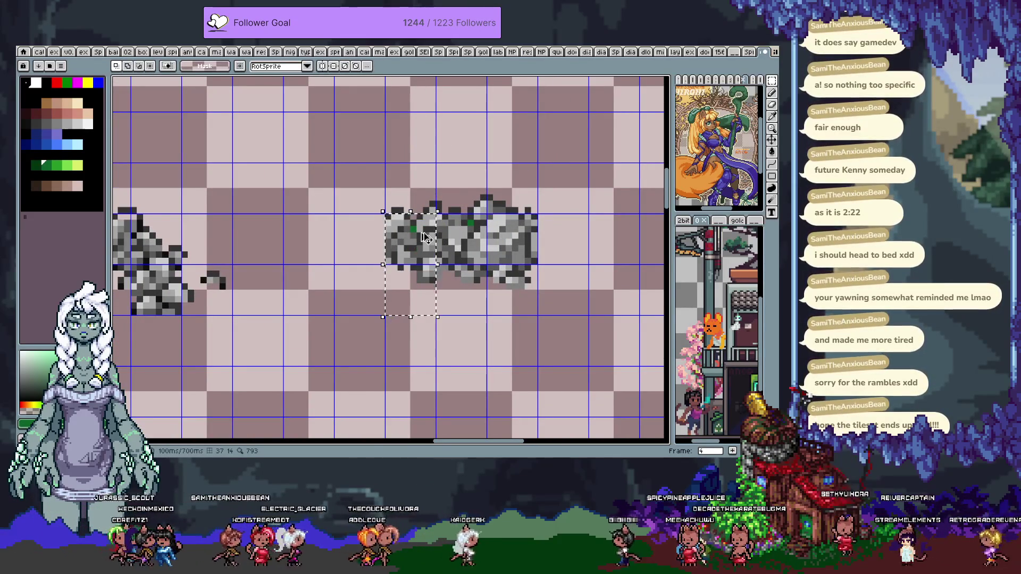
Paste the copied rock piece beside the grass, dirt and water tile and place it
{"action": "scroll", "coordinate": [426, 238], "scroll_direction": "down", "scroll_amount": 2}
{"action": "mouse_move", "coordinate": [354, 410]}
{"action": "left_mouse_down"}
{"action": "mouse_move", "coordinate": [464, 278]}
{"action": "mouse_move", "coordinate": [406, 275]}
{"action": "left_mouse_up"}
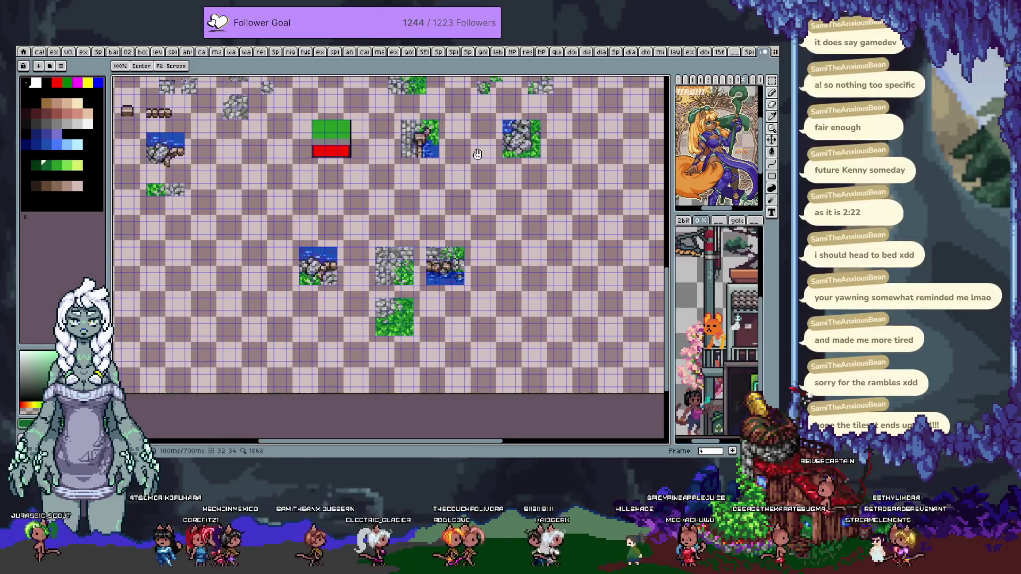
{"action": "scroll", "coordinate": [460, 123], "scroll_direction": "up", "scroll_amount": 2}
{"action": "scroll", "coordinate": [446, 130], "scroll_direction": "up", "scroll_amount": 2}
{"action": "key", "text": "ctrl+v"}
{"action": "left_click_drag", "start_coordinate": [391, 254], "coordinate": [561, 195]}
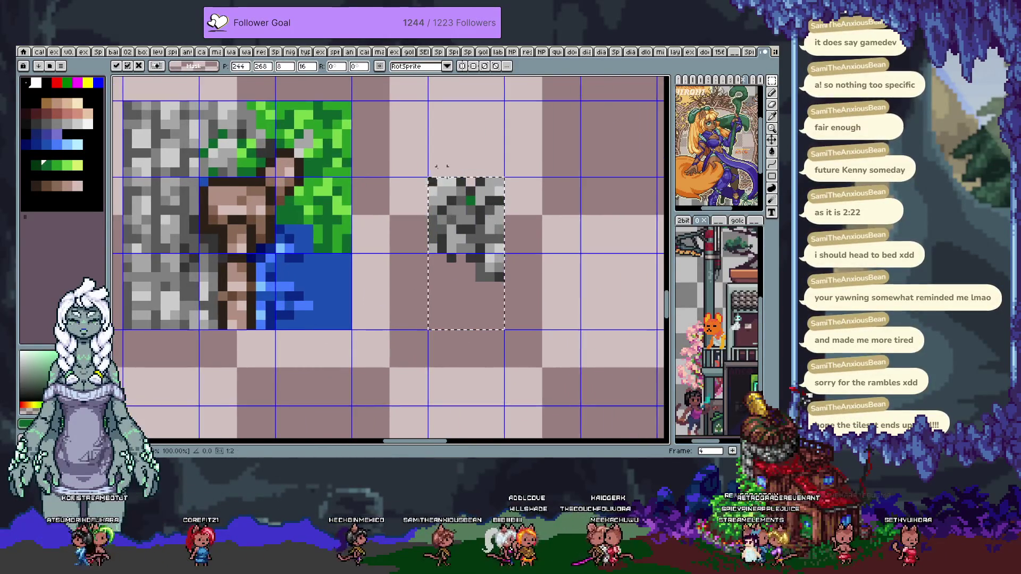
{"action": "scroll", "coordinate": [442, 166], "scroll_direction": "up", "scroll_amount": 1}
{"action": "key", "text": "Return"}
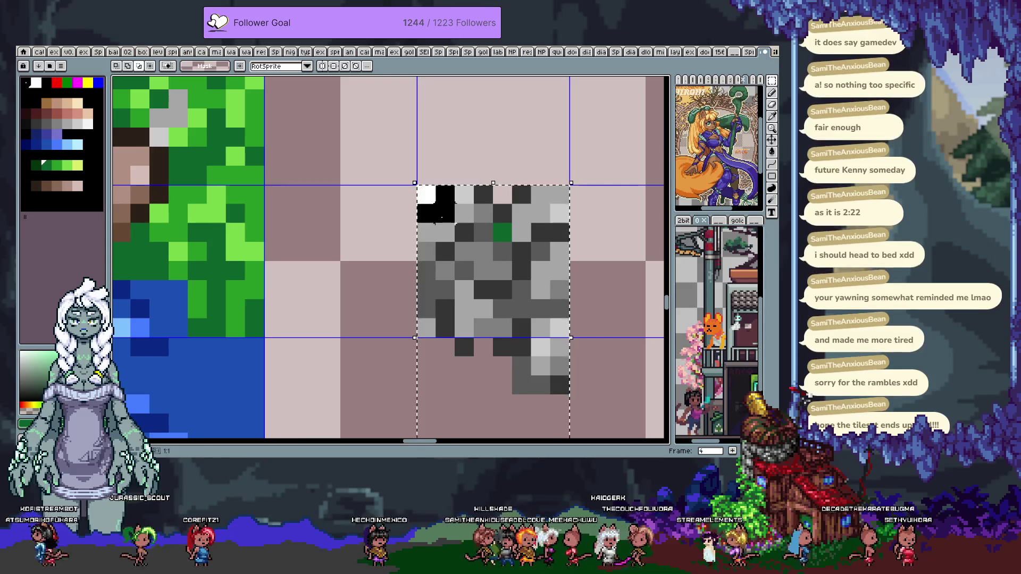
Undo the stray pixels, then shift the rock two tiles left onto the tile and drop it
{"action": "key", "text": "ctrl+z"}
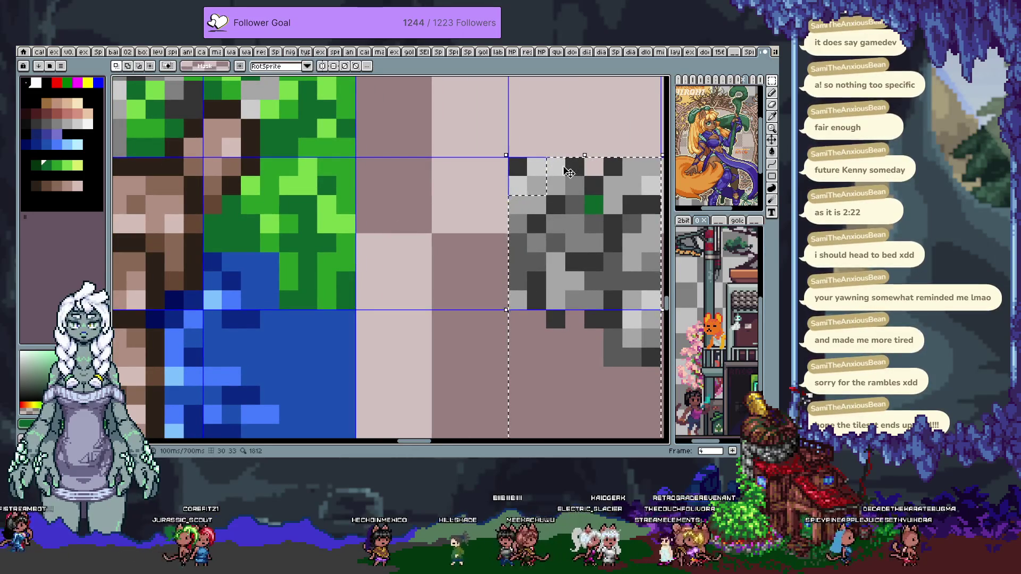
{"action": "scroll", "coordinate": [542, 217], "scroll_direction": "down", "scroll_amount": 1}
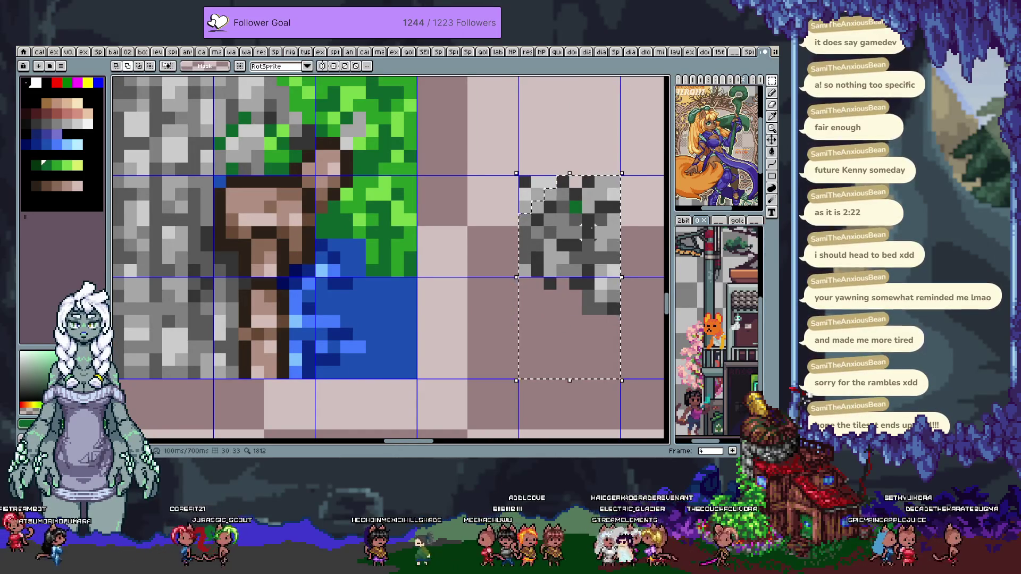
{"action": "key", "text": "shift+Left"}
{"action": "key", "text": "shift+Left"}
{"action": "key", "text": "Return"}
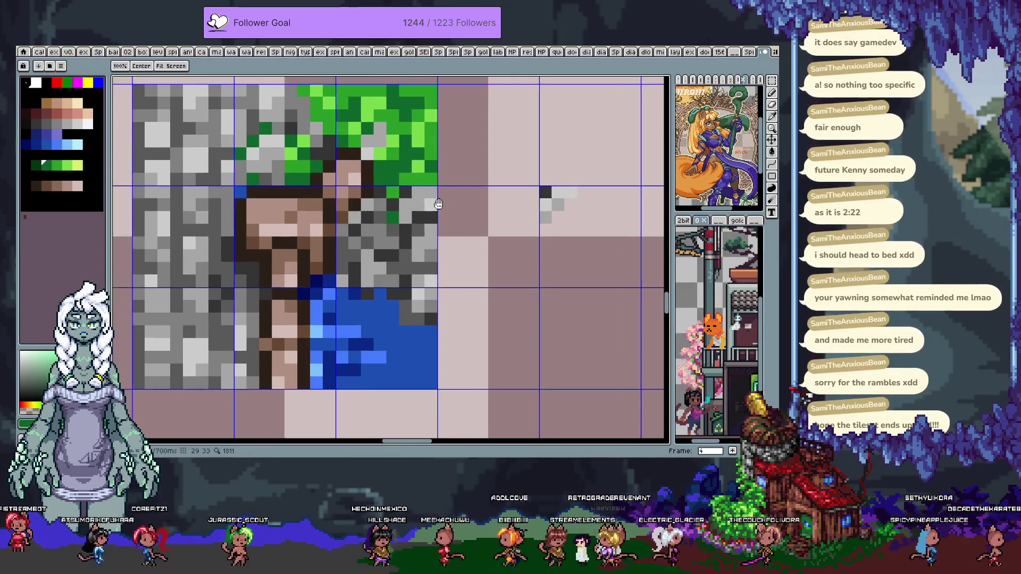
{"action": "key", "text": "b"}
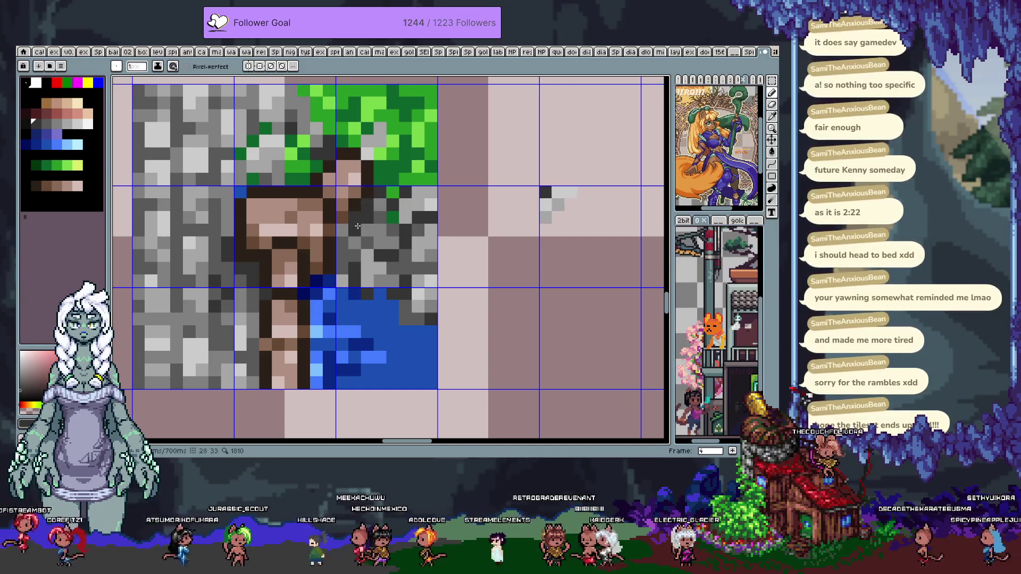
Darken the light grey pixels along the rock edge and repaint stray grey pixels with water blue
{"action": "left_click", "coordinate": [363, 205], "text": "alt"}
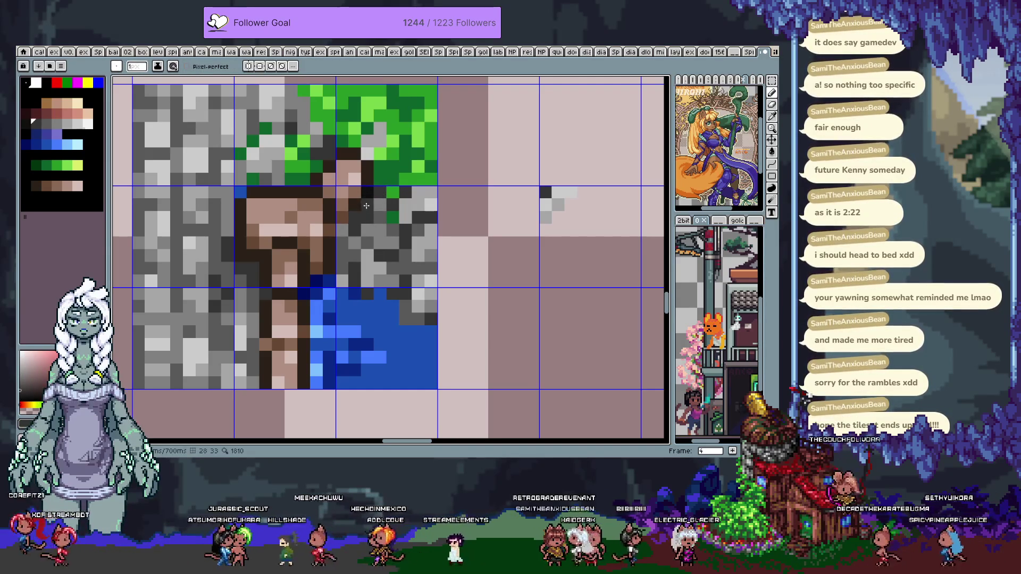
{"action": "left_click", "coordinate": [372, 226], "text": "alt"}
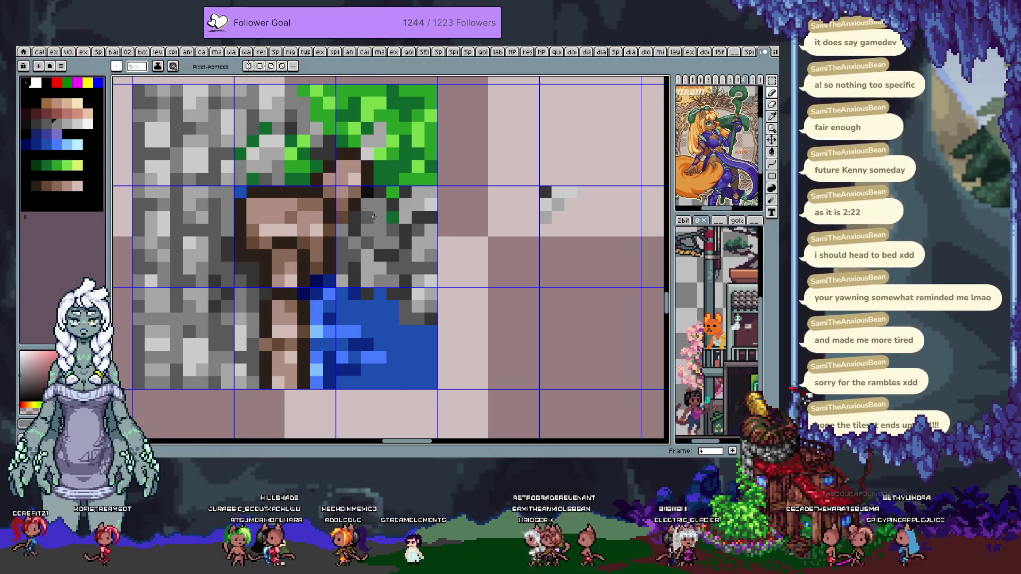
{"action": "left_click", "coordinate": [372, 209], "text": "alt"}
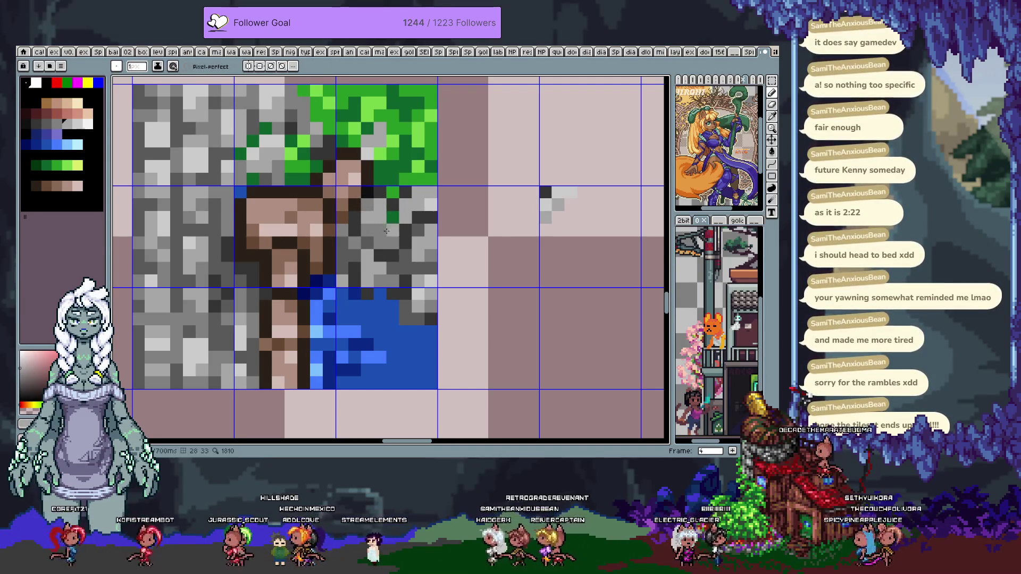
{"action": "left_click", "coordinate": [370, 243], "text": "alt"}
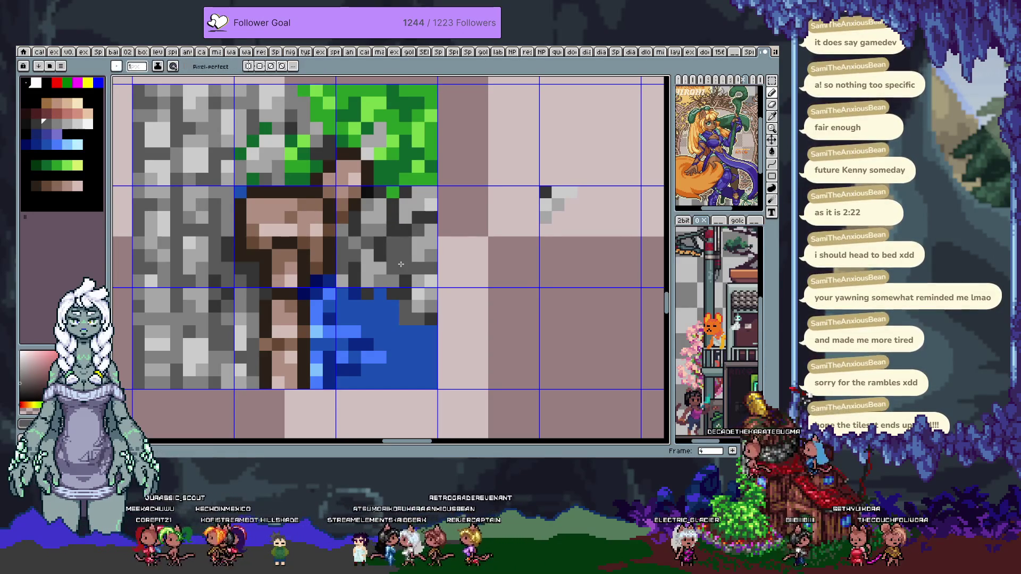
{"action": "left_click_drag", "start_coordinate": [402, 263], "coordinate": [429, 262]}
{"action": "left_click", "coordinate": [393, 311], "text": "alt"}
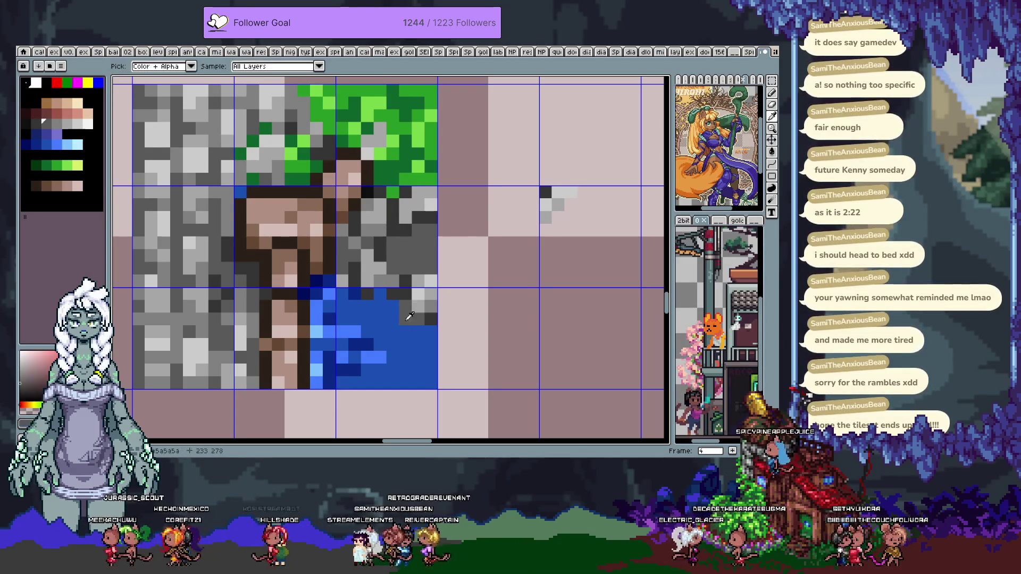
{"action": "left_click", "coordinate": [407, 305]}
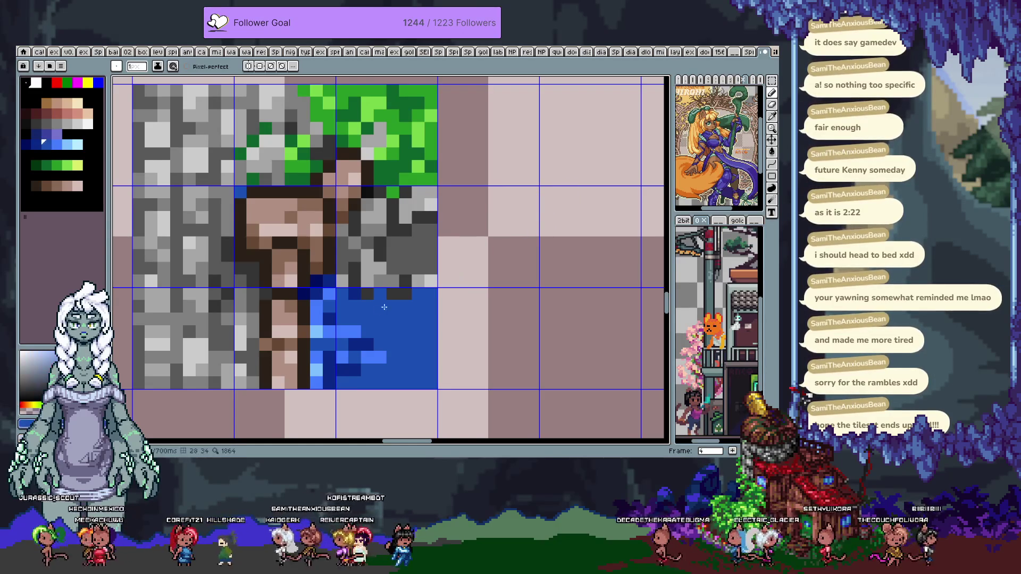
Add dark pixels along the rock's lower edge using sampled greys and water blue
{"action": "scroll", "coordinate": [404, 295], "scroll_direction": "up", "scroll_amount": 1}
{"action": "left_click", "coordinate": [423, 271], "text": "alt"}
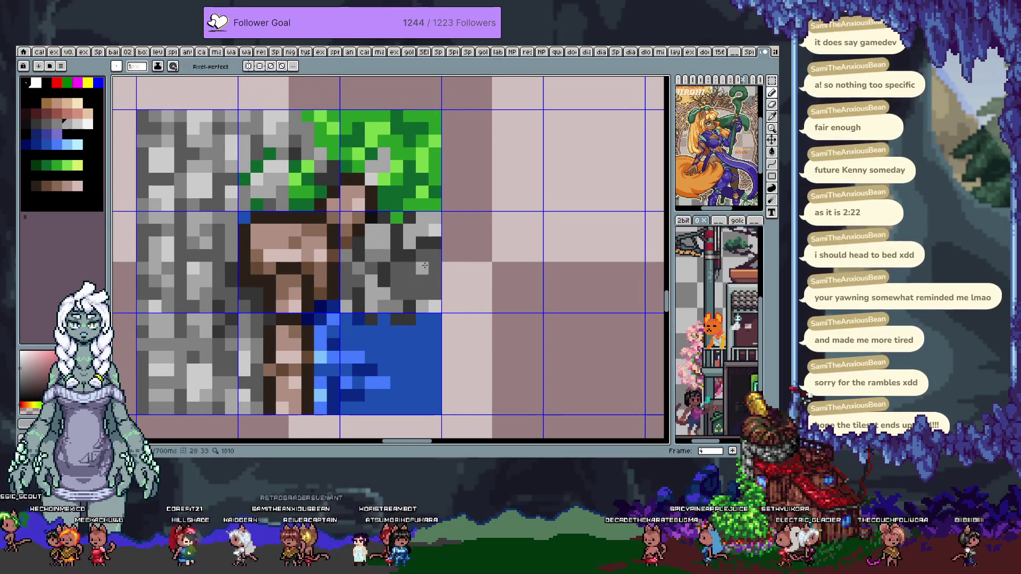
{"action": "left_click", "coordinate": [410, 287], "text": "alt"}
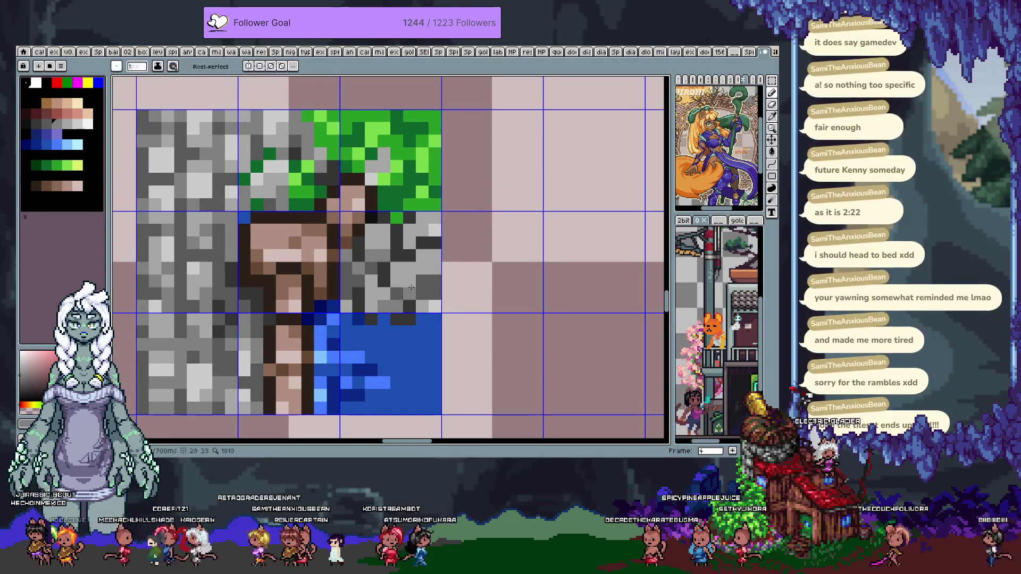
{"action": "left_click", "coordinate": [407, 286], "text": "alt"}
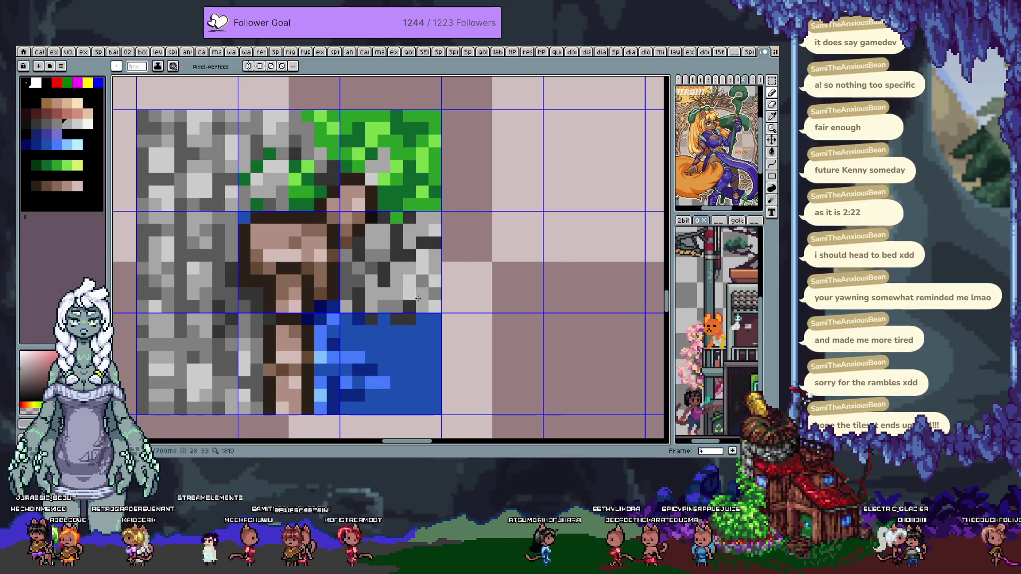
{"action": "left_click", "coordinate": [421, 316], "text": "alt"}
{"action": "left_click", "coordinate": [420, 324], "text": "alt"}
{"action": "left_click", "coordinate": [425, 328]}
Paint a dark grey diagonal into the water edge and add darker shading to the rock edge
{"action": "left_click", "coordinate": [416, 283], "text": "alt"}
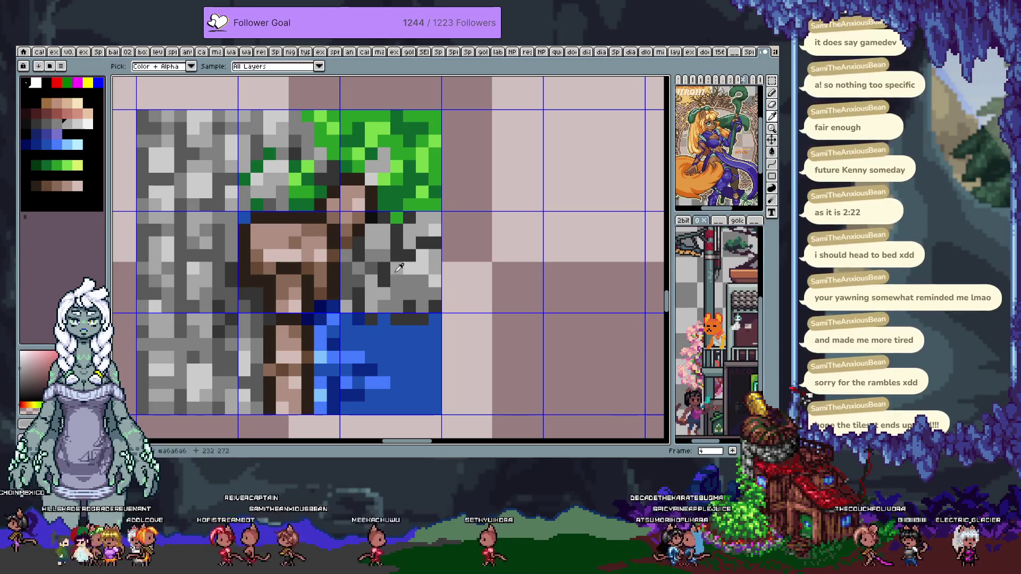
{"action": "left_click", "coordinate": [398, 297], "text": "alt"}
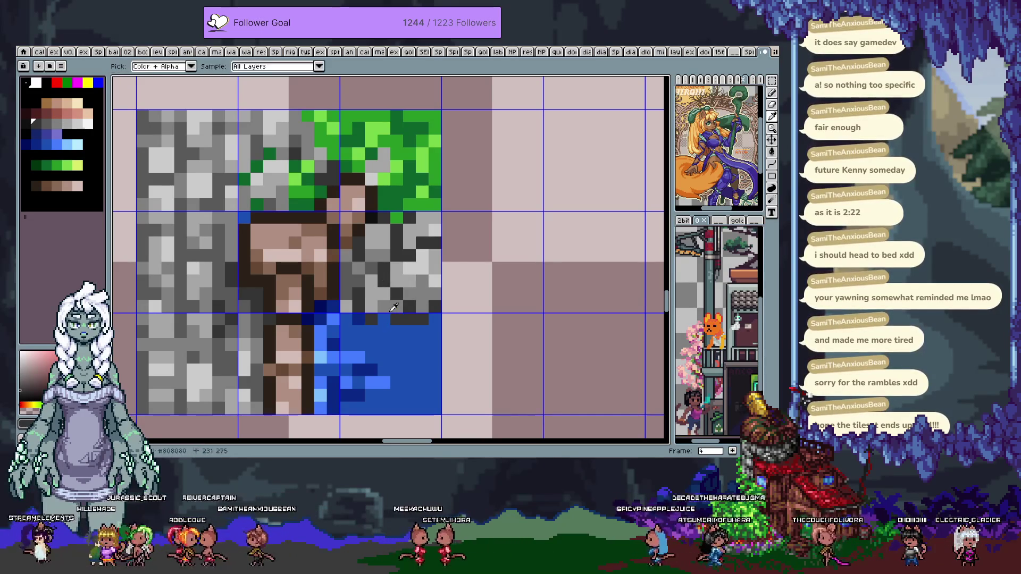
{"action": "left_click", "coordinate": [375, 292], "text": "alt"}
{"action": "left_click", "coordinate": [410, 319], "text": "alt"}
{"action": "mouse_move", "coordinate": [409, 330]}
{"action": "left_mouse_down"}
{"action": "mouse_move", "coordinate": [398, 341]}
{"action": "mouse_move", "coordinate": [406, 322]}
{"action": "left_mouse_up"}
{"action": "left_click", "coordinate": [383, 306], "text": "alt"}
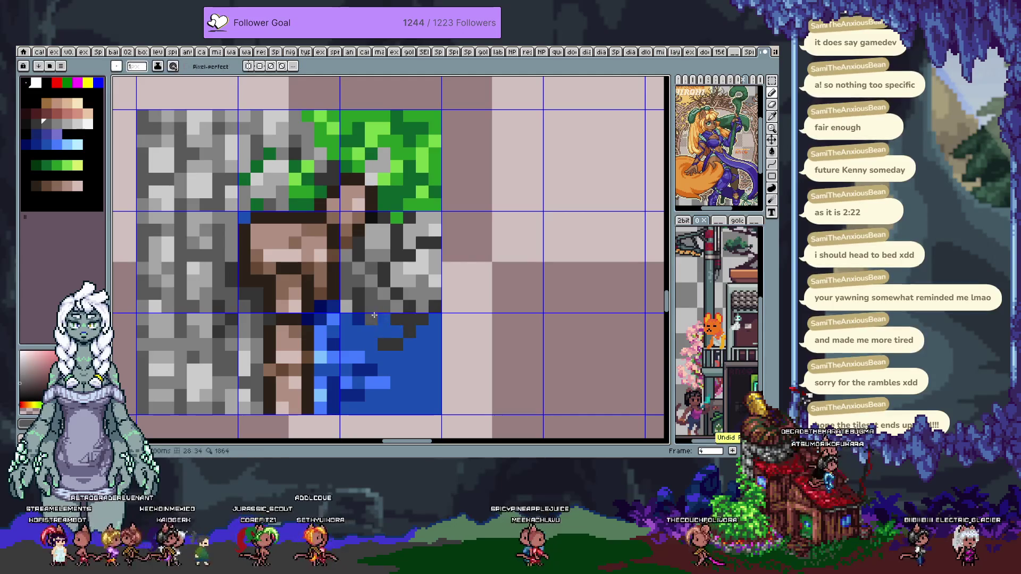
{"action": "left_click", "coordinate": [380, 328], "text": "alt"}
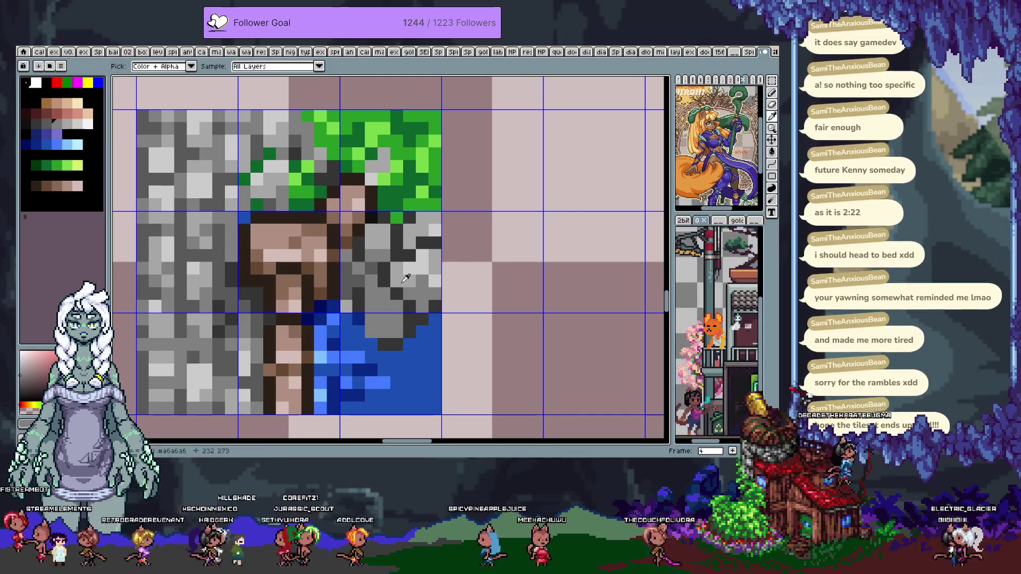
Add light grey highlights on the rock and at the water edge, then sample navy, dirt and grey
{"action": "left_click", "coordinate": [381, 301], "text": "alt"}
{"action": "left_click", "coordinate": [396, 308], "text": "alt"}
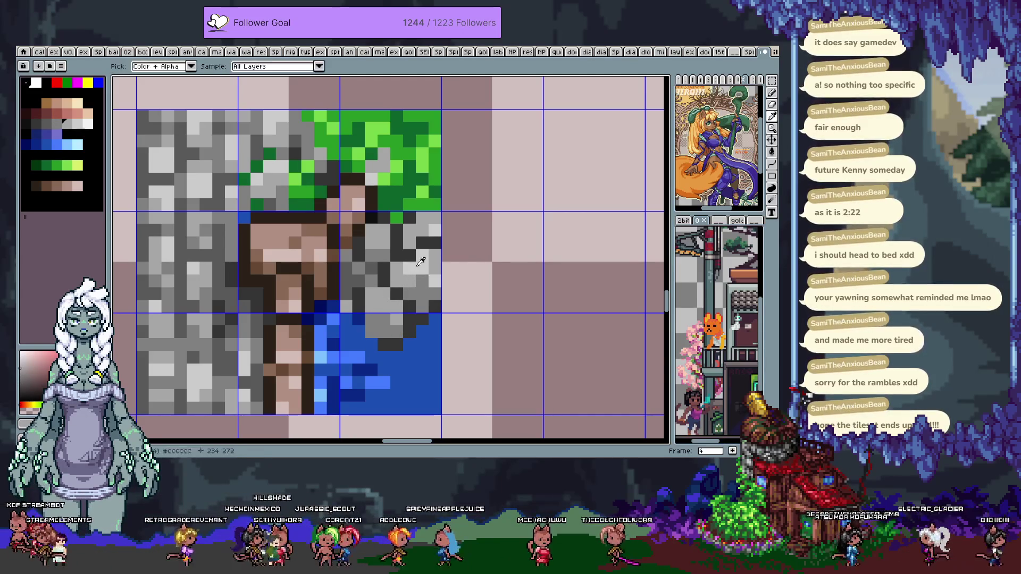
{"action": "left_click", "coordinate": [384, 319]}
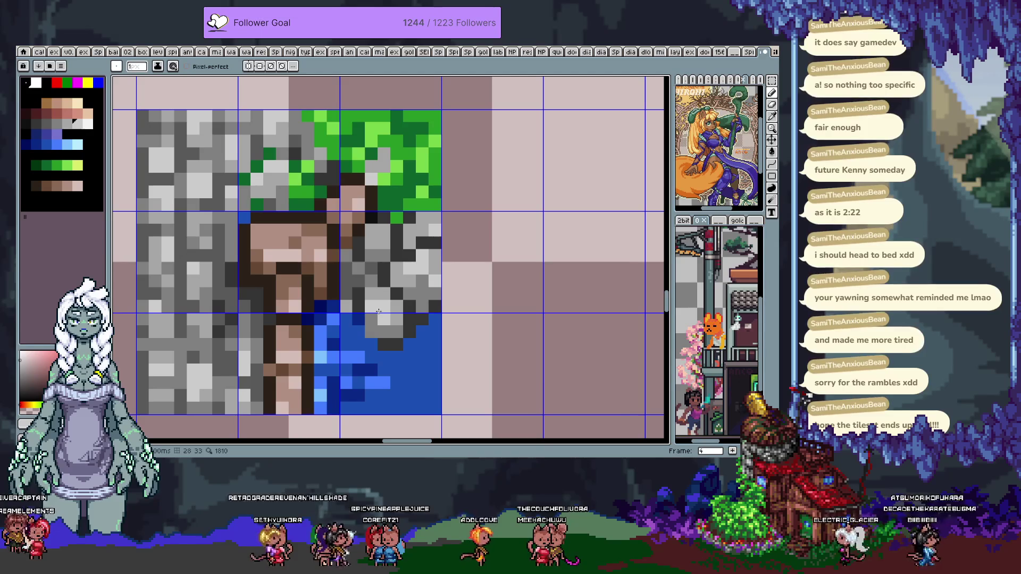
{"action": "left_click", "coordinate": [347, 344]}
{"action": "left_click", "coordinate": [332, 318], "text": "alt"}
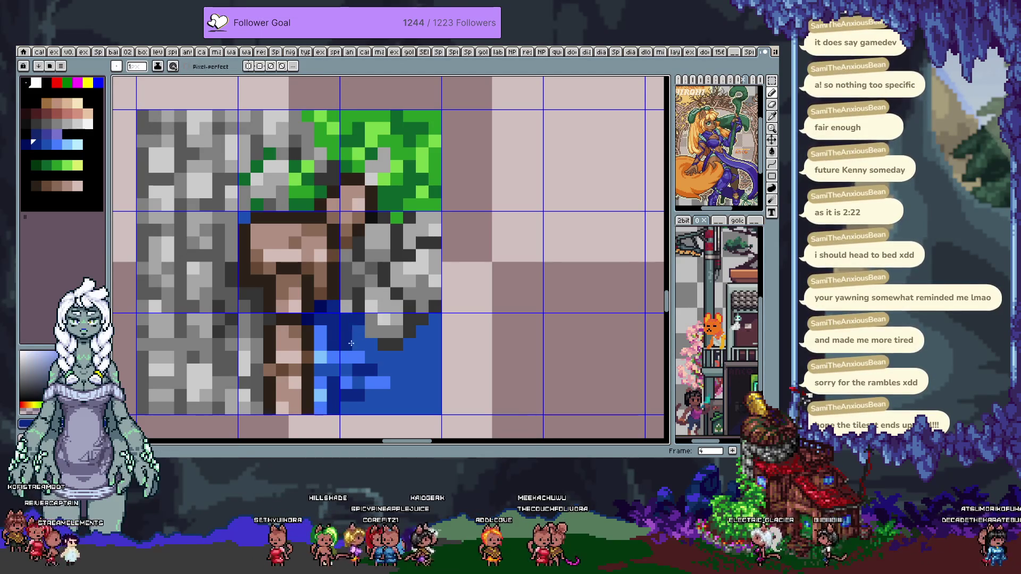
{"action": "left_click", "coordinate": [367, 357], "text": "alt"}
{"action": "left_click", "coordinate": [326, 302], "text": "alt"}
{"action": "left_click", "coordinate": [300, 280], "text": "alt"}
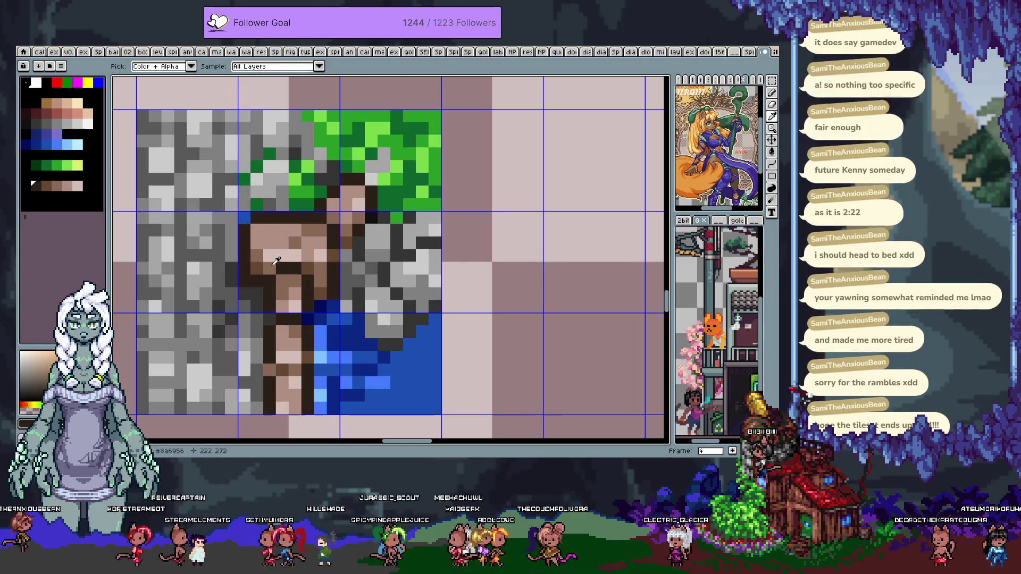
{"action": "left_click", "coordinate": [241, 289], "text": "alt"}
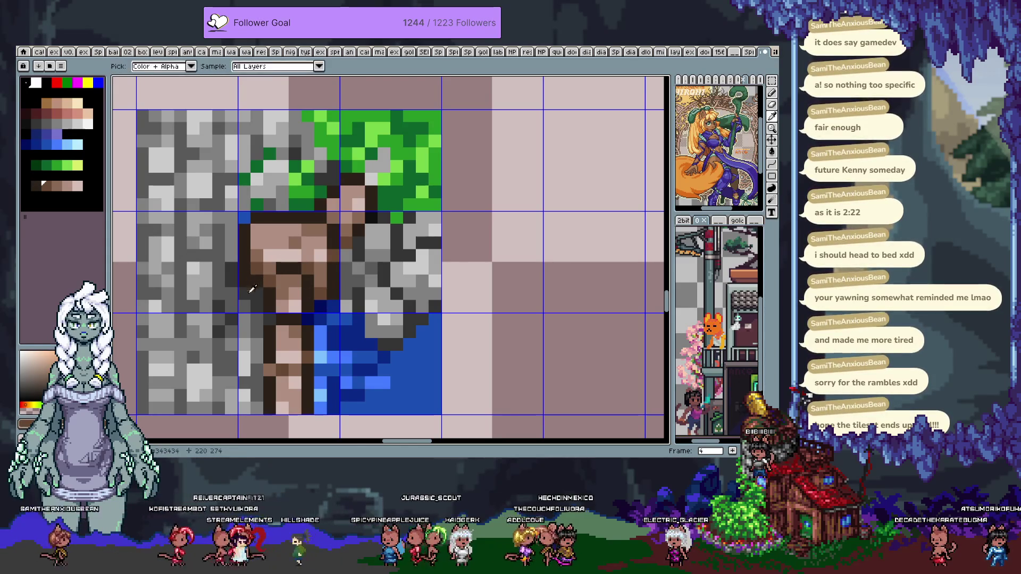
Paint dark navy shadow pixels in the water beneath the rock edge
{"action": "scroll", "coordinate": [278, 341], "scroll_direction": "down", "scroll_amount": 2}
{"action": "scroll", "coordinate": [319, 313], "scroll_direction": "right", "scroll_amount": 1}
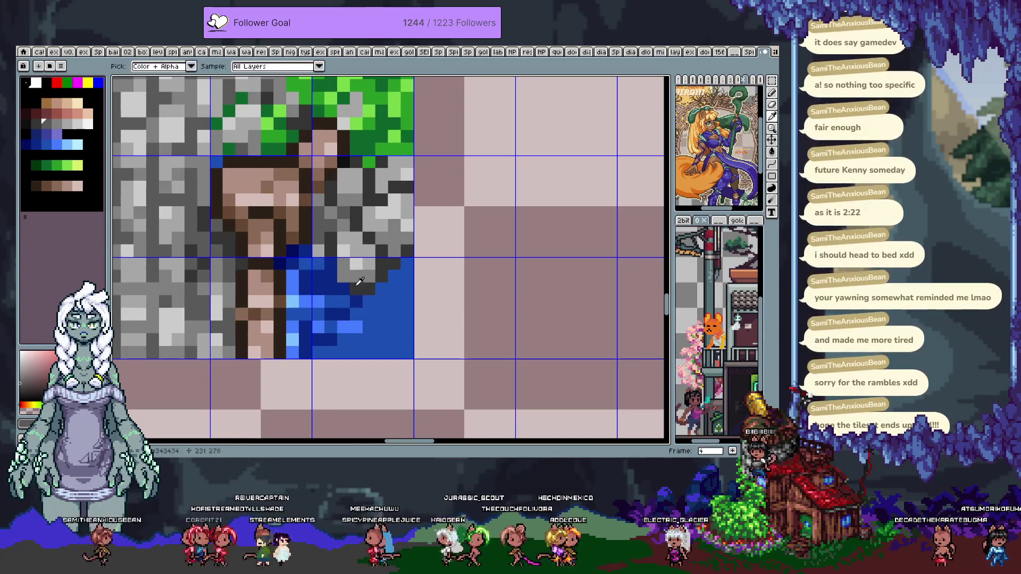
{"action": "left_click", "coordinate": [357, 264], "text": "alt"}
{"action": "left_click", "coordinate": [345, 277], "text": "alt"}
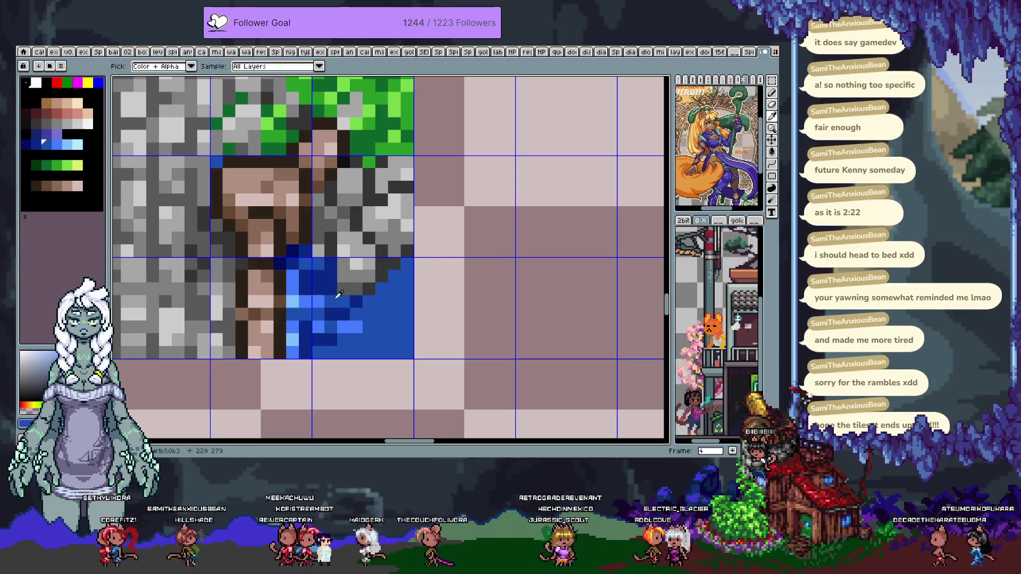
{"action": "left_click", "coordinate": [364, 305], "text": "alt"}
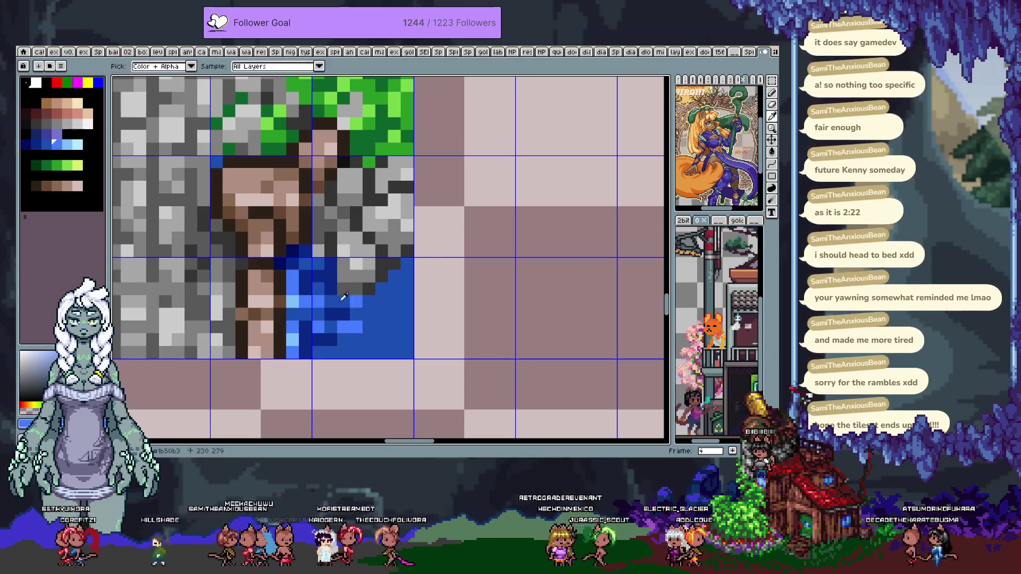
{"action": "left_click", "coordinate": [356, 302], "text": "alt"}
{"action": "left_click", "coordinate": [395, 312]}
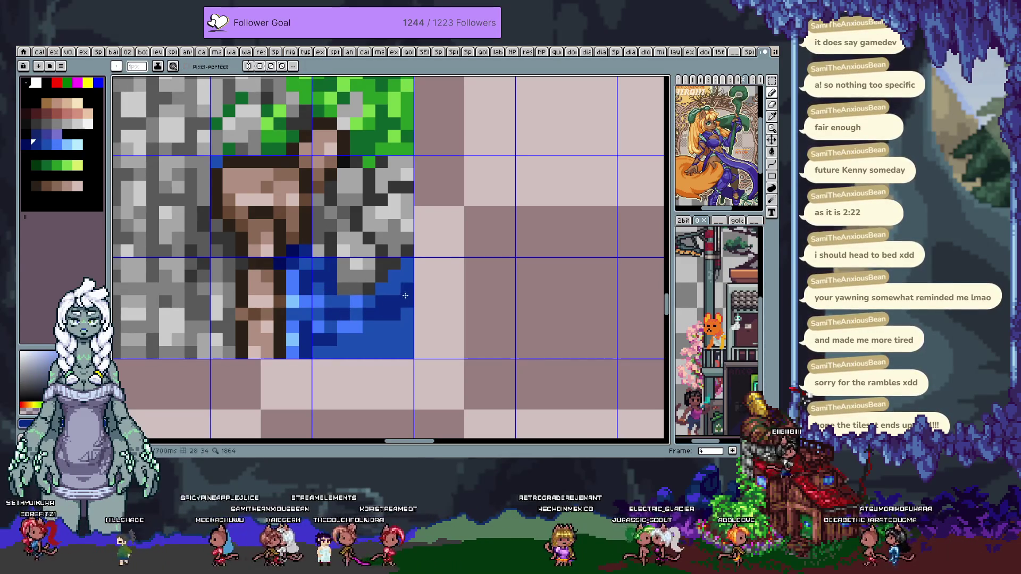
Cover a stray dark grey pixel beside the rock with the dark brown dirt colour
{"action": "key", "text": "v"}
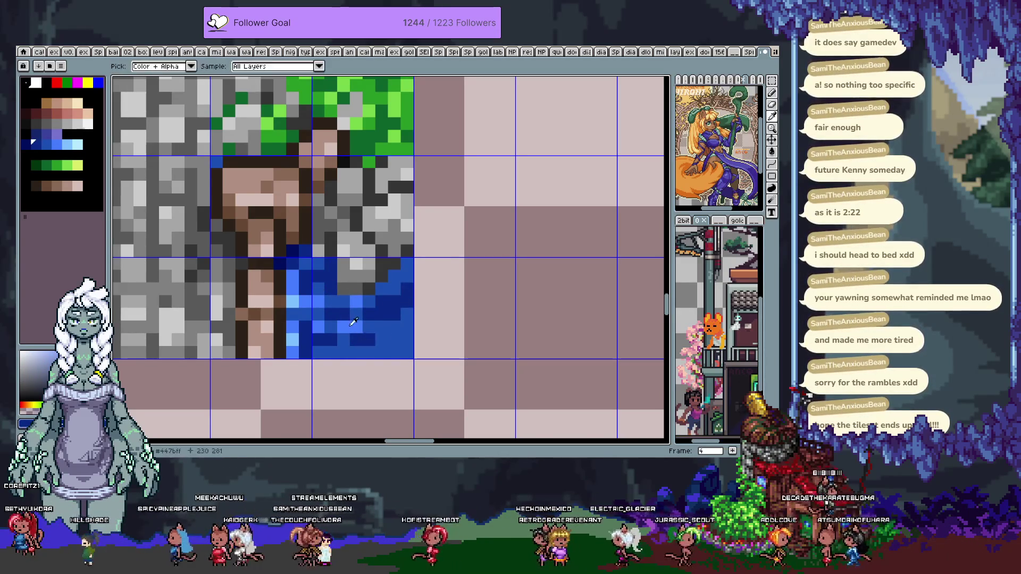
{"action": "left_click", "coordinate": [298, 294], "text": "alt"}
{"action": "key", "text": "alt"}
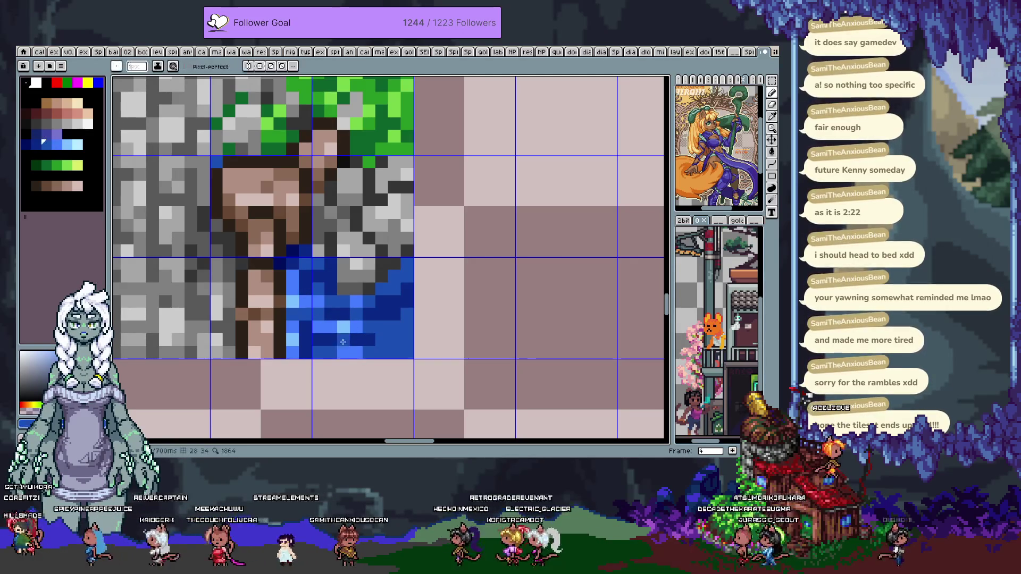
{"action": "left_click", "coordinate": [332, 306], "text": "alt"}
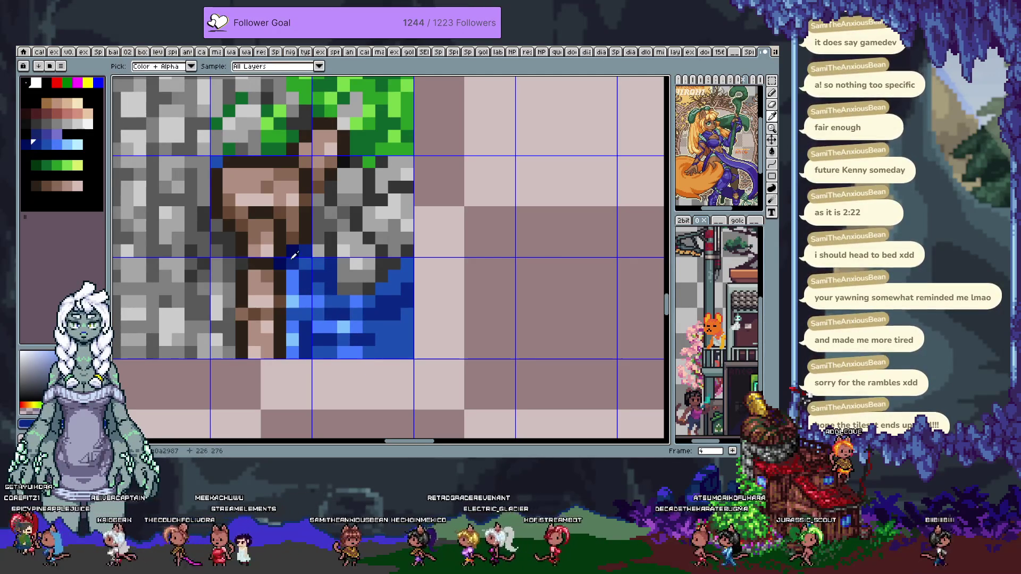
{"action": "left_click", "coordinate": [321, 231], "text": "alt"}
{"action": "key", "text": "alt"}
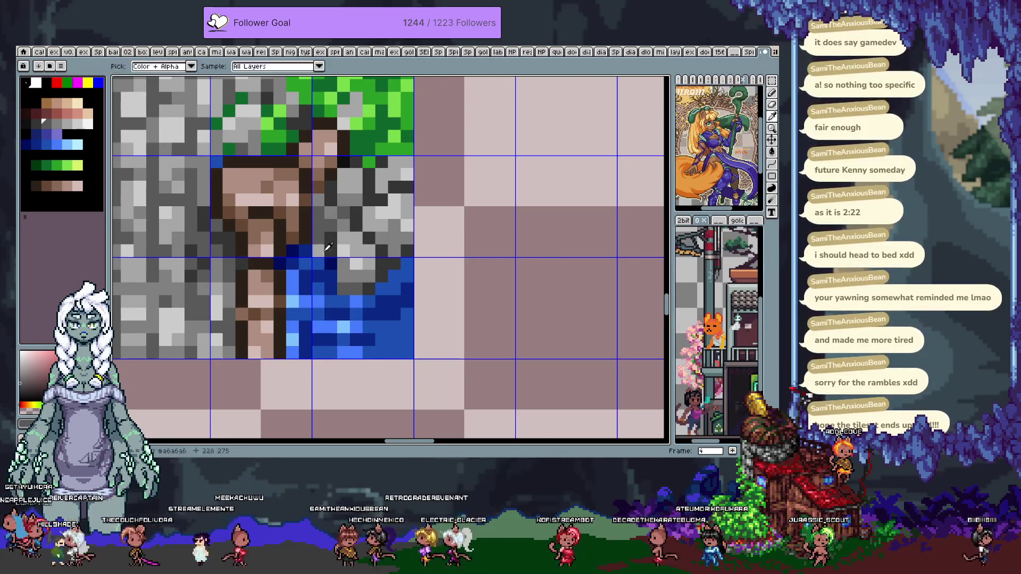
{"action": "left_click", "coordinate": [314, 237], "text": "alt"}
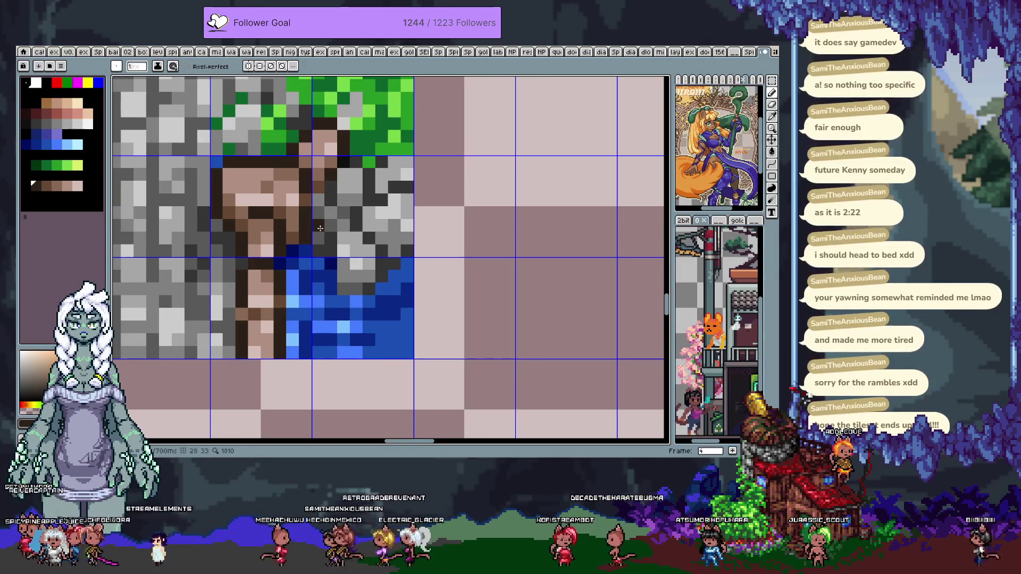
{"action": "left_click", "coordinate": [324, 234]}
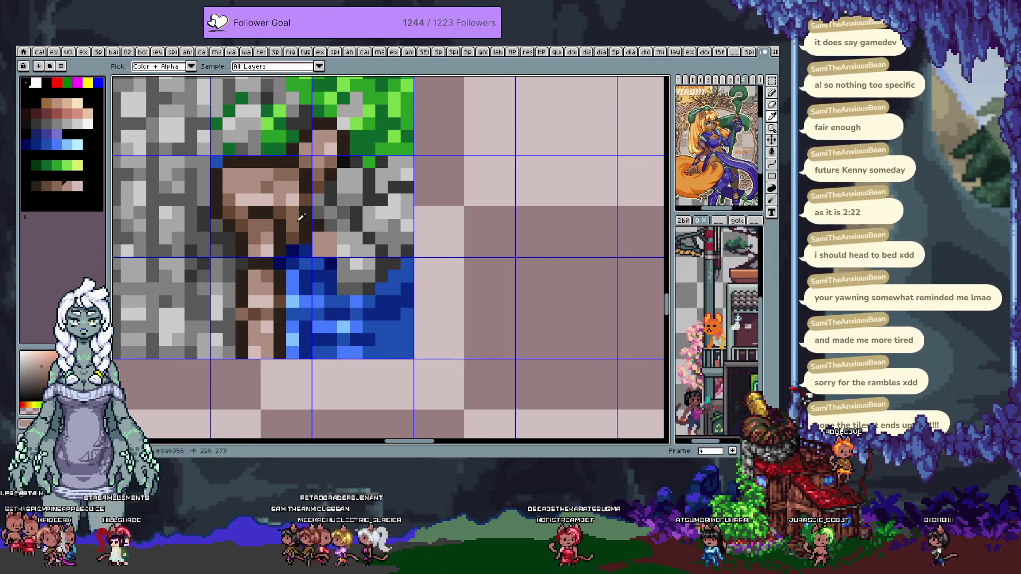